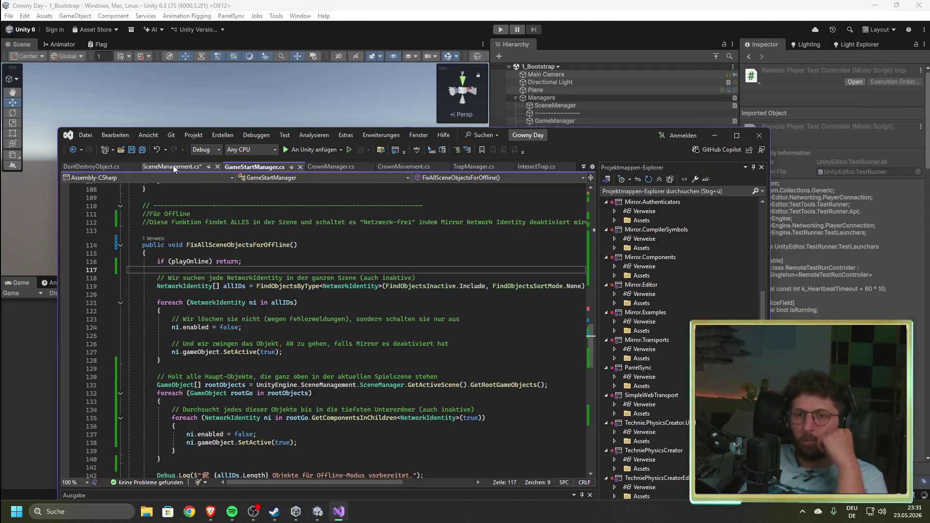
- Append '(NUR BEI OFFLINE!)' to the OnSceneLoaded cleanup comment and save SceneManagement.cs
left_click(172, 165)
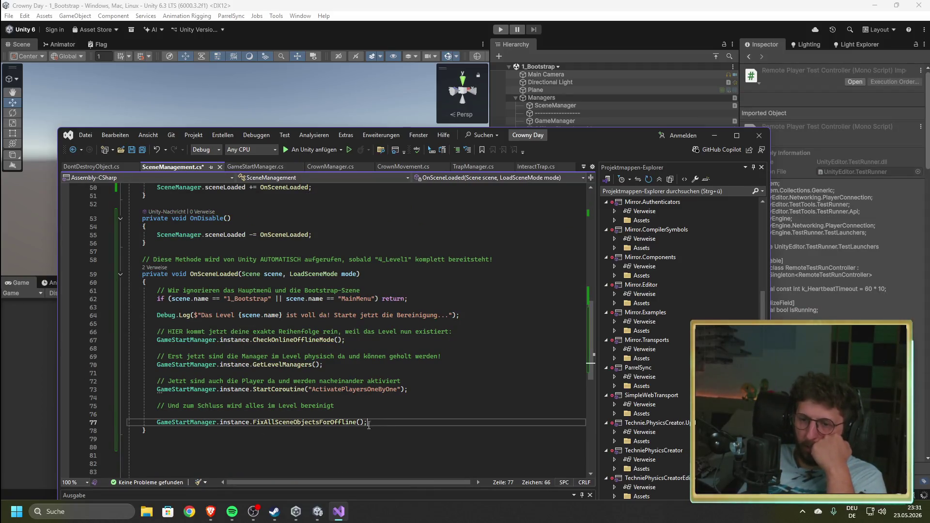
left_click(371, 409)
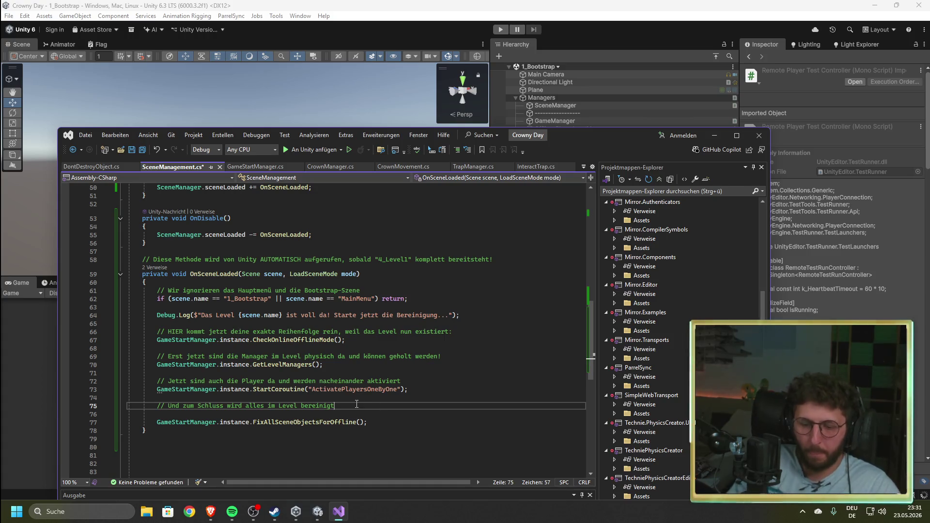
type("(")
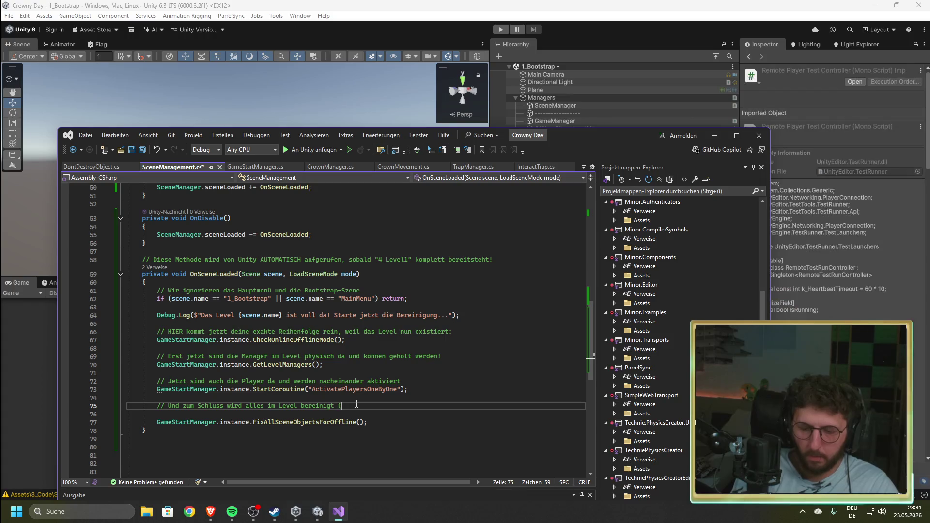
type("NU")
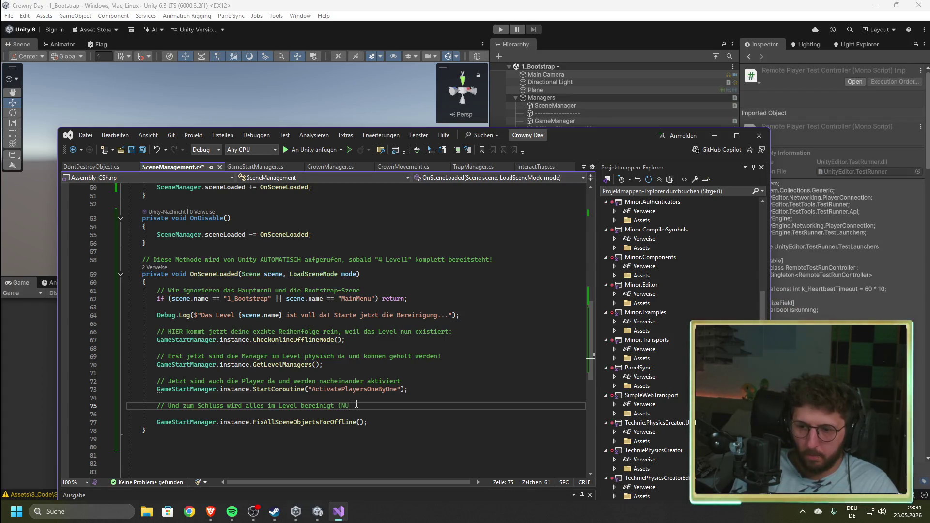
type("R BEI OFFLINE")
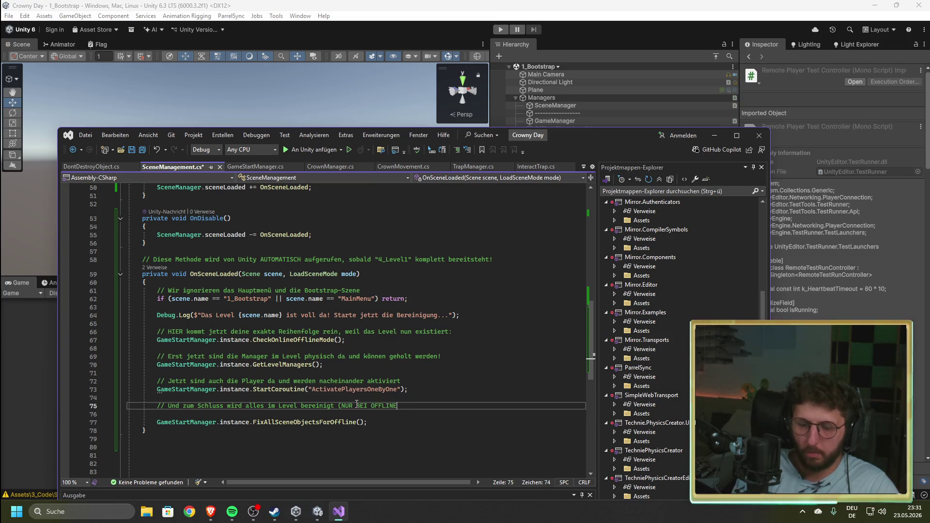
type("!)")
key("ctrl+s")
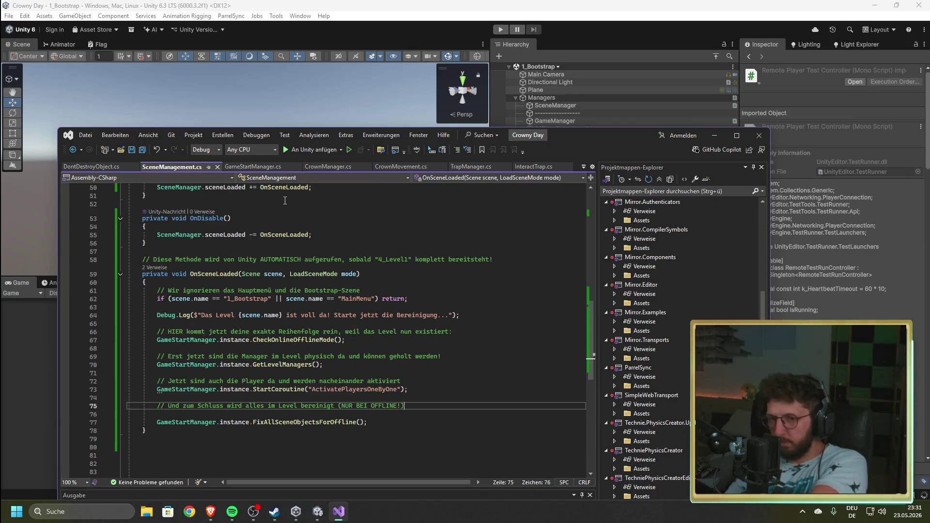
left_click(244, 166)
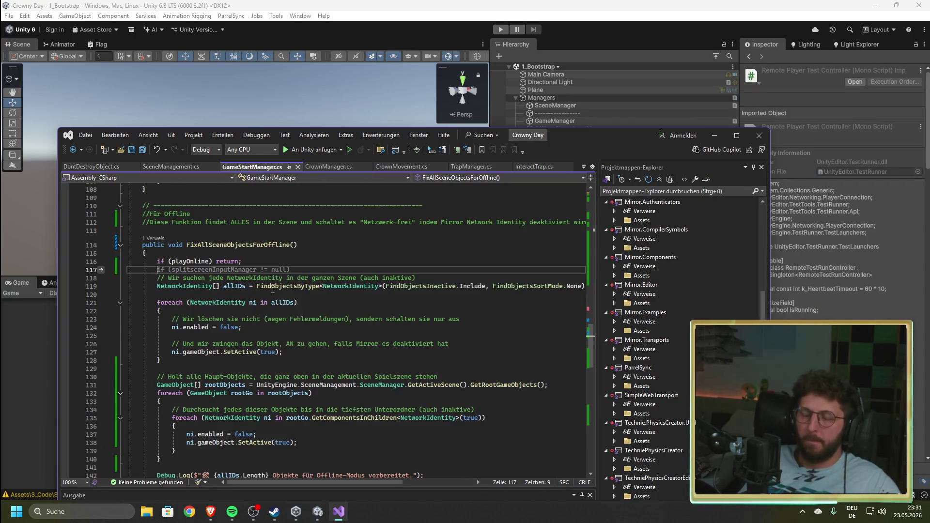
left_click(259, 256)
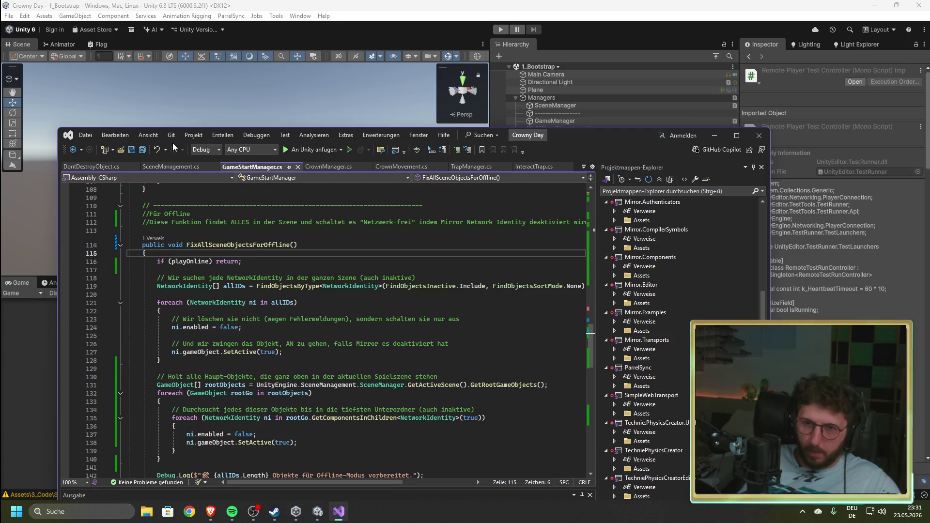
- Return to SceneManagement.cs, placing the cursor after the FixAllSceneObjectsForOffline() call in OnSceneLoaded
left_click(173, 167)
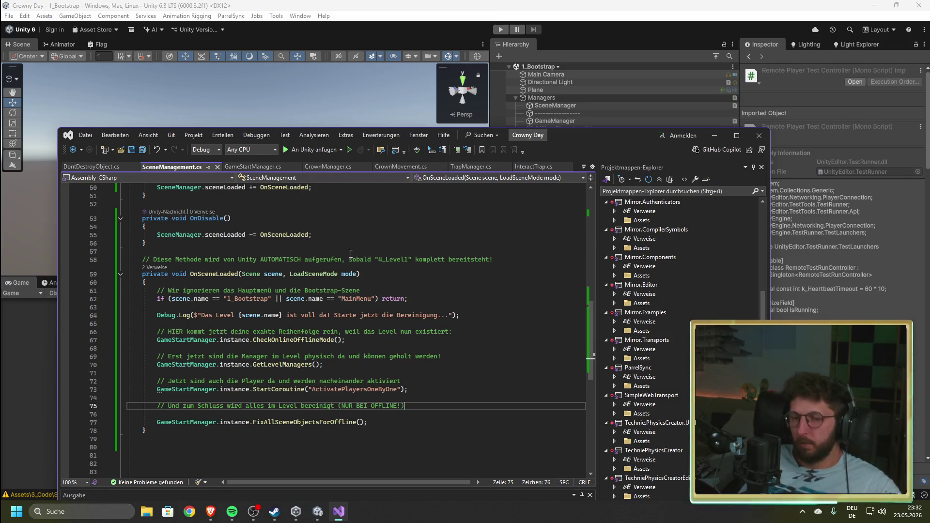
left_click(385, 421)
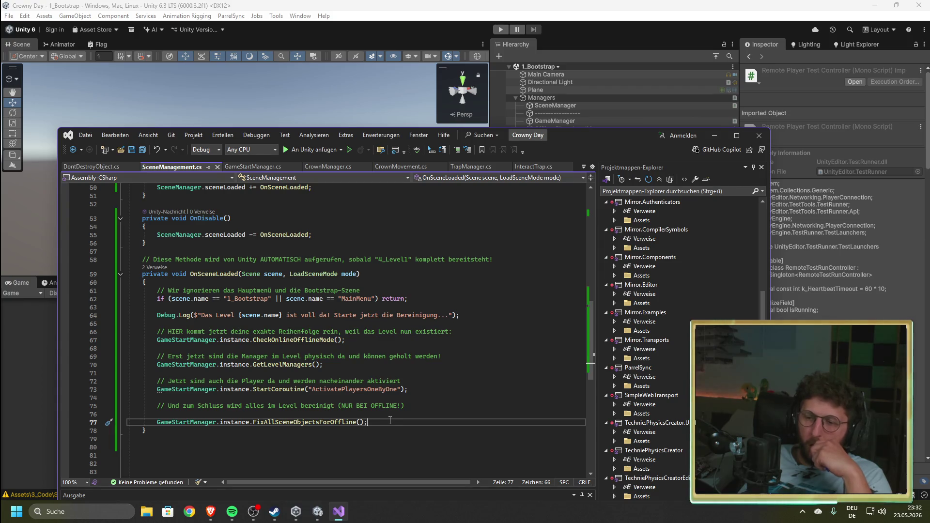
- Find the ActivatePlayersOneByOne call, then scroll through GameStartManager.cs looking for the coroutine
left_click(415, 389)
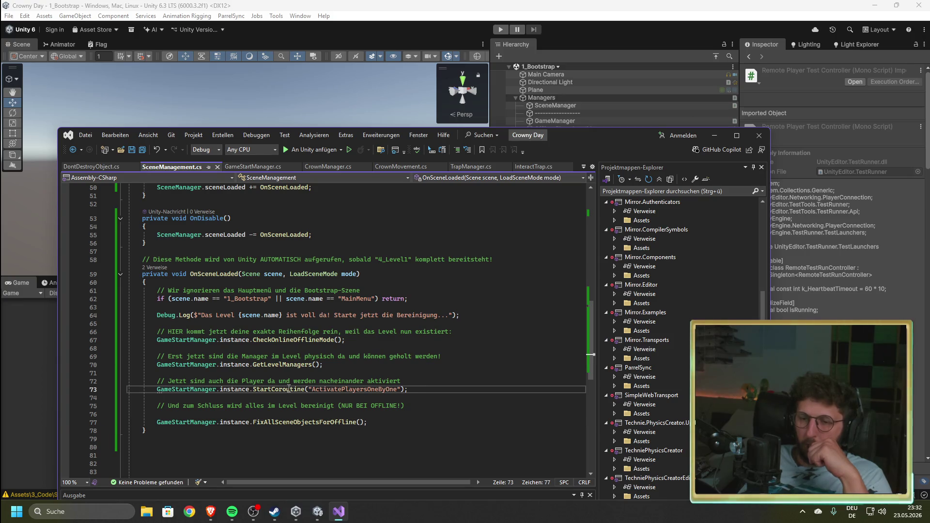
left_click(252, 166)
scroll(332, 339, "down", 10)
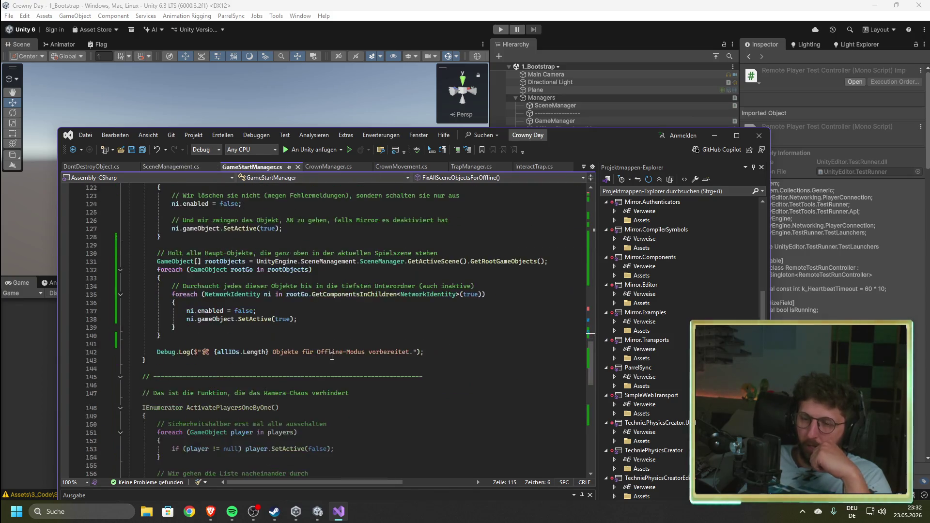
scroll(333, 357, "down", 13)
scroll(332, 371, "up", 11)
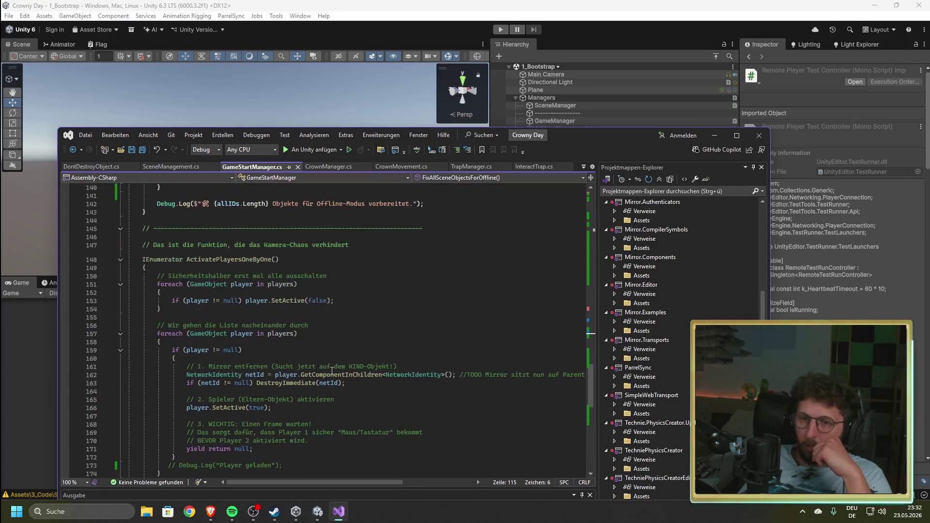
scroll(340, 326, "down", 3)
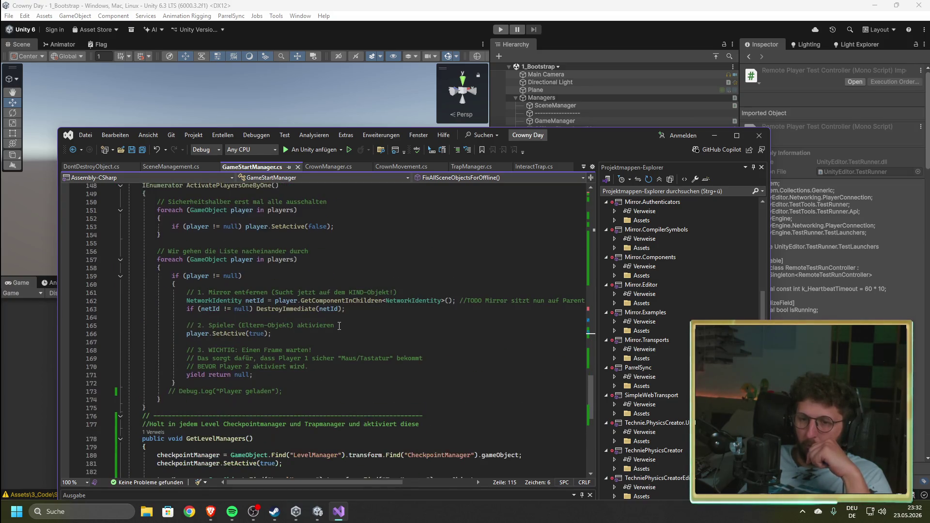
scroll(339, 326, "up", 4)
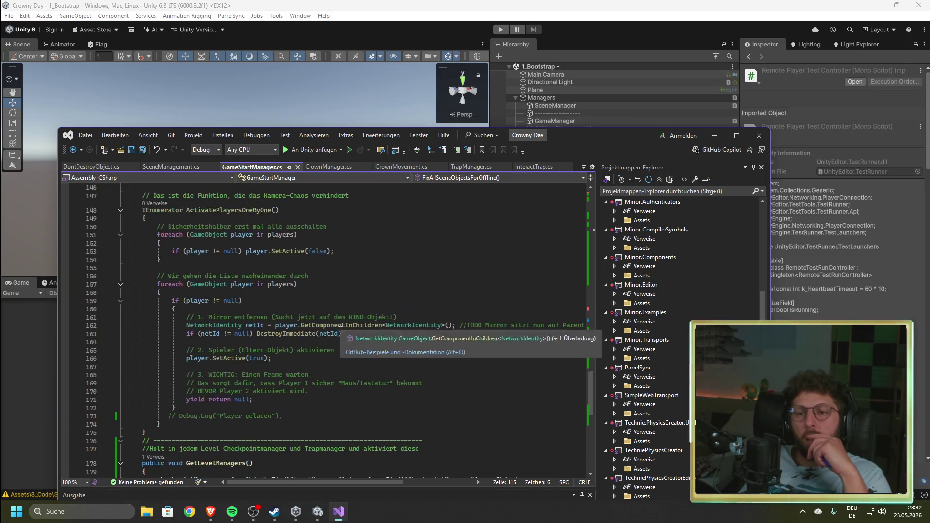
scroll(335, 351, "up", 4)
- Compare with SceneManagement.cs, then select the Mirror removal lines 161–163 in ActivatePlayersOneByOne
left_click(174, 166)
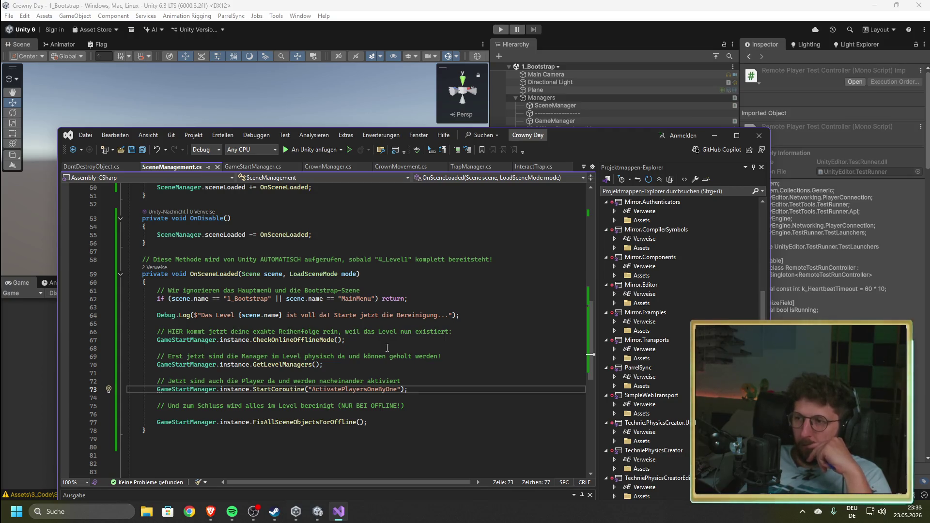
left_click(252, 167)
scroll(321, 370, "up", 3)
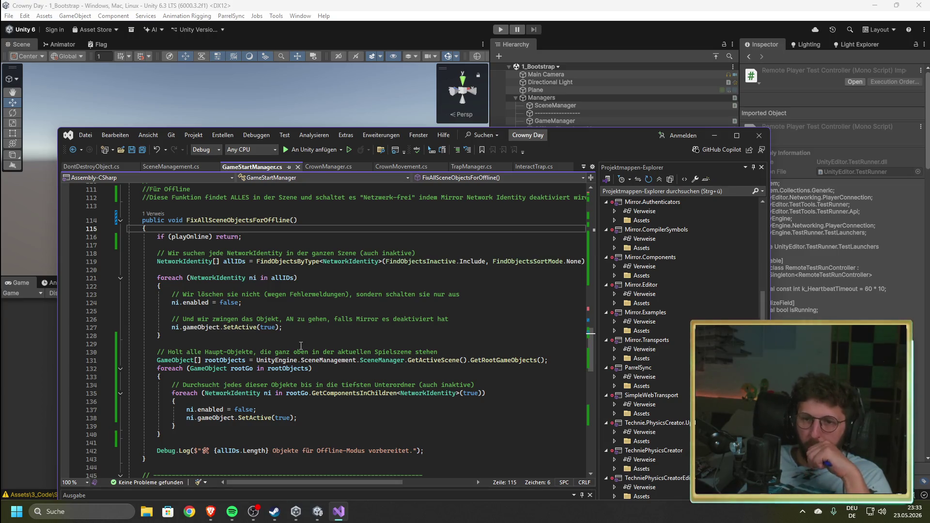
scroll(301, 346, "down", 10)
scroll(301, 349, "down", 2)
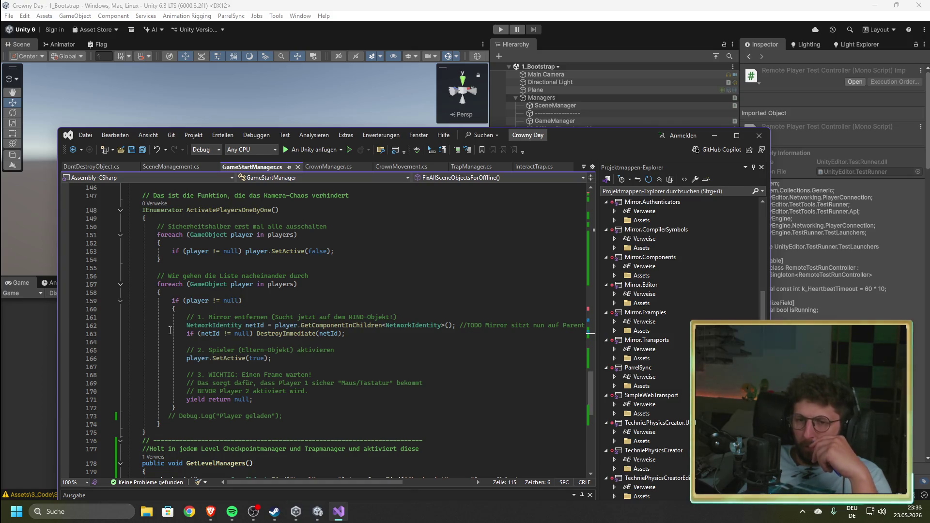
left_click_drag(185, 332, 181, 313)
left_click(185, 325)
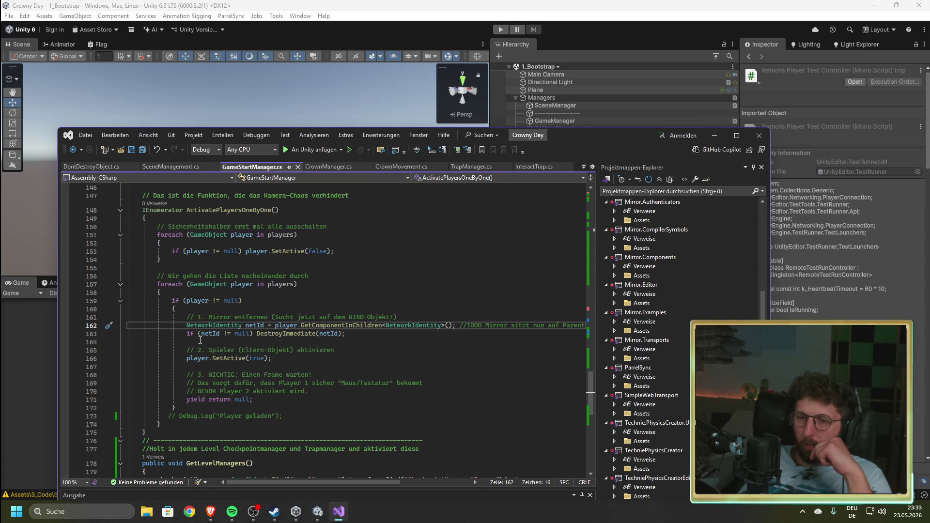
- Comment out lines 161–163, the NetworkIdentity lookup, null check and removal, with Ctrl+K, Ctrl+C
left_click(187, 334)
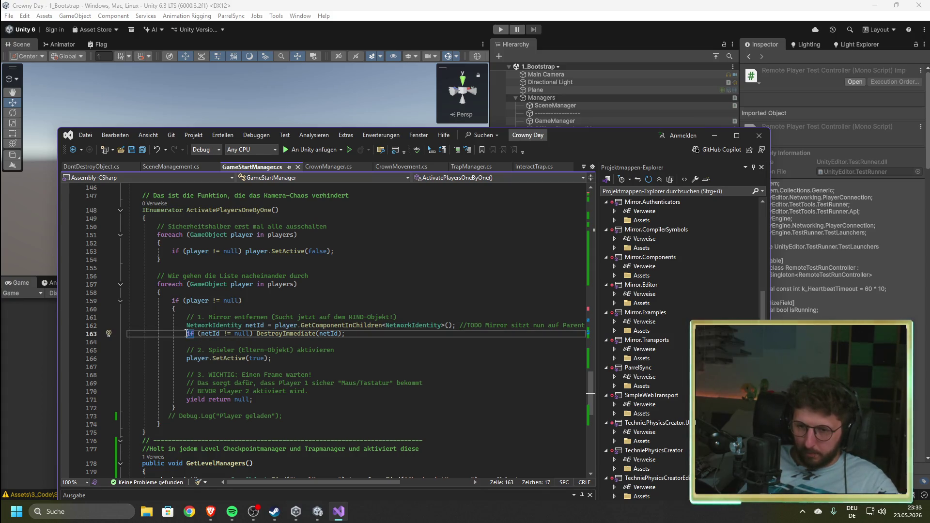
left_click_drag(187, 333, 184, 328)
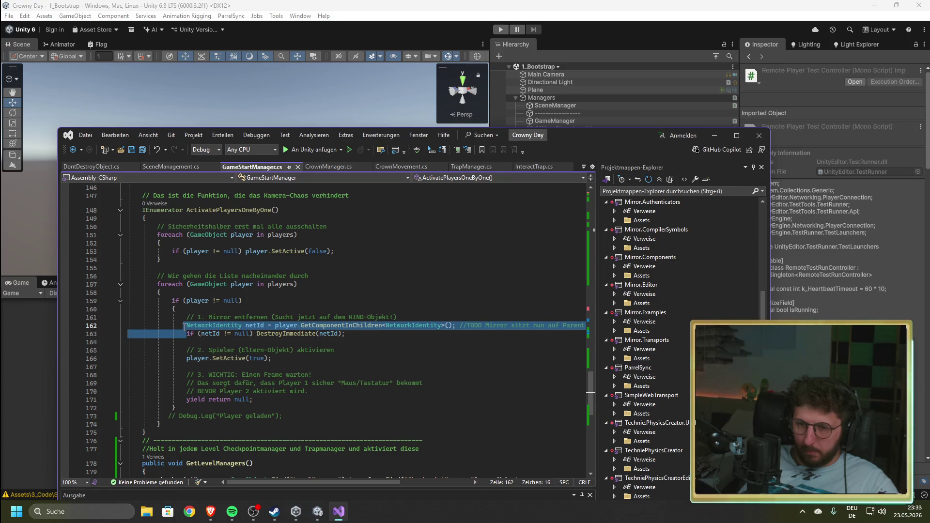
left_click(361, 334)
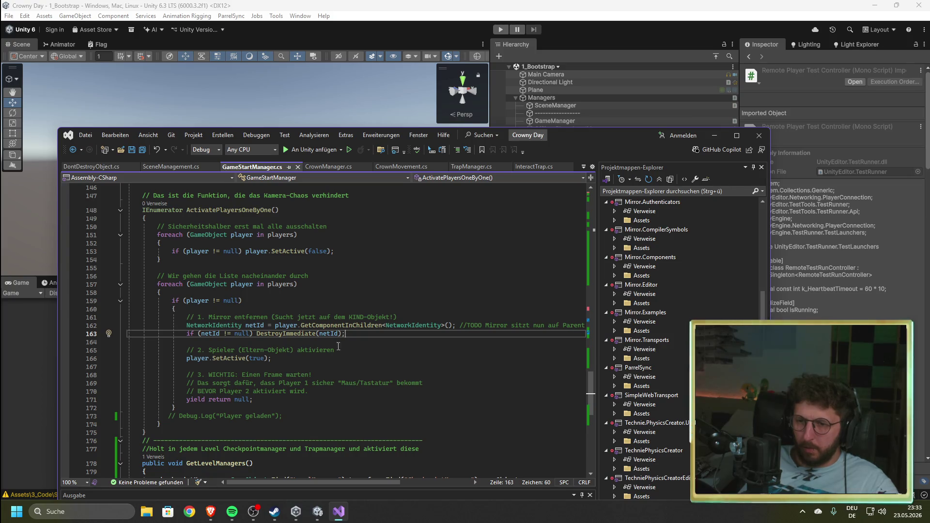
mouse_move(297, 333)
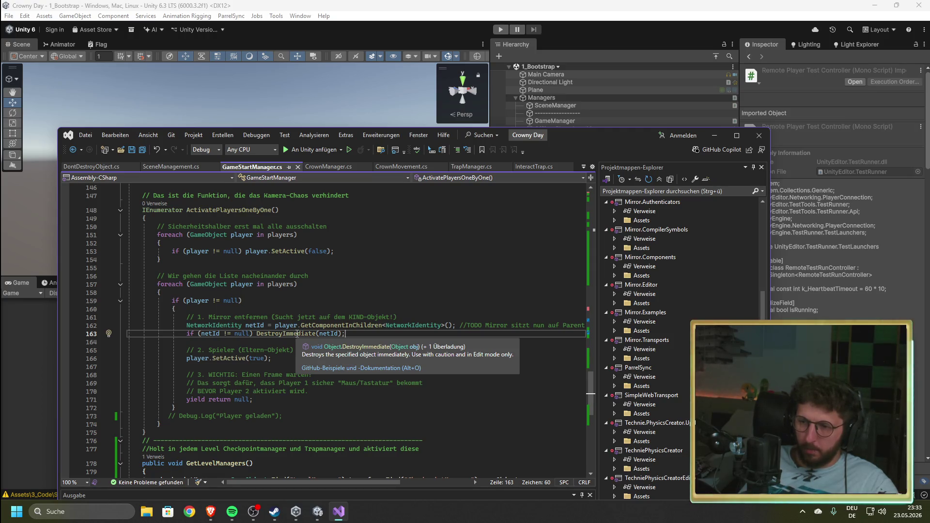
left_click(188, 335, "shift")
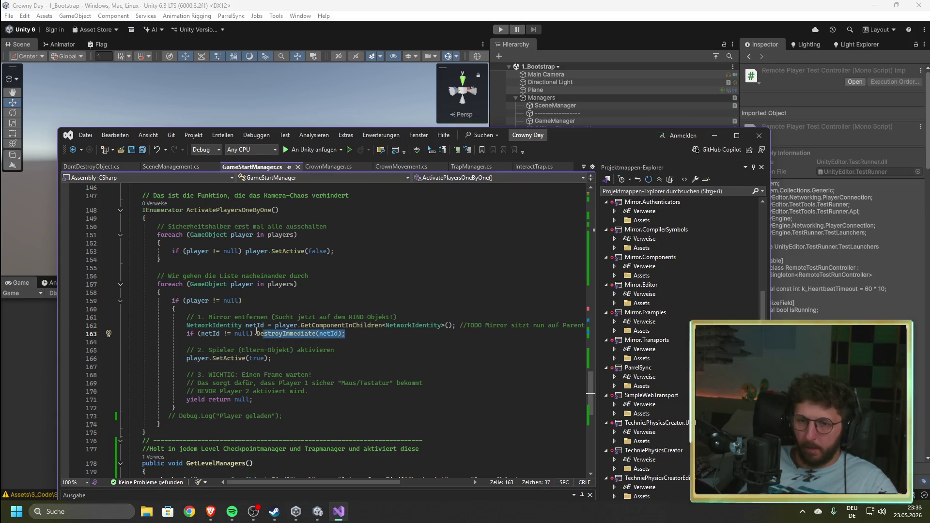
left_click(187, 317, "shift")
key("ctrl+k")
key("ctrl+c")
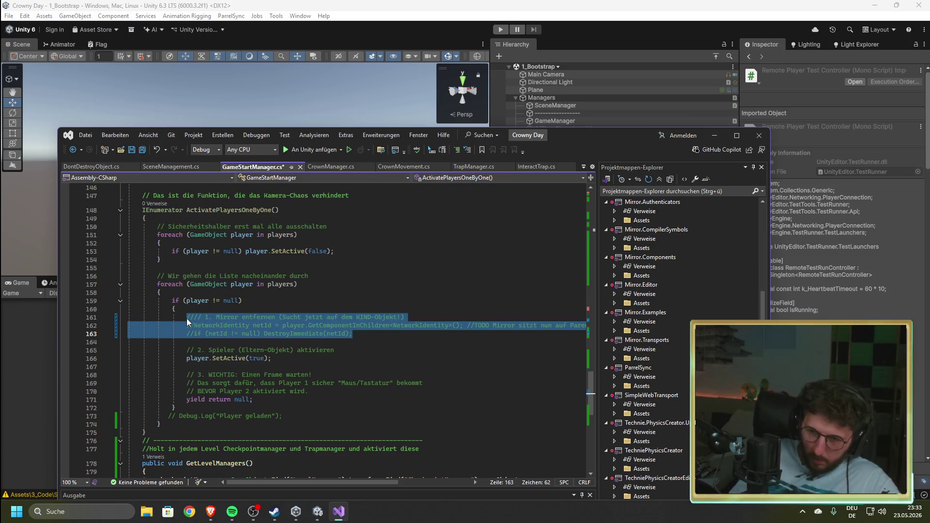
left_click(291, 303)
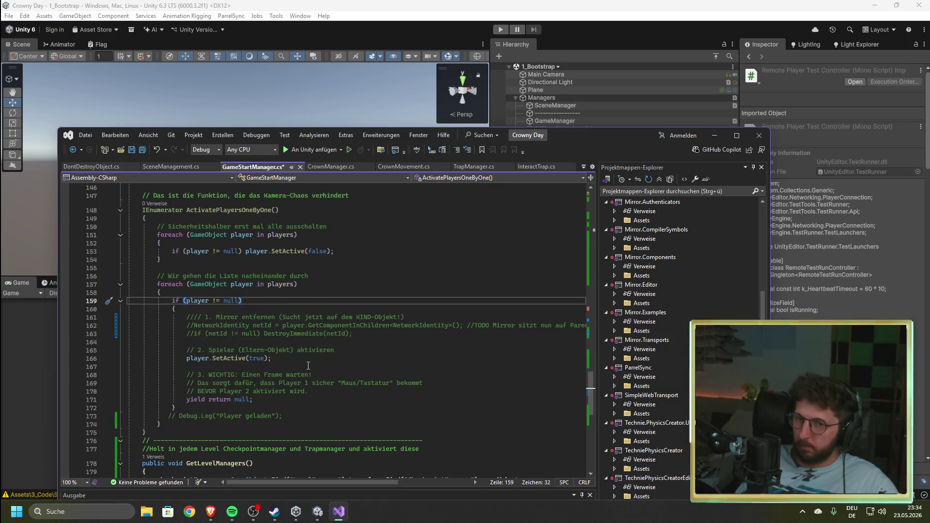
scroll(308, 366, "up", 1)
scroll(322, 384, "down", 1)
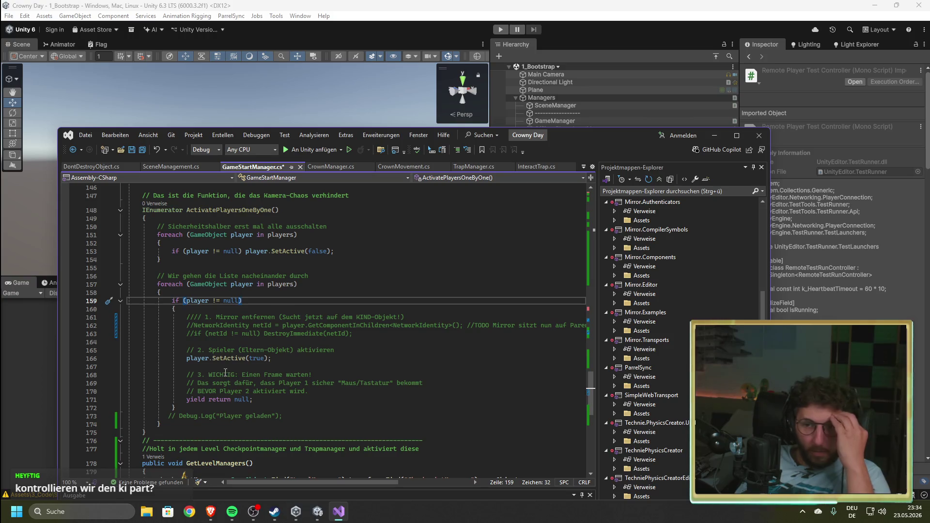
- Save GameStartManager.cs with Ctrl+S, keeping the commented-out Mirror lines 161–163
scroll(225, 373, "up", 3)
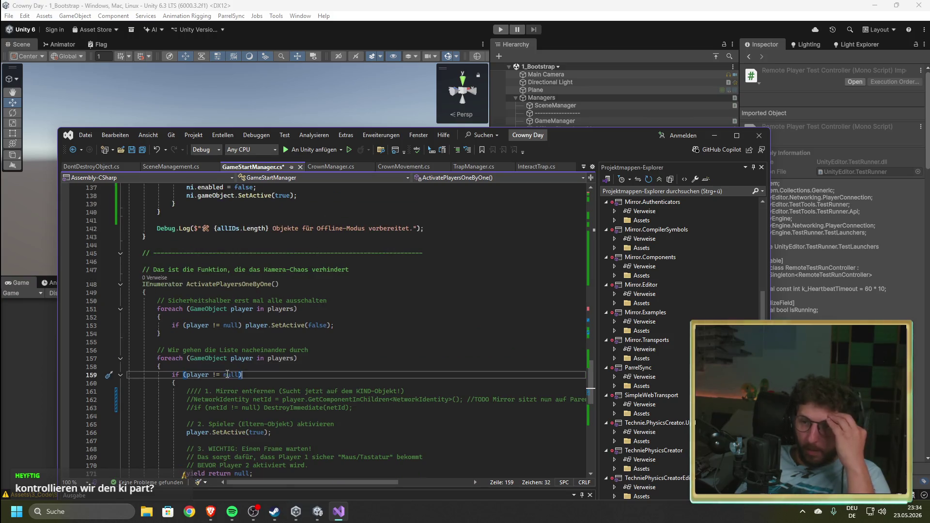
left_click(357, 333)
key("ctrl+s")
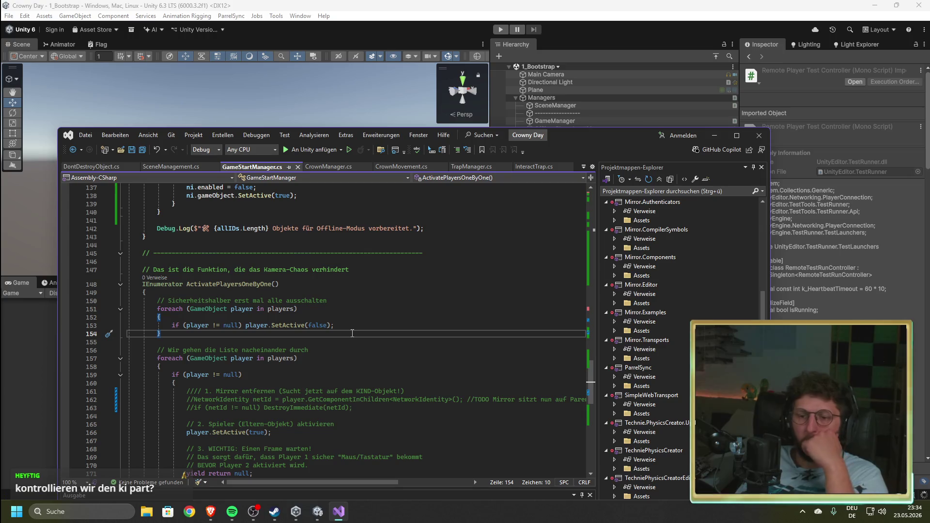
left_click_drag(534, 399, 210, 409)
left_click(251, 391)
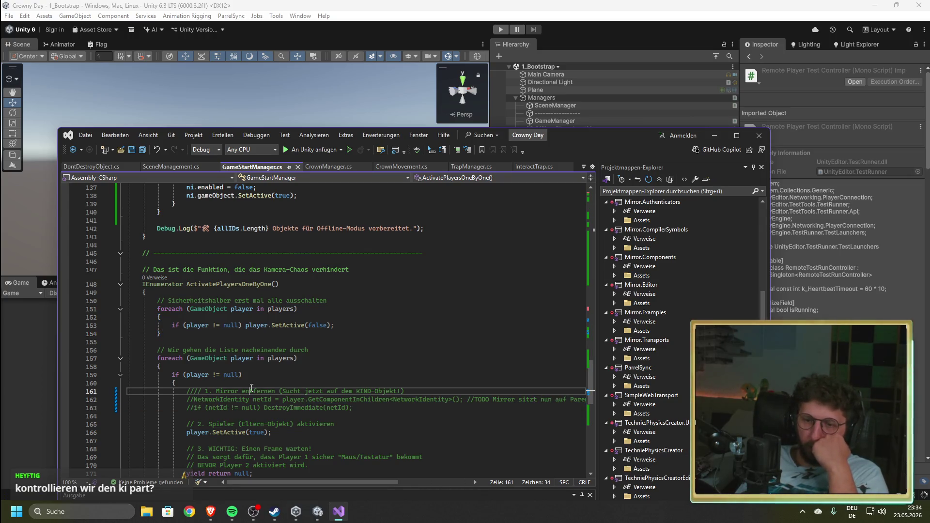
- Play-test into 4_Level1, inspect Player1 and Player2 under PlayerGroup, then stop Play mode
left_click(529, 104)
left_click(508, 28)
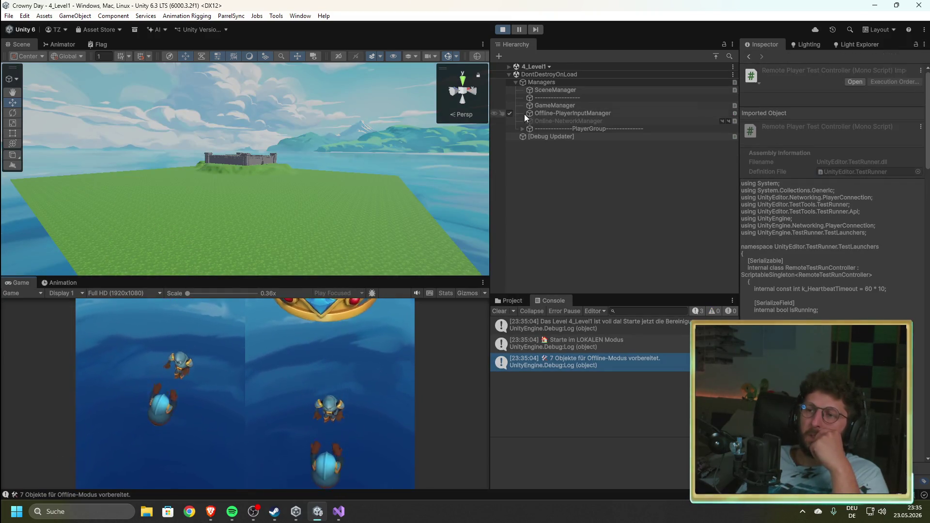
left_click(524, 129)
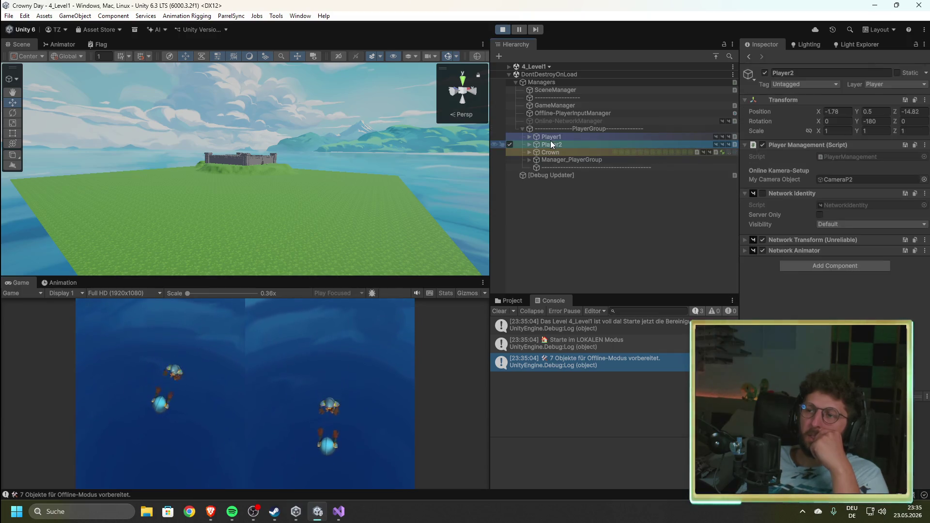
left_click(549, 136)
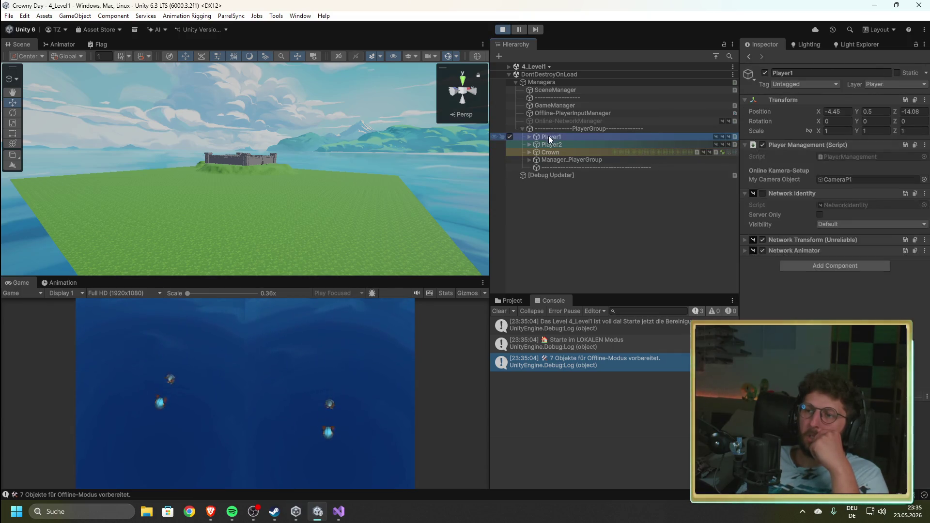
left_click(552, 145)
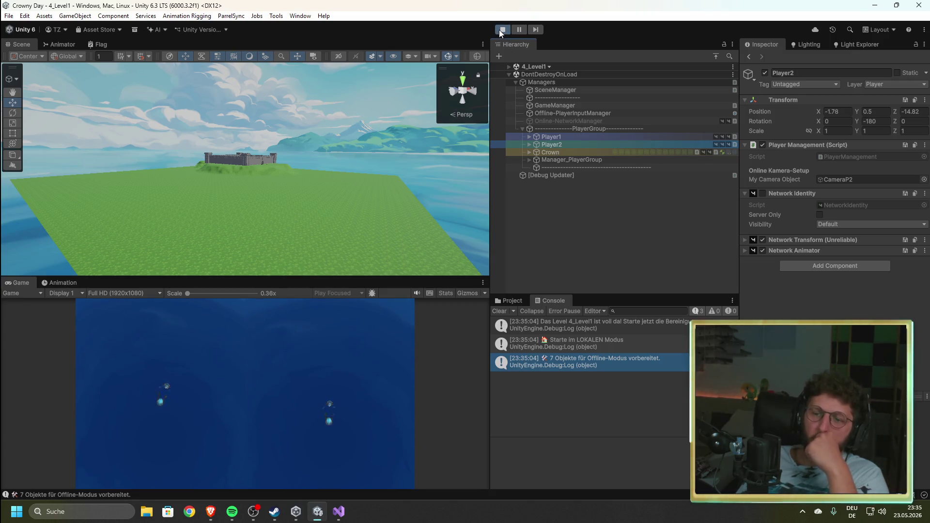
left_click(499, 30)
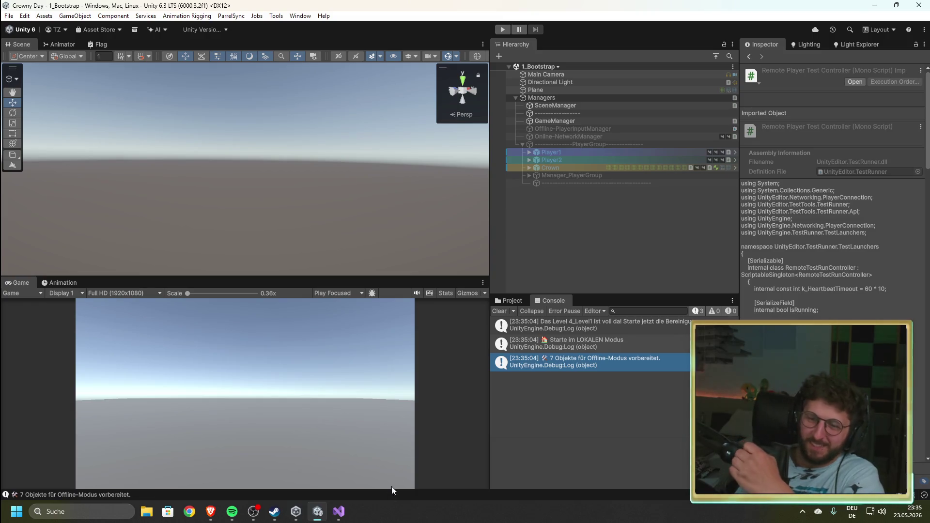
left_click(348, 521)
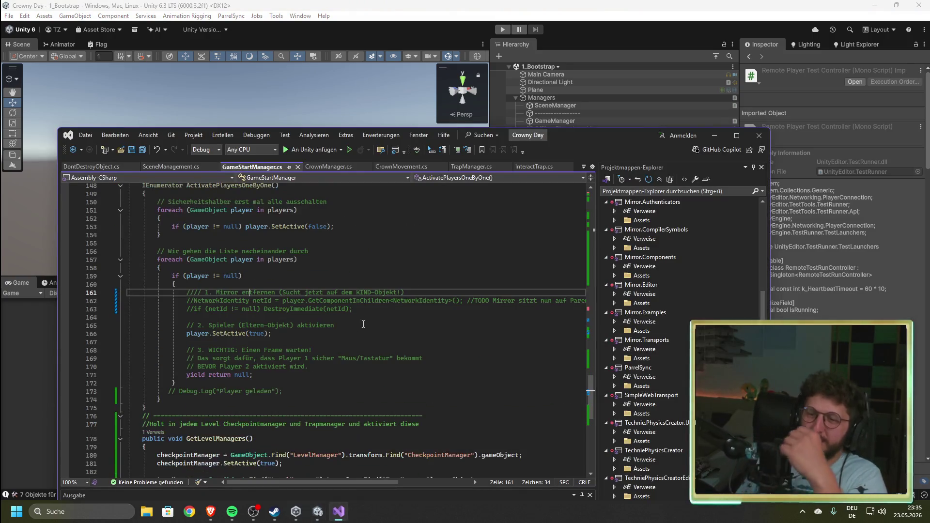
- Read OnSceneLoaded in SceneManagement.cs and ActivatePlayersOneByOne in GameStartManager.cs, then Alt+Tab to Unity
scroll(351, 346, "up", 3)
left_click(180, 167)
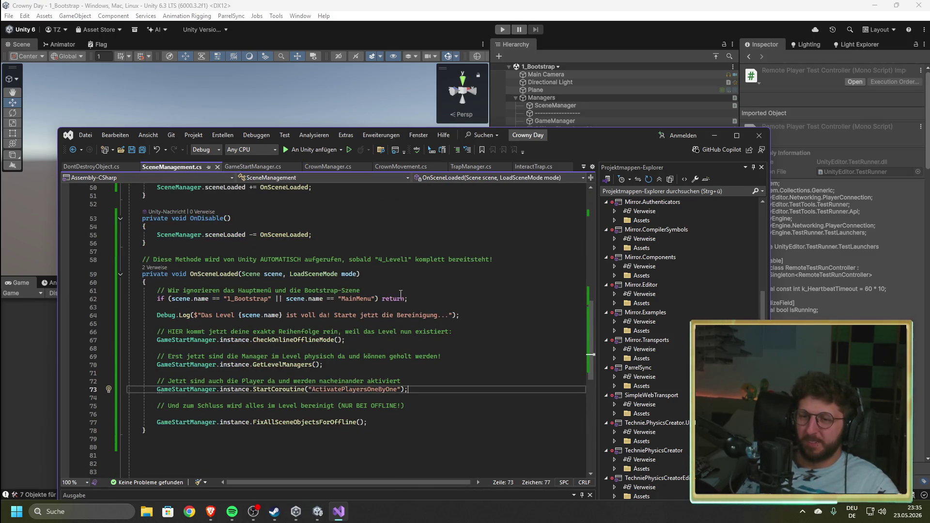
left_click(424, 296)
scroll(405, 354, "up", 9)
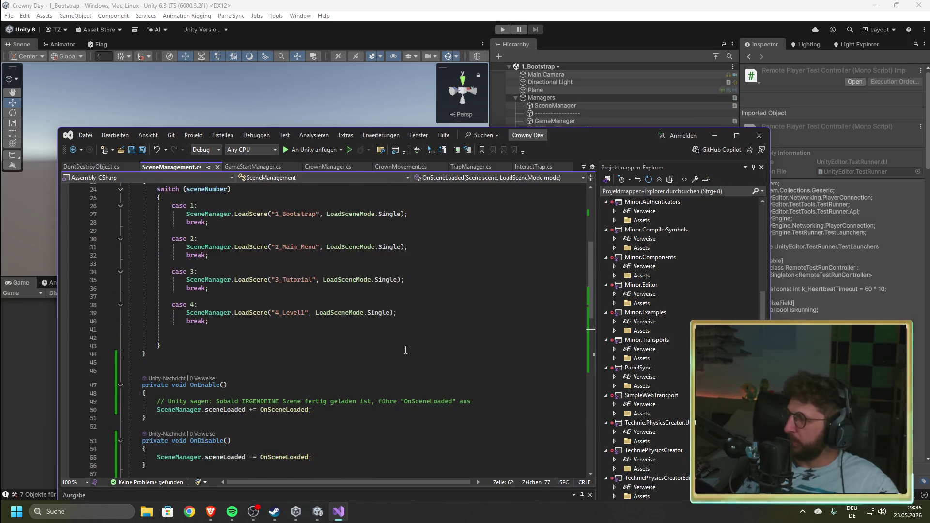
scroll(405, 350, "down", 1)
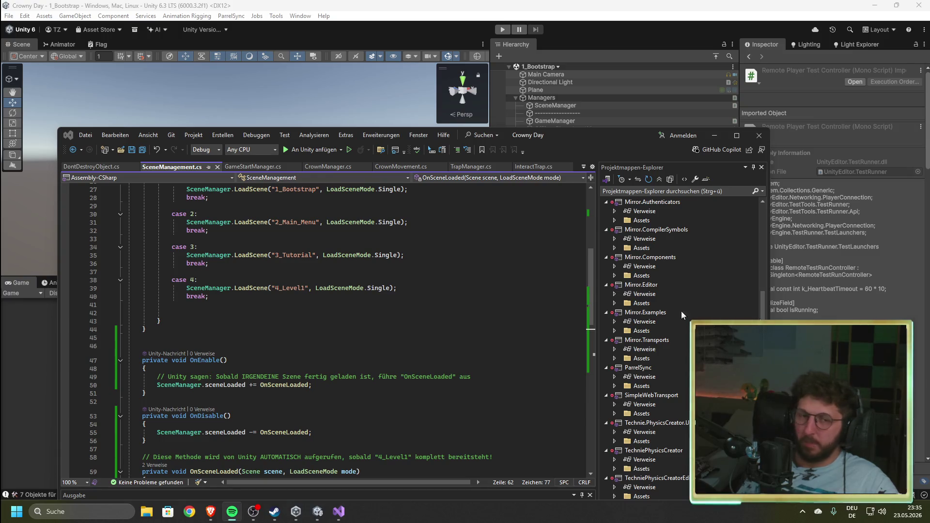
left_click(336, 332)
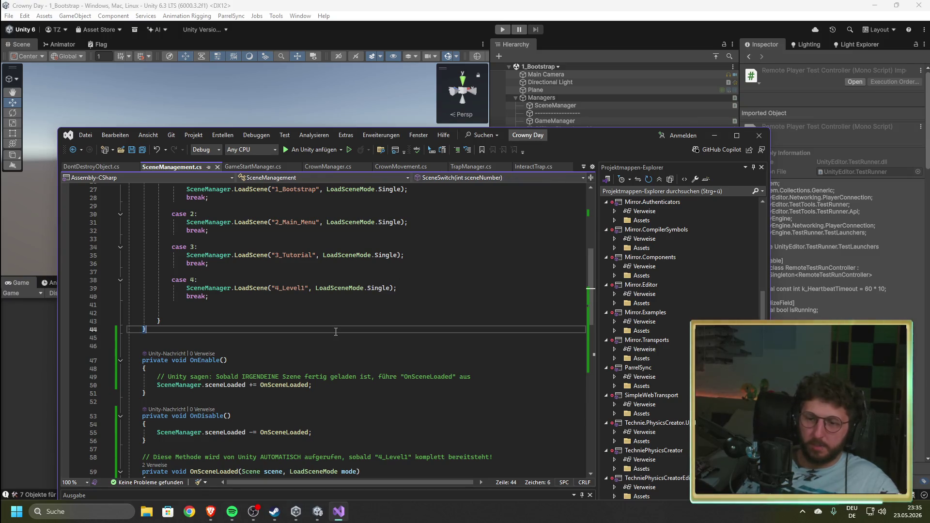
left_click(255, 167)
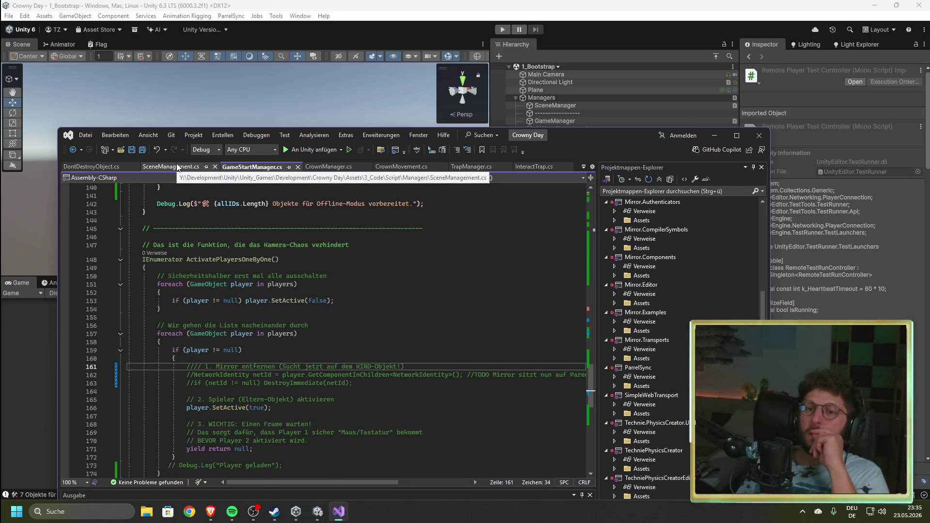
left_click(177, 167)
scroll(432, 397, "down", 11)
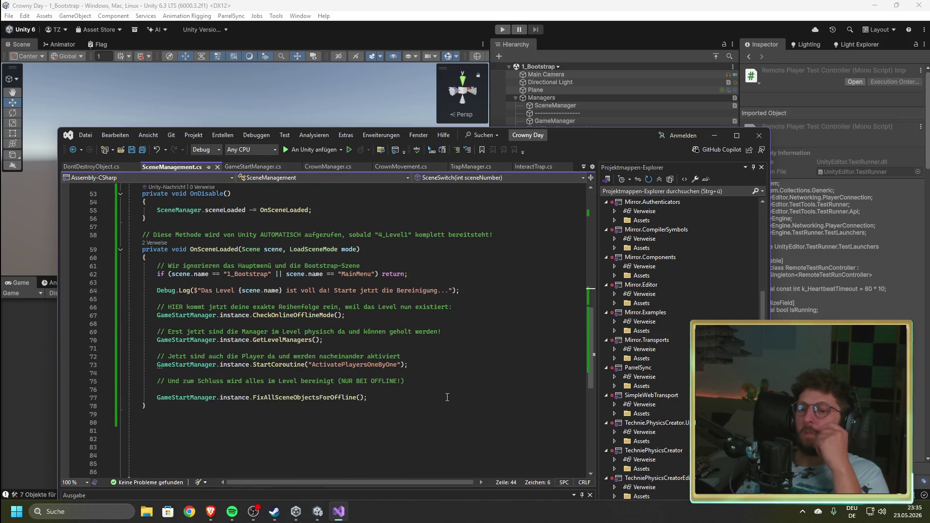
left_click(380, 323)
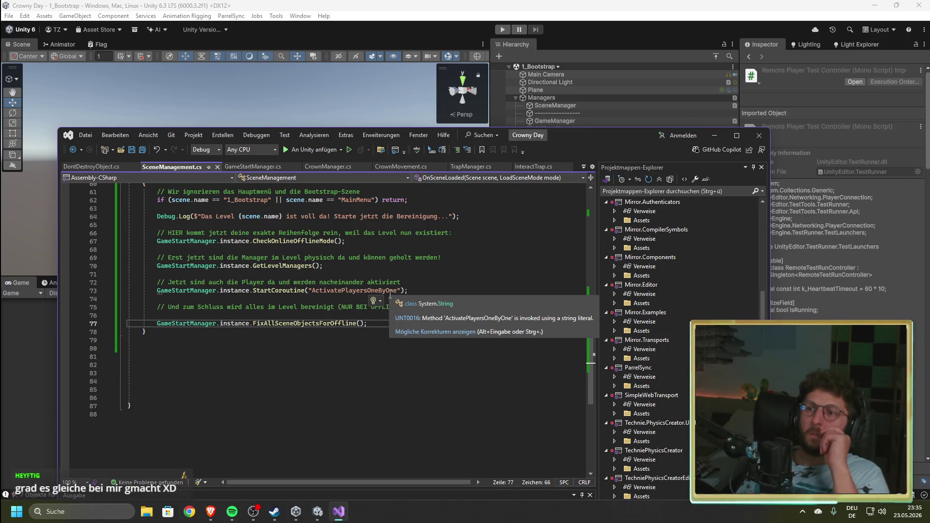
key("alt+Tab")
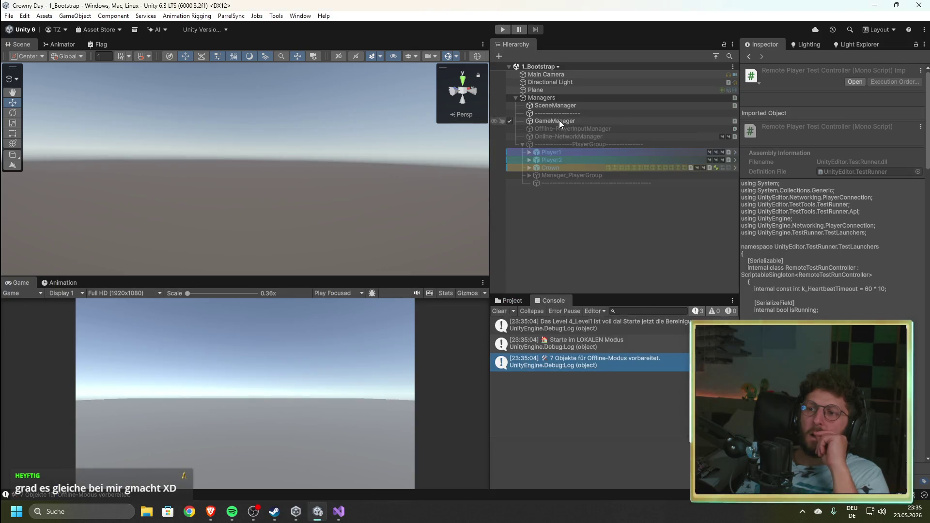
- Select PlayerGroup, glance at CrownManager.cs and GameStartManager.cs, then show Assets/5_Scenes in Project
left_click(571, 143)
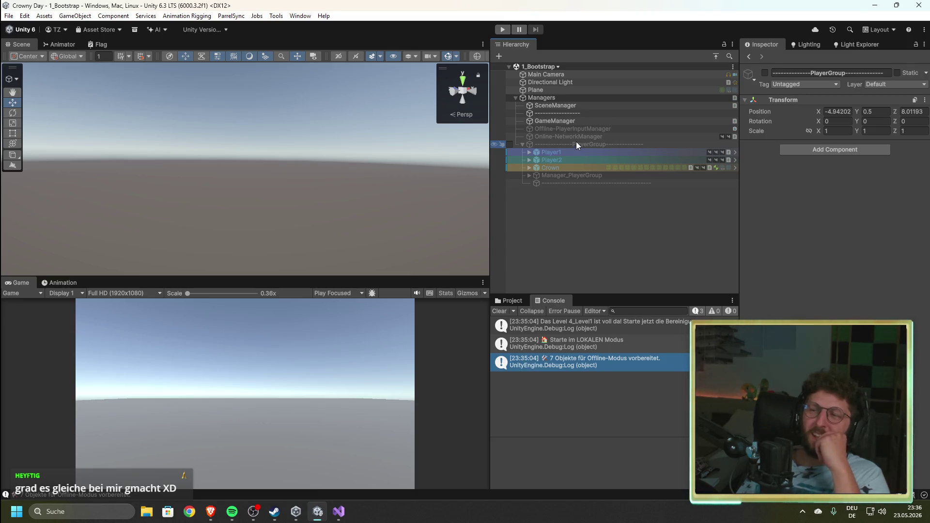
left_click(341, 511)
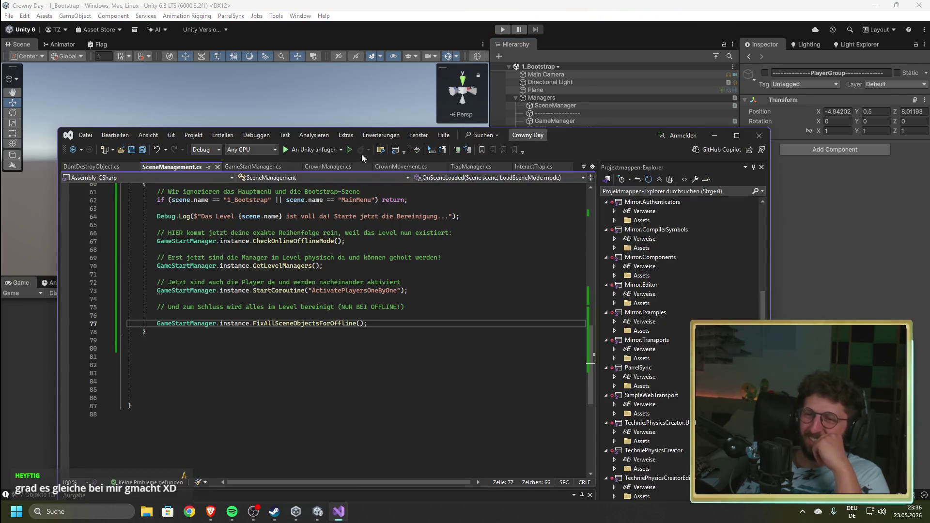
left_click(330, 166)
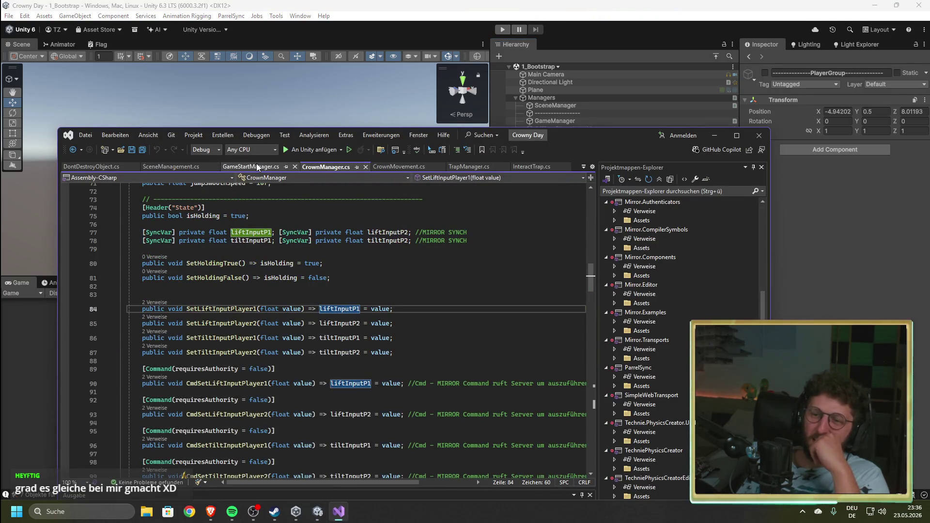
left_click(257, 166)
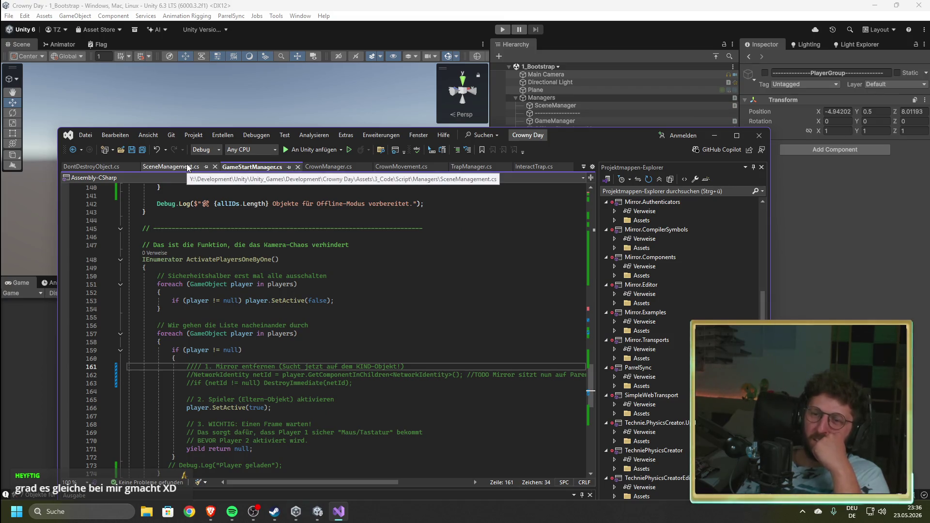
left_click(868, 204)
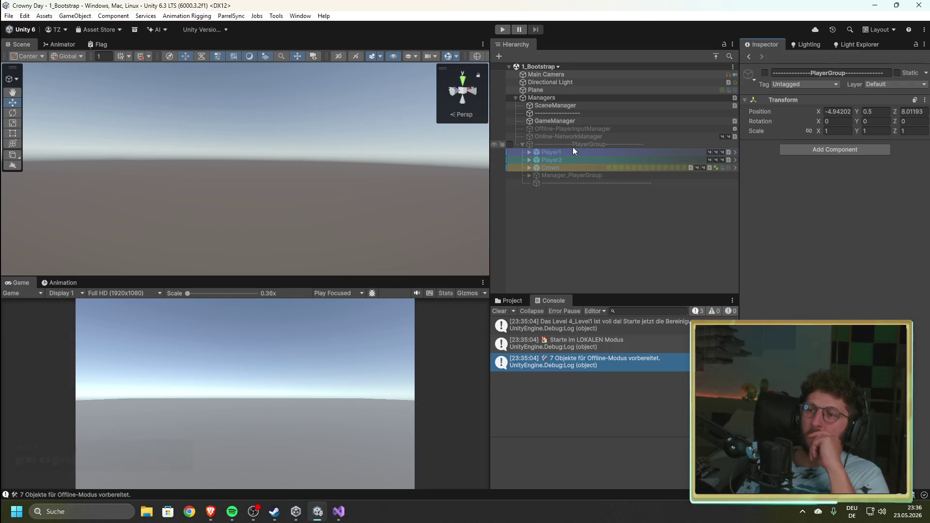
left_click(509, 300)
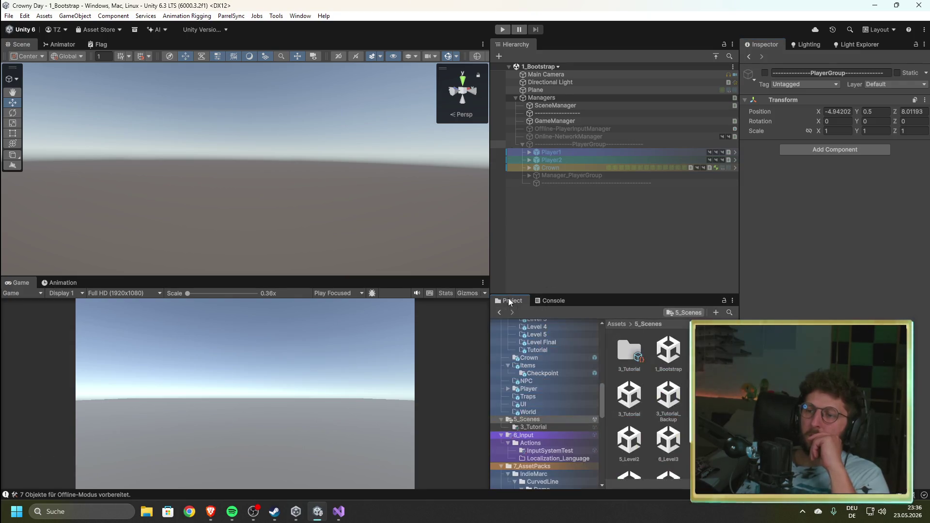
- Open 4_Level1, then 1_Bootstrap, and tick PlayerGroup active under Managers, orbiting the Scene view onto it
double_click(708, 395)
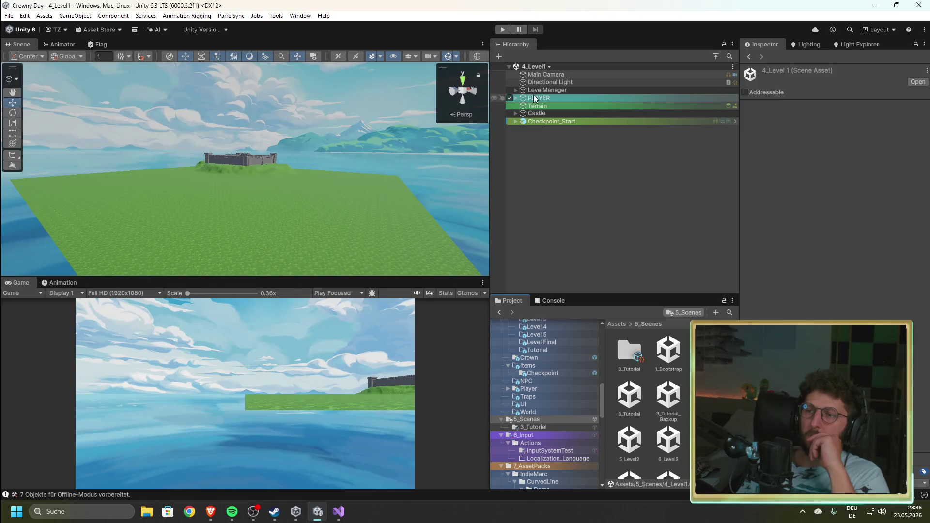
left_click(516, 98)
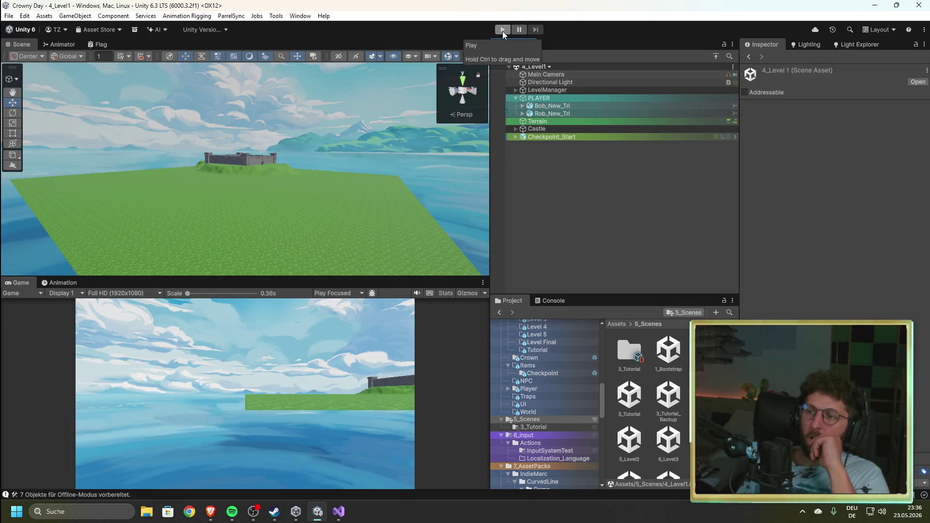
left_click(668, 350)
double_click(668, 350)
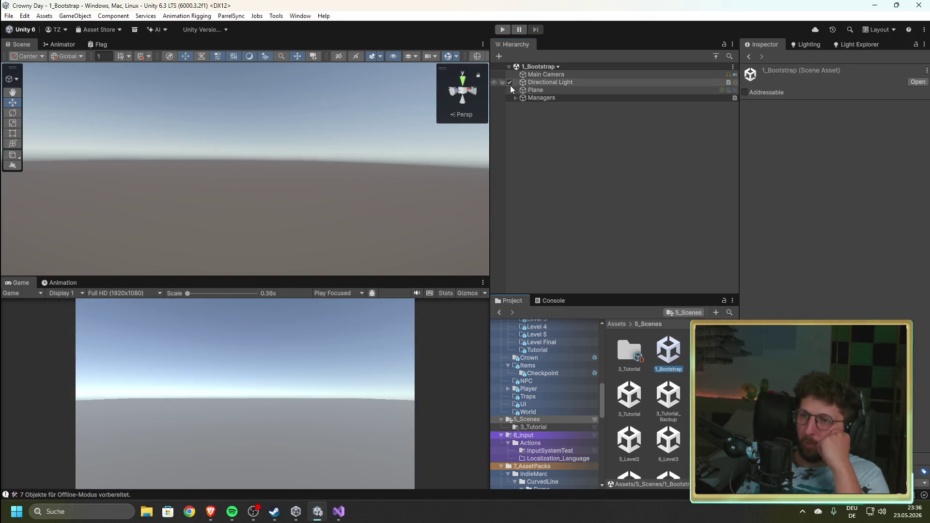
left_click(517, 99)
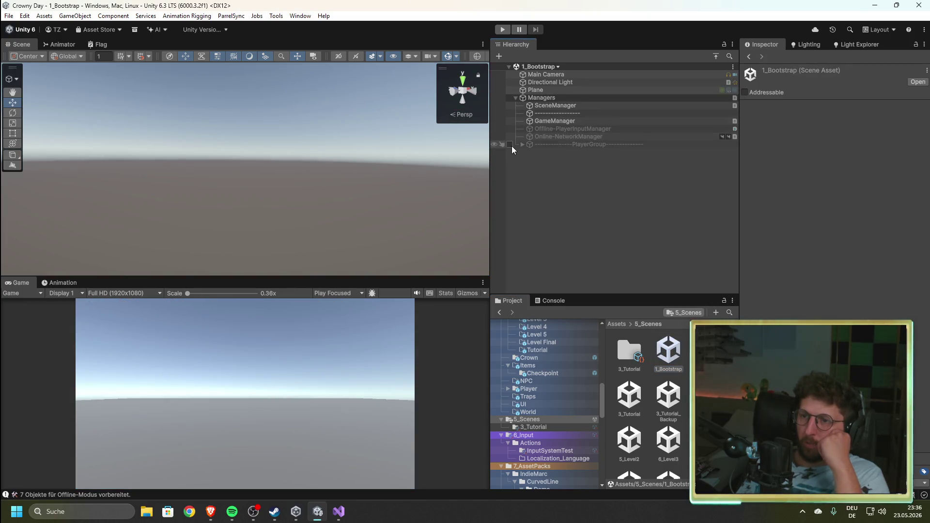
left_click(510, 145)
mouse_move(296, 200)
left_mouse_down()
mouse_move(149, 228)
mouse_move(271, 340)
mouse_move(643, 300)
mouse_move(543, 303)
mouse_move(536, 164)
left_mouse_up()
left_click(595, 143)
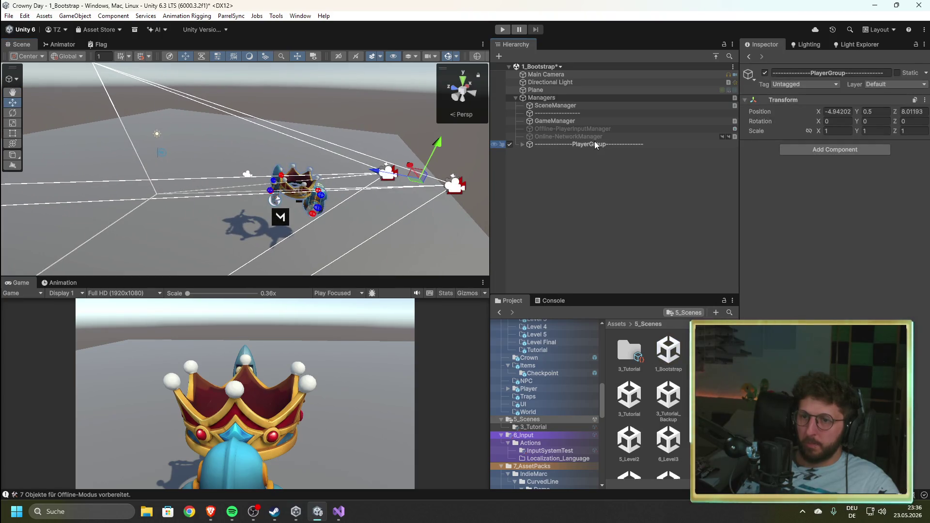
- Frame PlayerGroup, undo a stray Crown nudge, then move both players and the Crown together along Z
key("f")
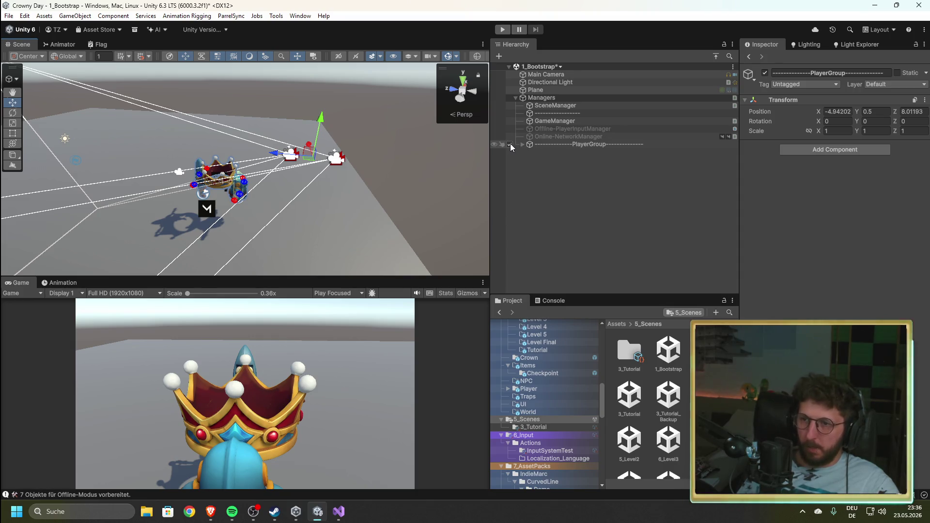
left_click(522, 144)
left_click(550, 168)
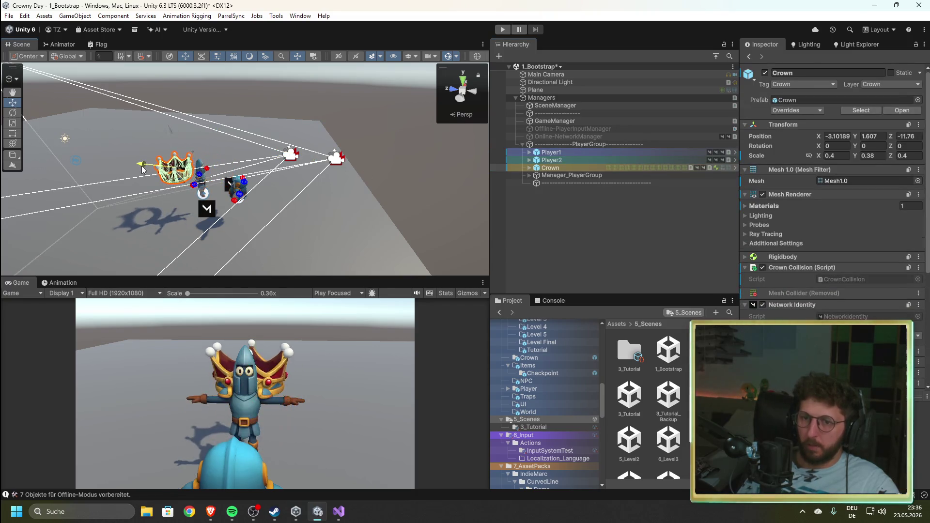
left_click_drag(189, 170, 183, 173)
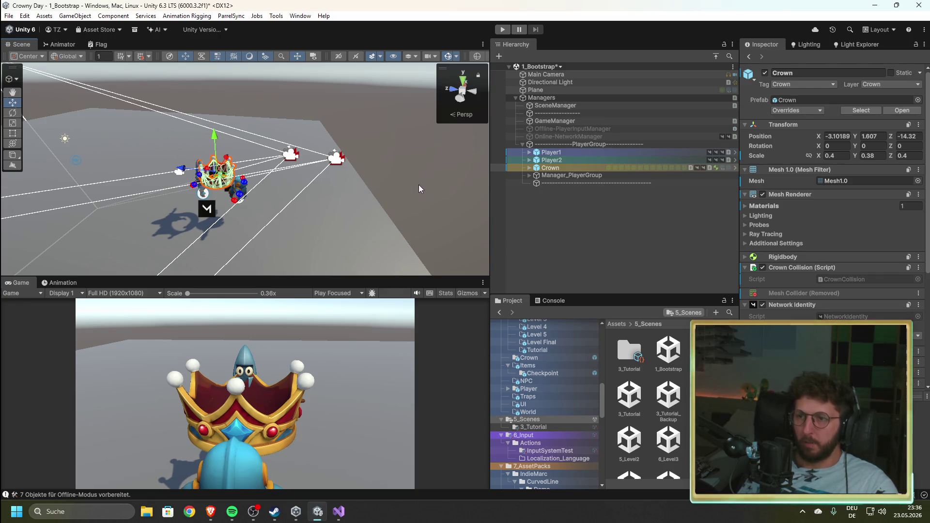
key("ctrl+z")
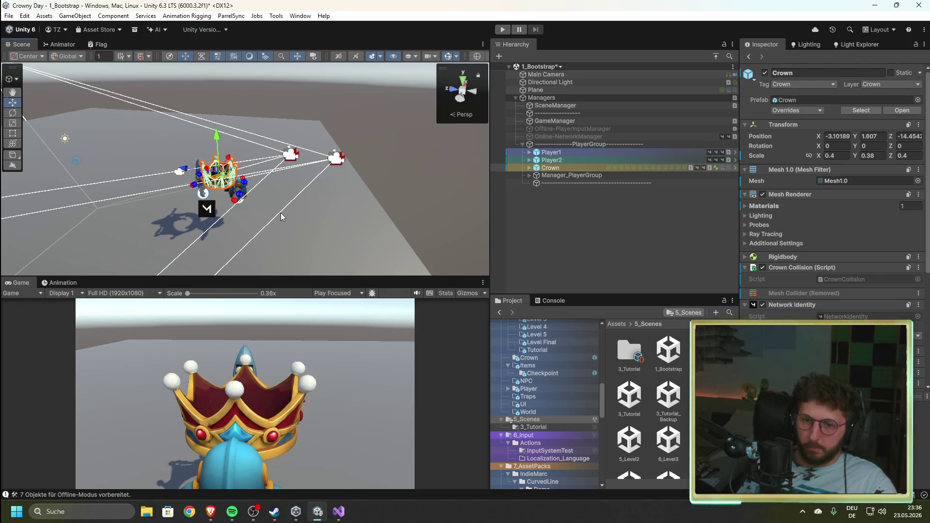
key("ctrl+z")
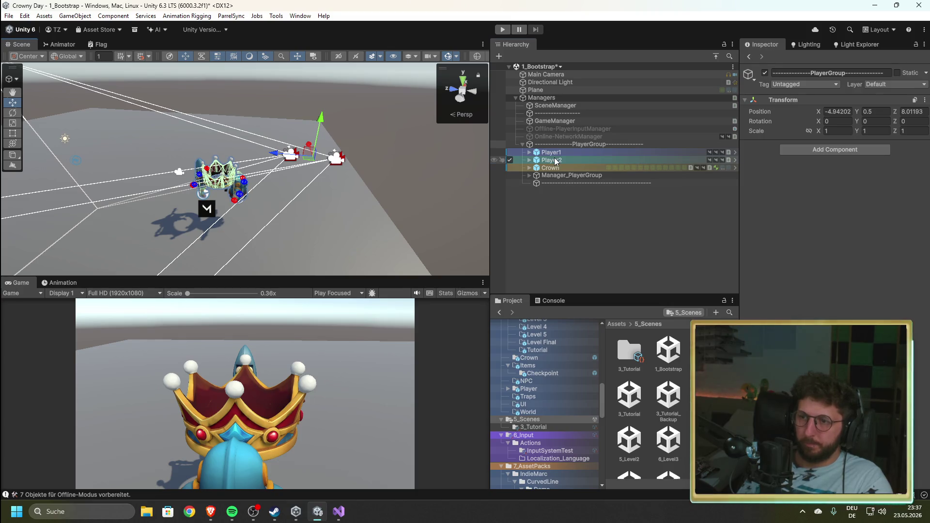
left_click(552, 160, "shift")
left_click(552, 168, "shift")
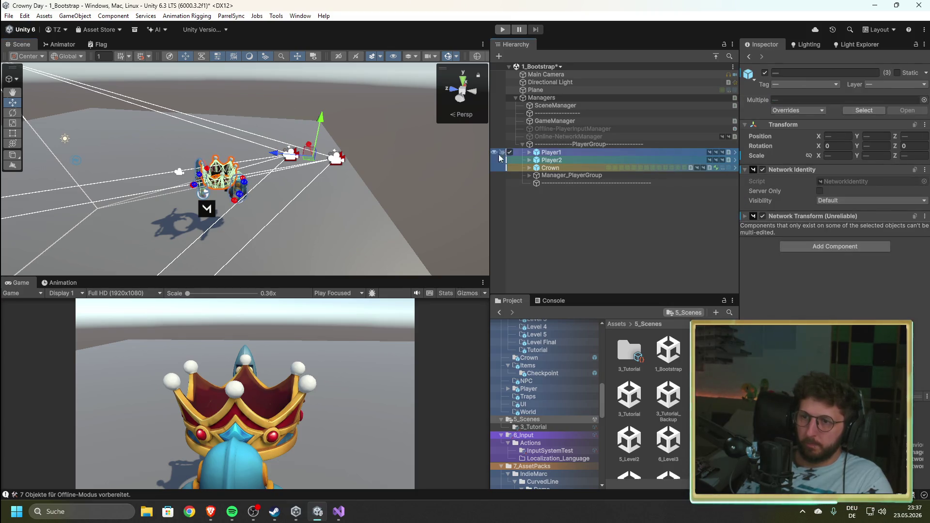
mouse_move(283, 154)
left_mouse_down()
mouse_move(148, 156)
mouse_move(264, 174)
left_mouse_up()
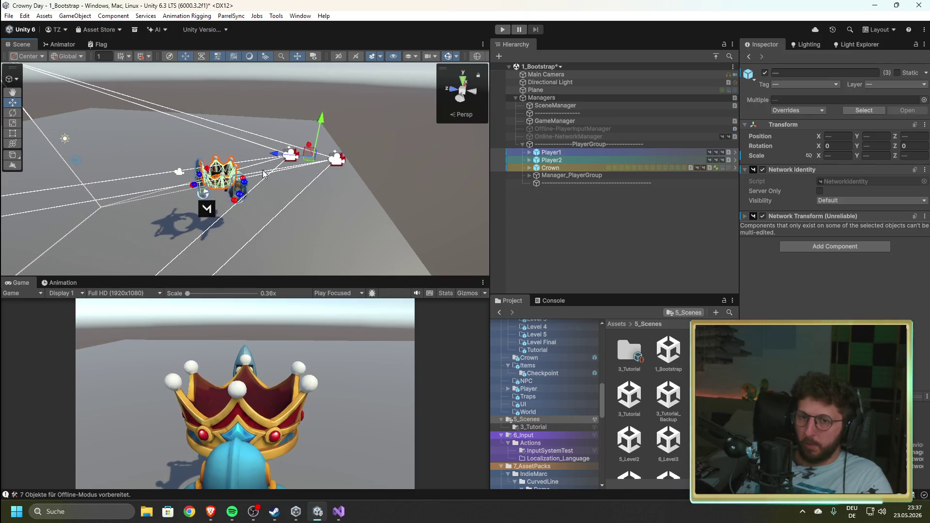
- Inspect the Crown and a player, deactivate PlayerGroup, and bring GameStartManager.cs forward in Visual Studio
left_click(564, 167)
left_click(565, 160)
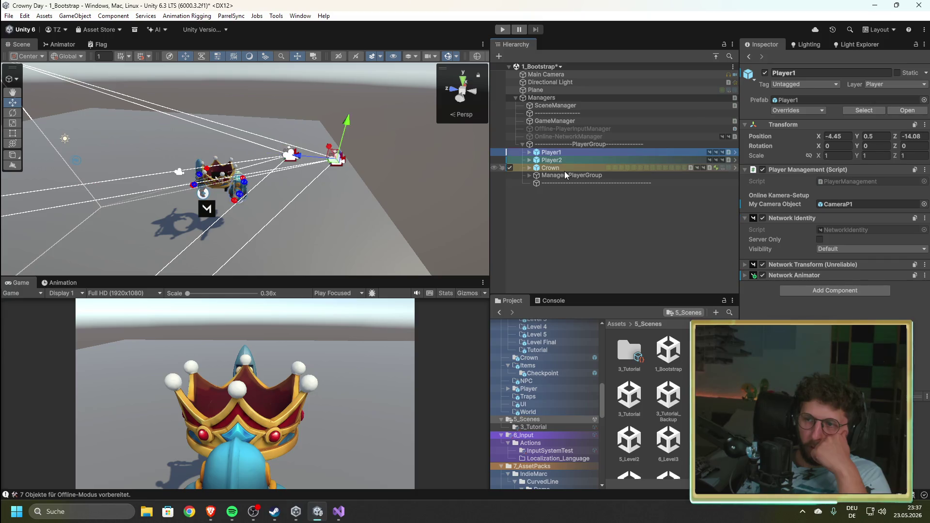
left_click(565, 170)
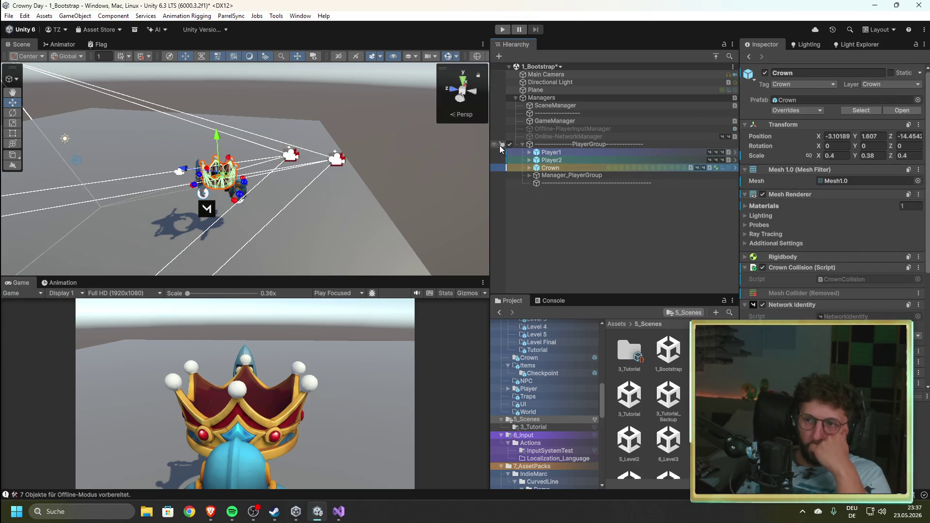
left_click(510, 144)
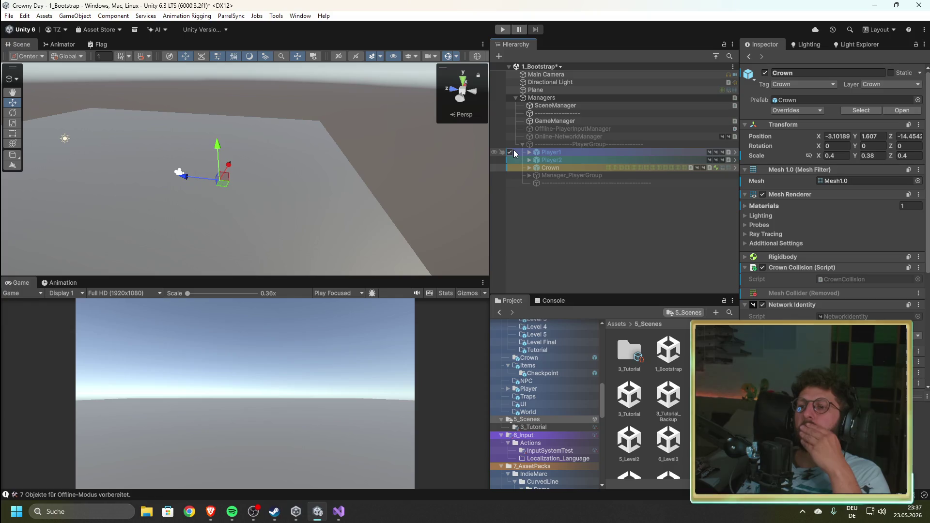
left_click(338, 512)
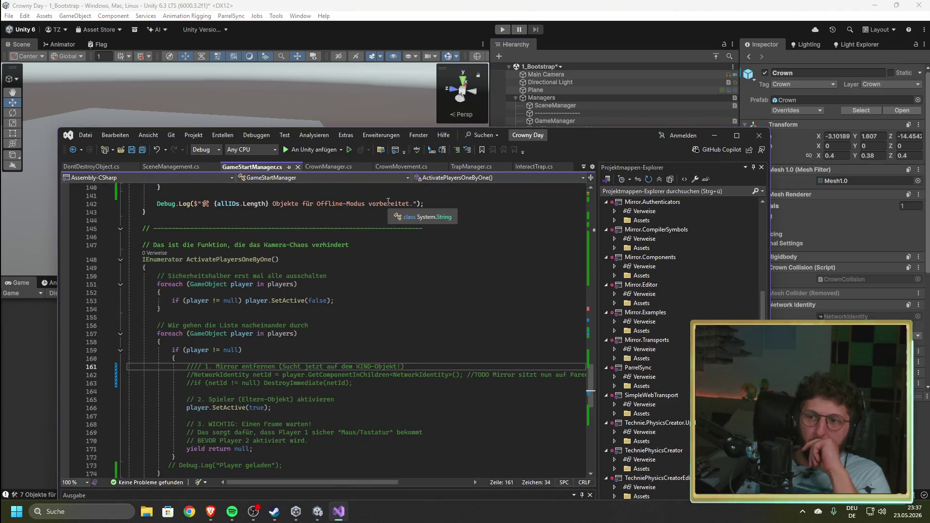
- Review RespawnManager's respawn settings and events under Manager_PlayerGroup, then open RespawnManager.cs in Visual Studio
left_click(537, 8)
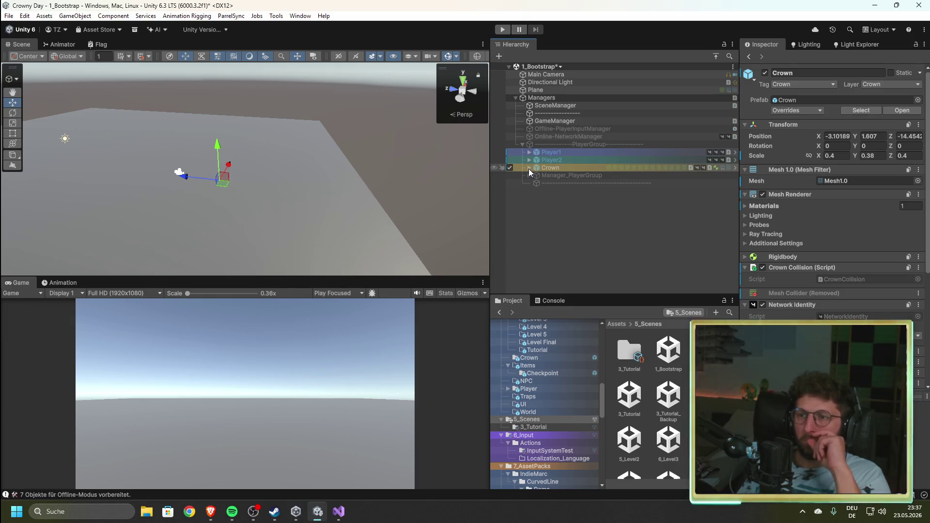
left_click(529, 176)
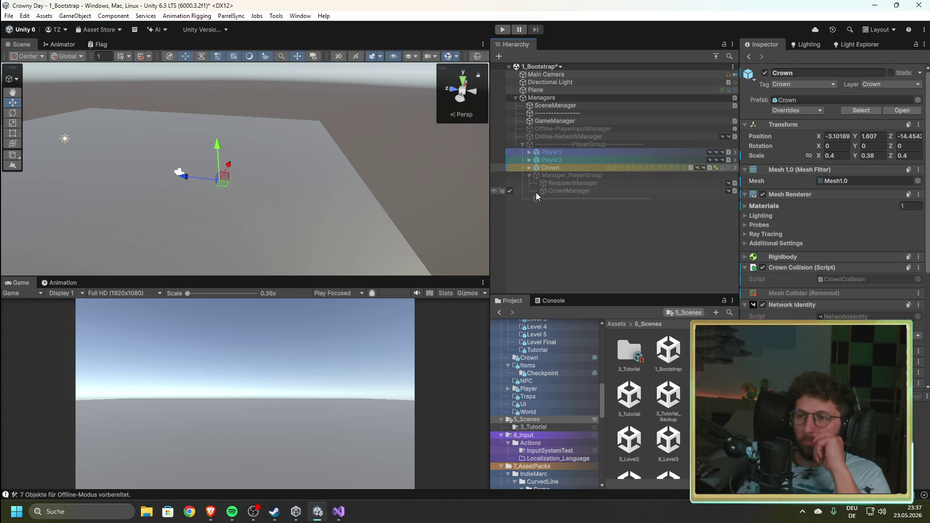
left_click(560, 183)
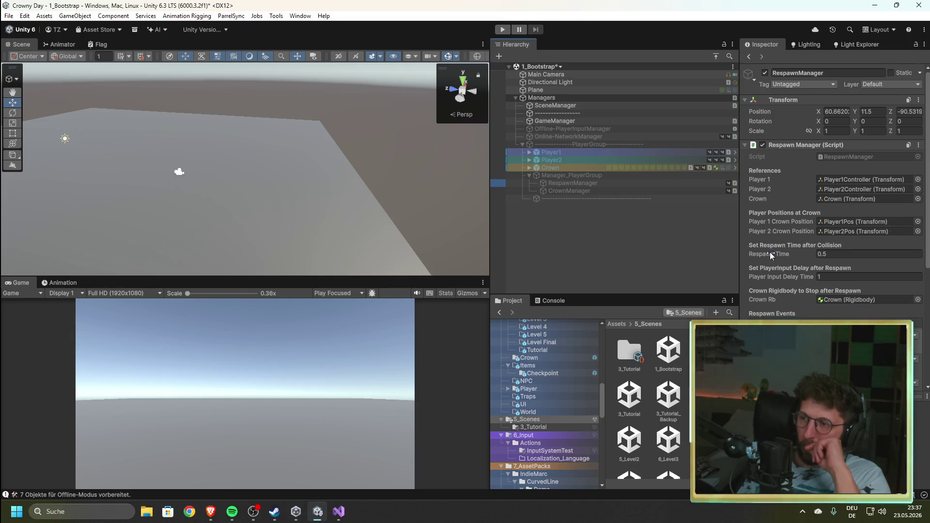
scroll(769, 253, "down", 8)
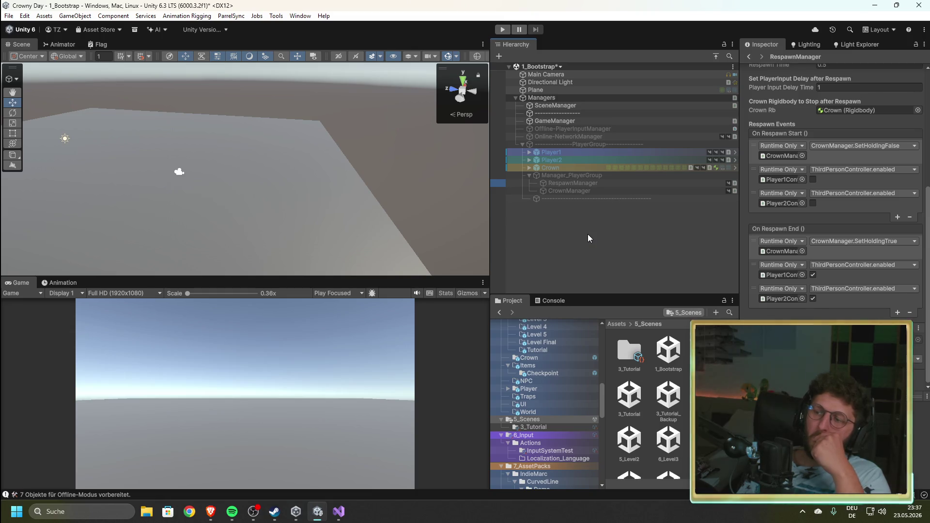
scroll(857, 275, "up", 8)
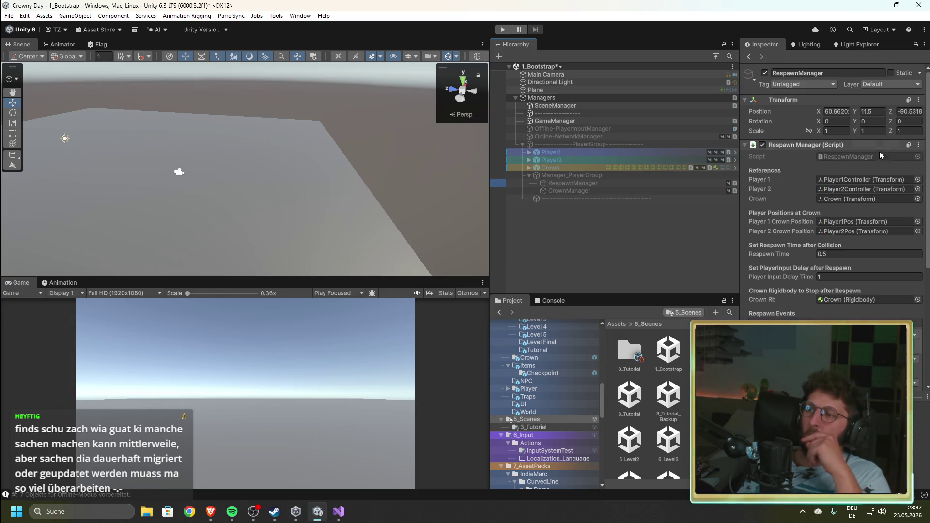
left_click(867, 156)
double_click(637, 406)
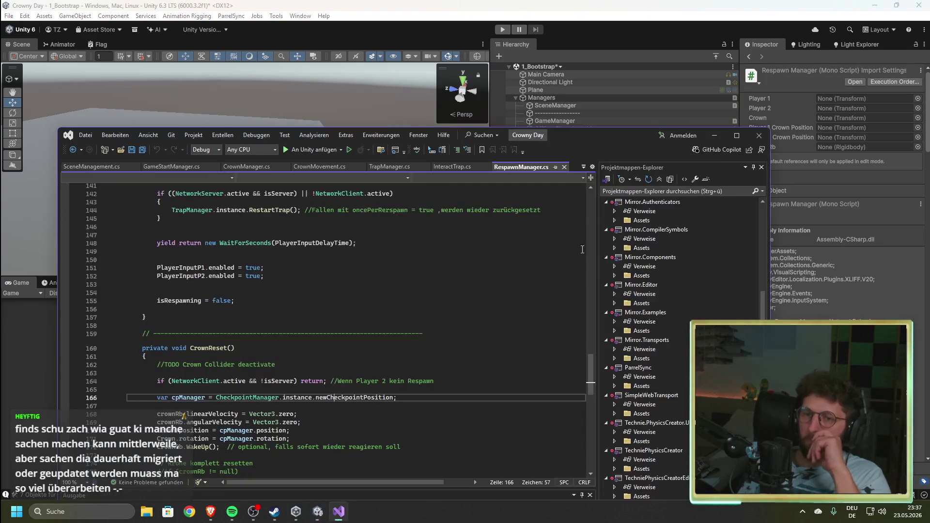
scroll(339, 335, "down", 4)
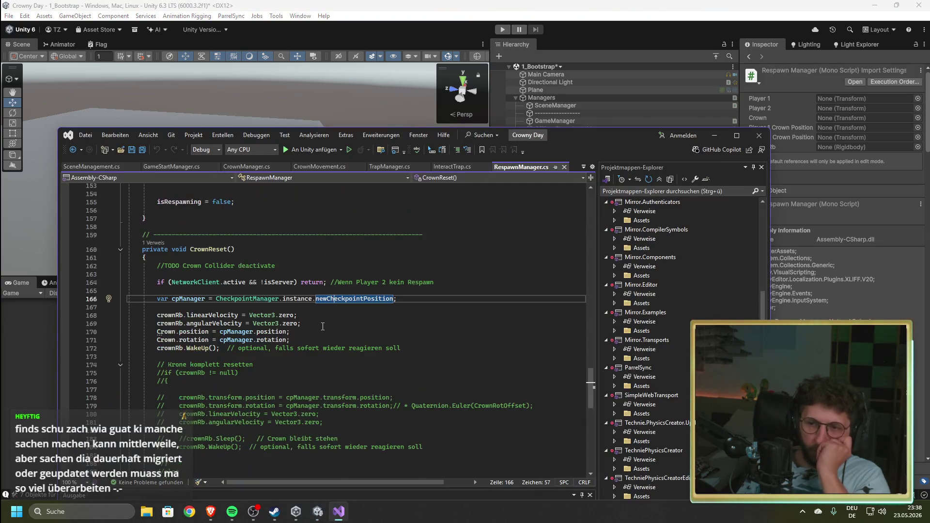
scroll(339, 334, "up", 4)
scroll(356, 342, "up", 6)
scroll(355, 342, "up", 14)
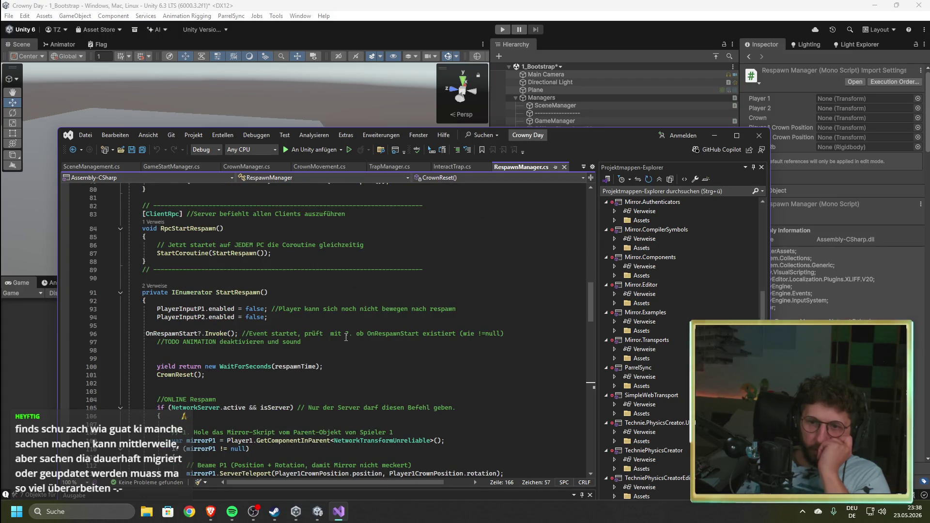
scroll(347, 335, "up", 2)
scroll(347, 334, "up", 5)
scroll(328, 342, "up", 4)
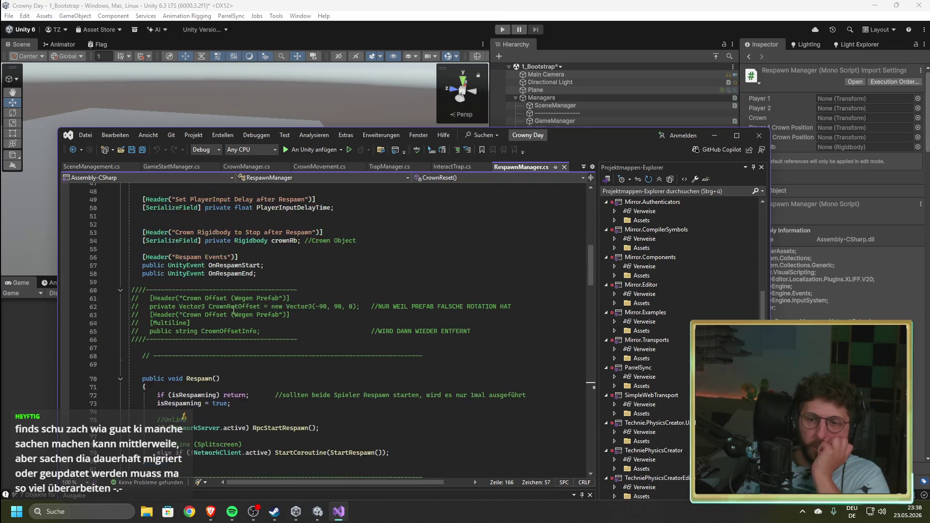
scroll(235, 311, "up", 10)
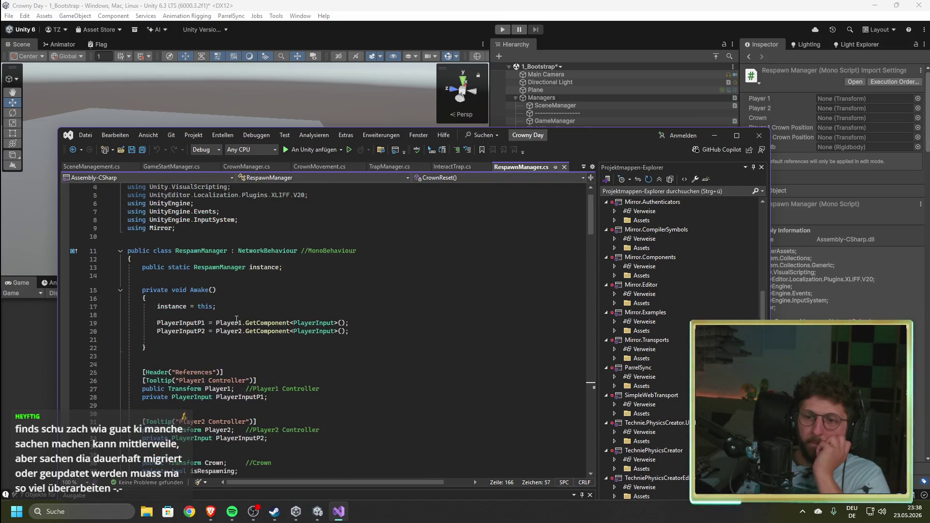
scroll(236, 320, "down", 14)
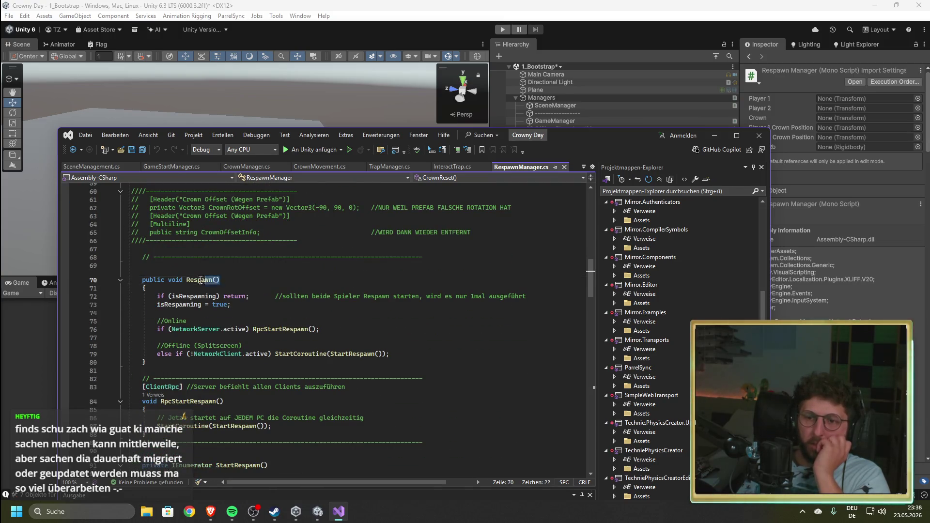
double_click(175, 280)
scroll(344, 271, "down", 2)
scroll(341, 279, "up", 3)
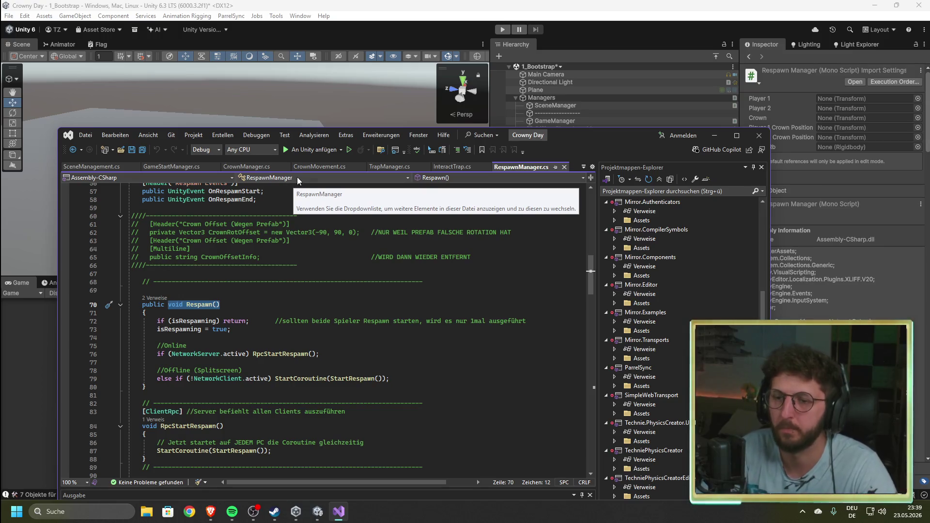
scroll(281, 341, "down", 2)
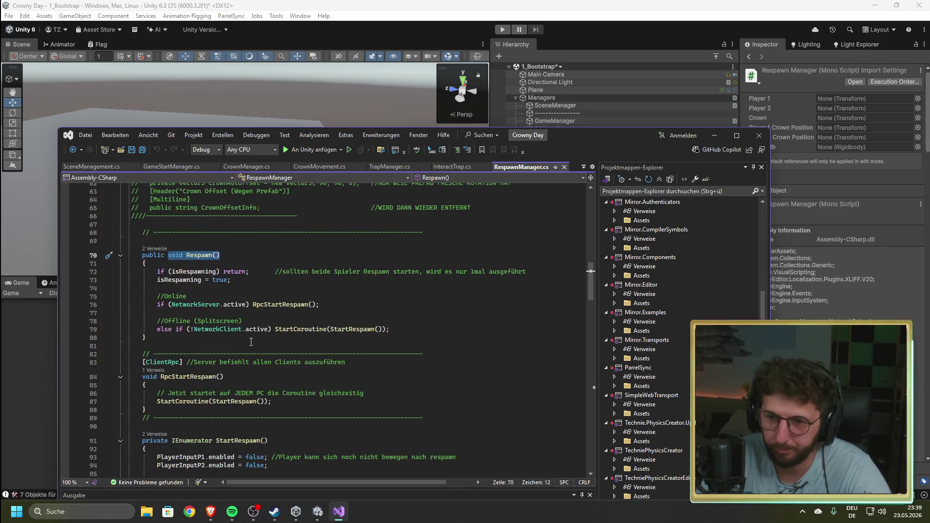
left_click(255, 261)
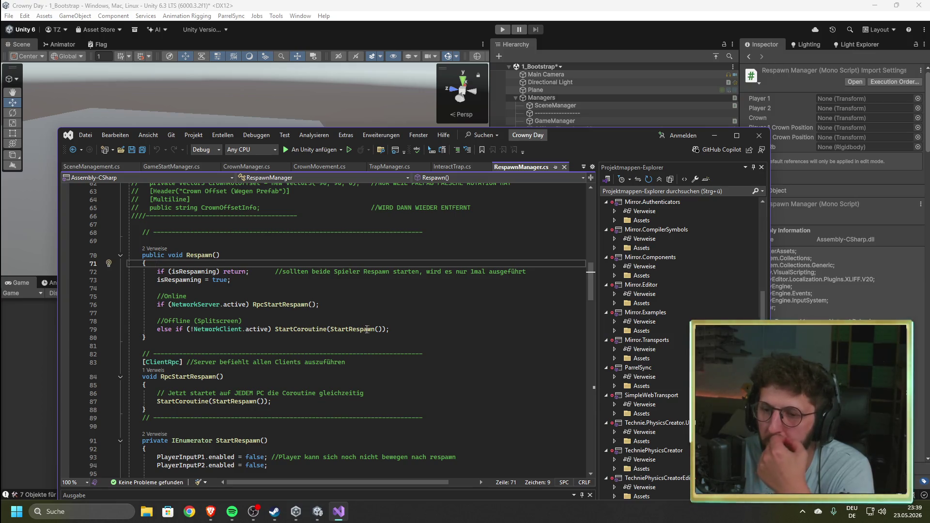
scroll(375, 329, "down", 4)
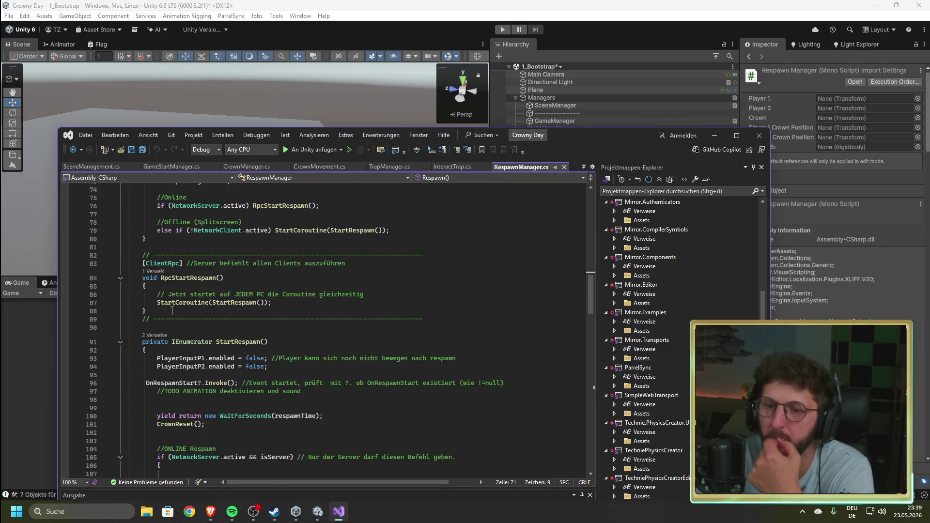
scroll(174, 310, "down", 4)
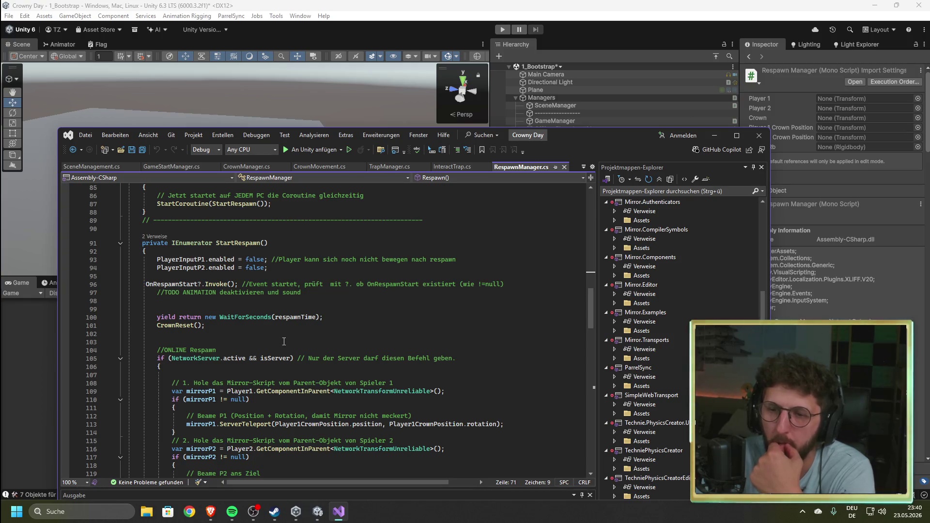
scroll(284, 342, "down", 4)
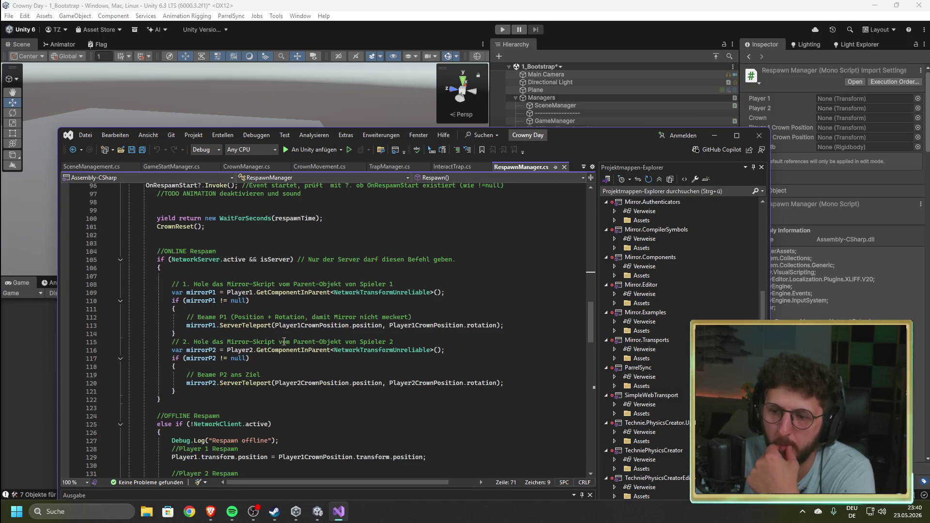
scroll(284, 342, "down", 4)
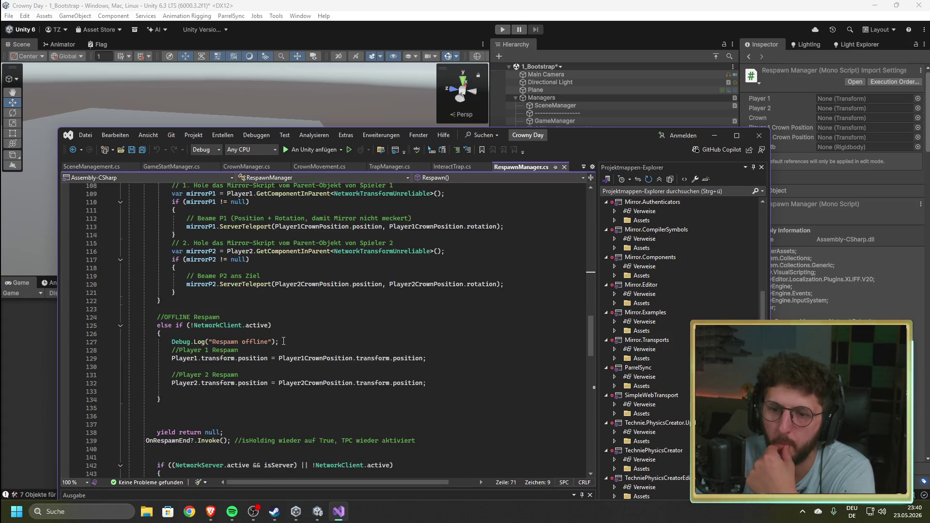
scroll(232, 278, "up", 4)
scroll(167, 233, "up", 2)
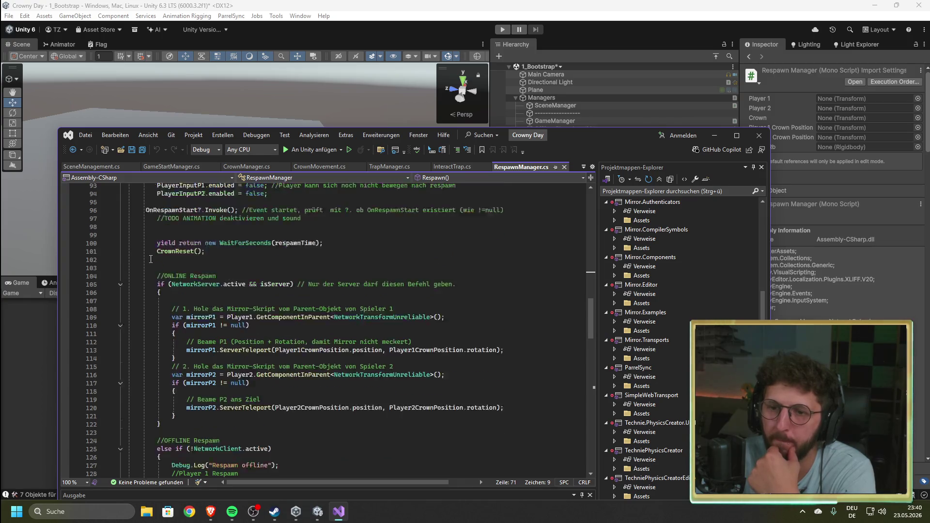
scroll(170, 267, "down", 2)
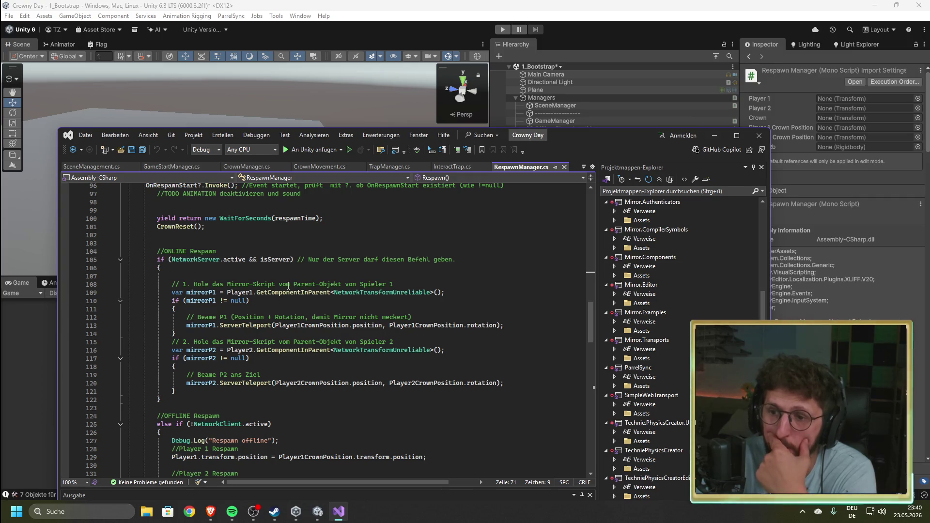
scroll(231, 270, "down", 6)
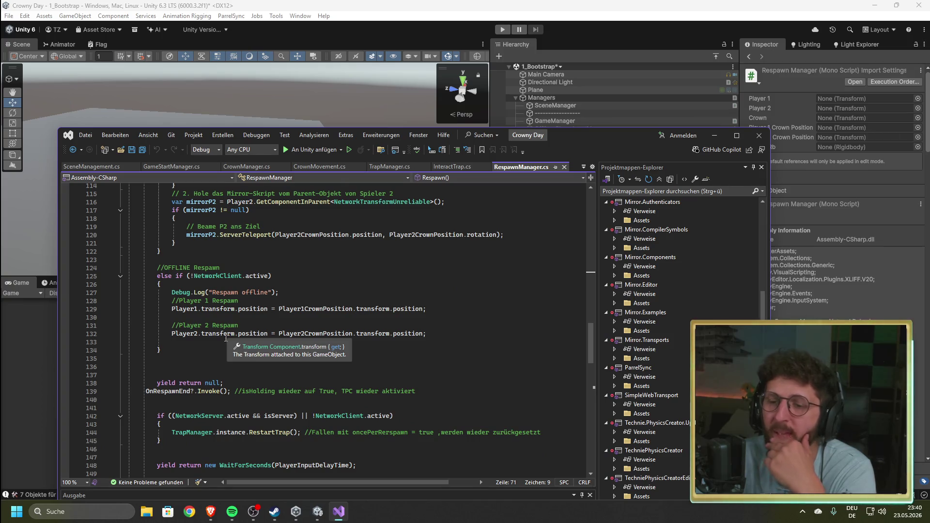
scroll(227, 337, "down", 5)
scroll(328, 278, "up", 2)
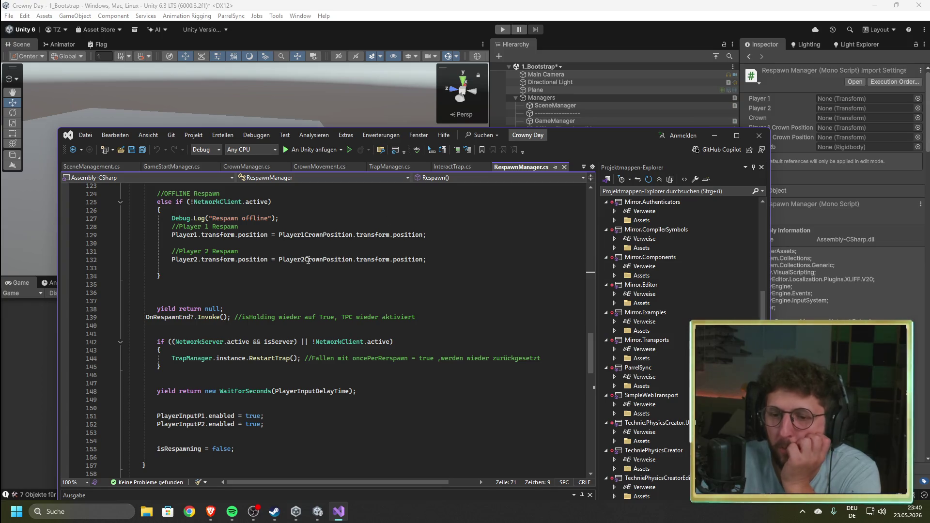
scroll(249, 300, "up", 4)
scroll(249, 300, "down", 3)
scroll(250, 295, "up", 4)
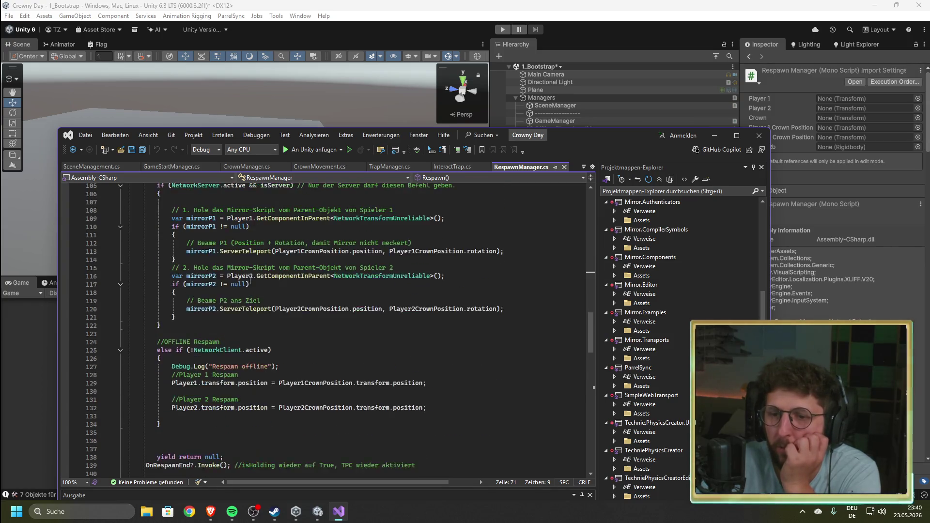
scroll(251, 286, "down", 9)
scroll(251, 286, "down", 5)
scroll(334, 281, "down", 2)
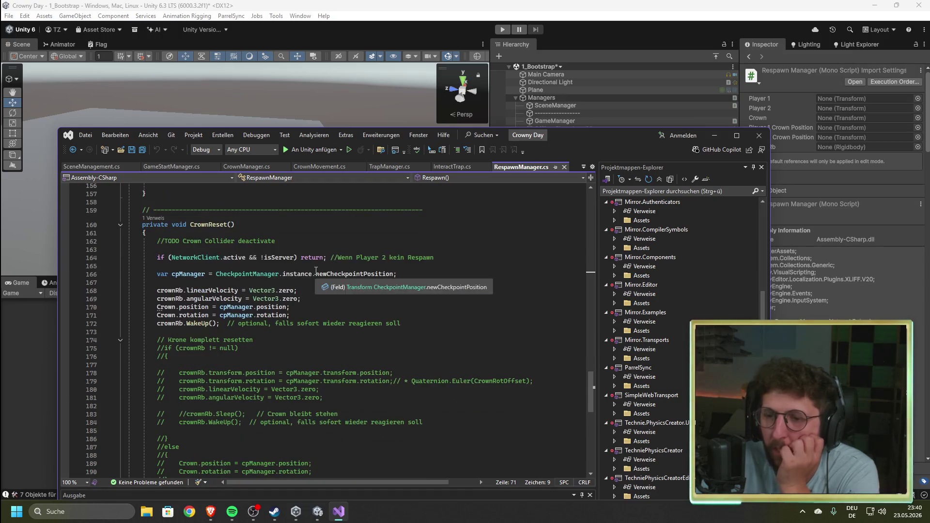
left_click_drag(416, 275, 316, 275)
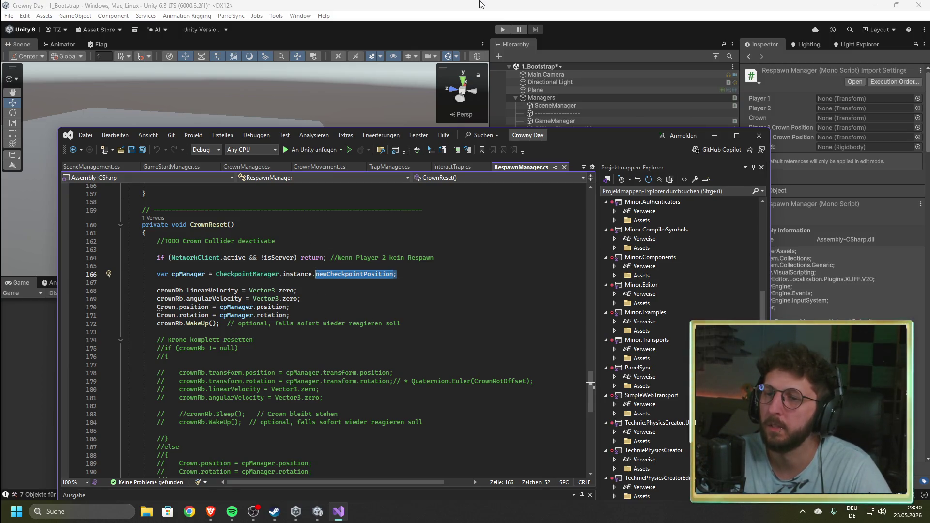
key("alt+Tab")
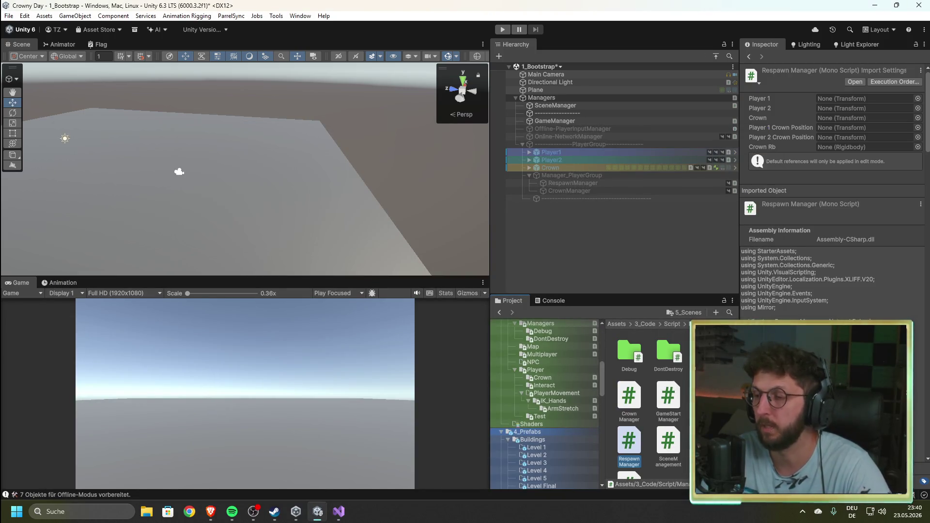
- Open the 4_Level1 scene from 5_Scenes, saving the Bootstrap scene changes first
scroll(604, 371, "up", 3)
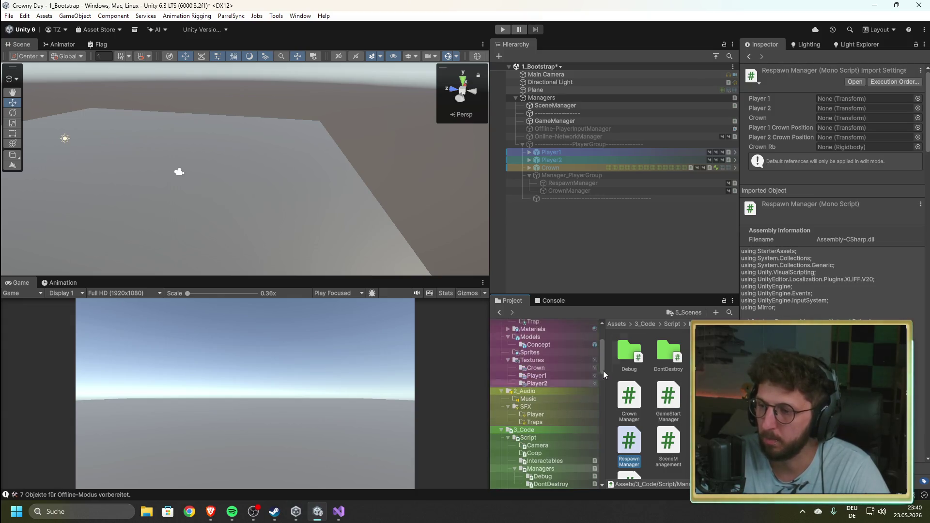
left_click(685, 312)
double_click(708, 395)
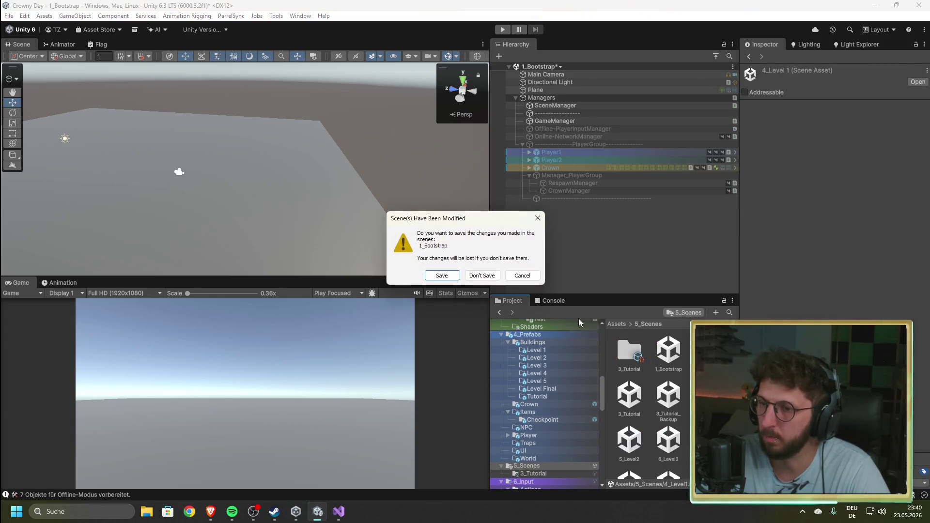
left_click(447, 276)
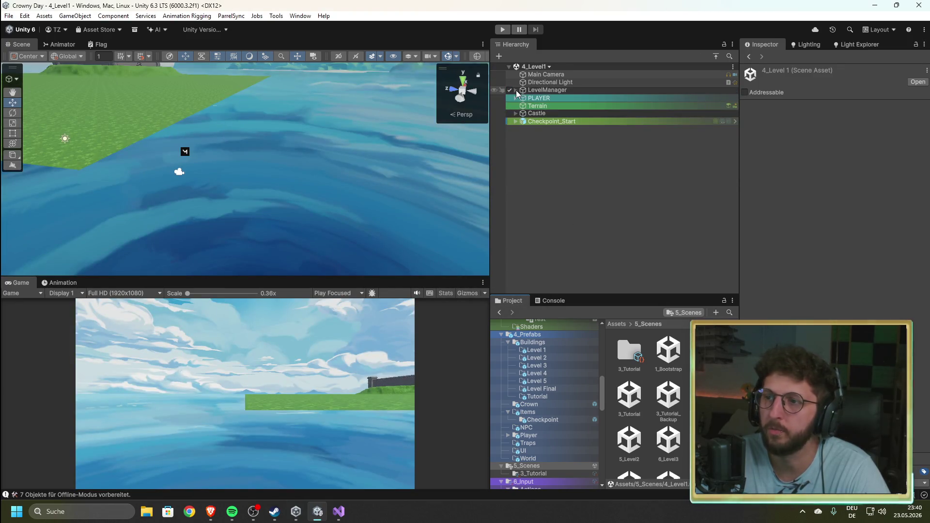
- Inspect the CheckpointManager under LevelManager and check its tag without changing it
left_click(516, 90)
left_click(542, 106)
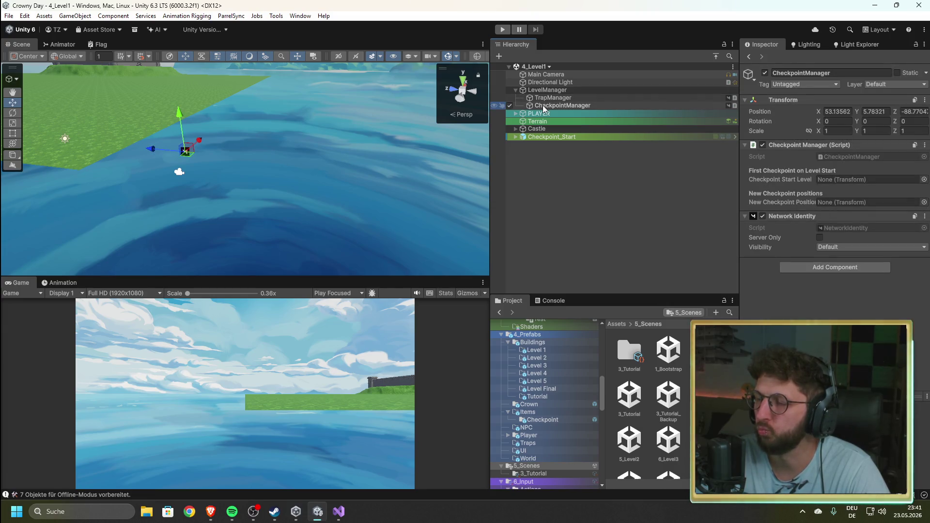
left_click(833, 84)
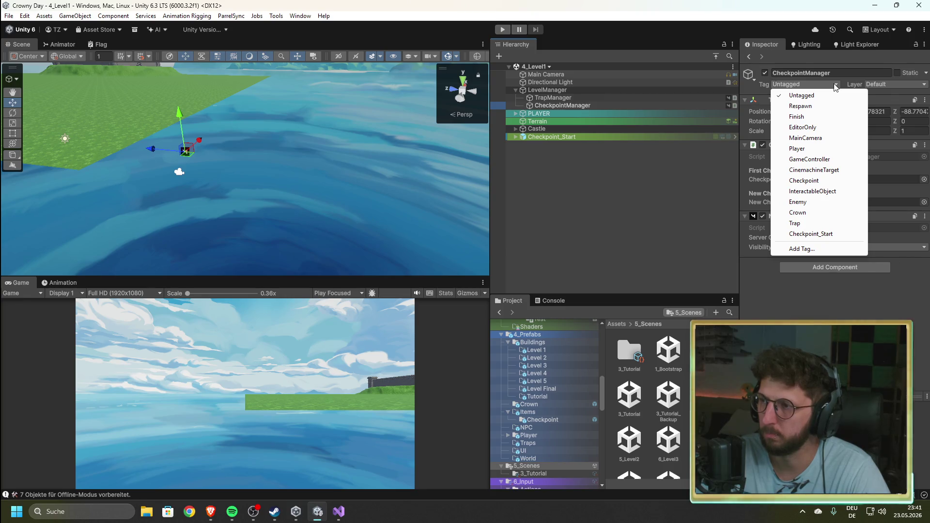
left_click(540, 176)
- Compare Checkpoint_Start's firepit with its Spawn_Position child, offset 1.7 on Y
left_click(516, 137)
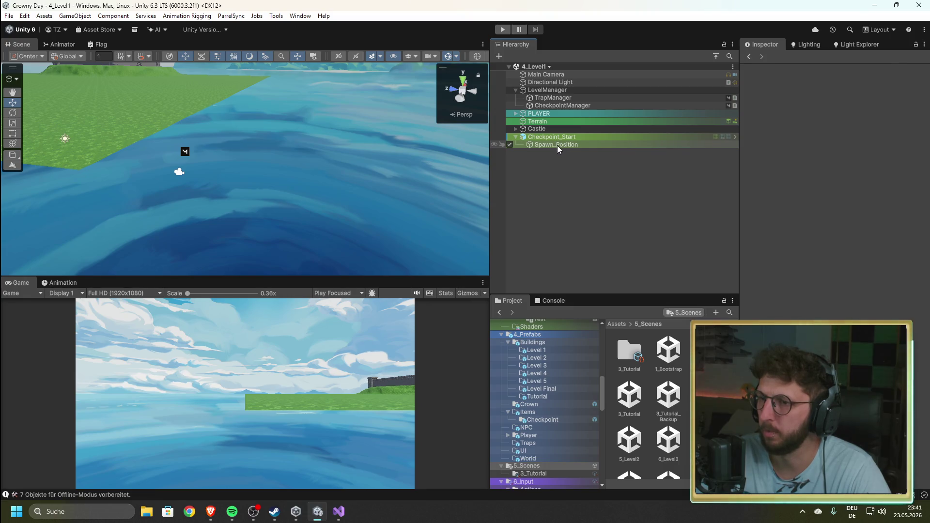
left_click(557, 145)
left_click(537, 137)
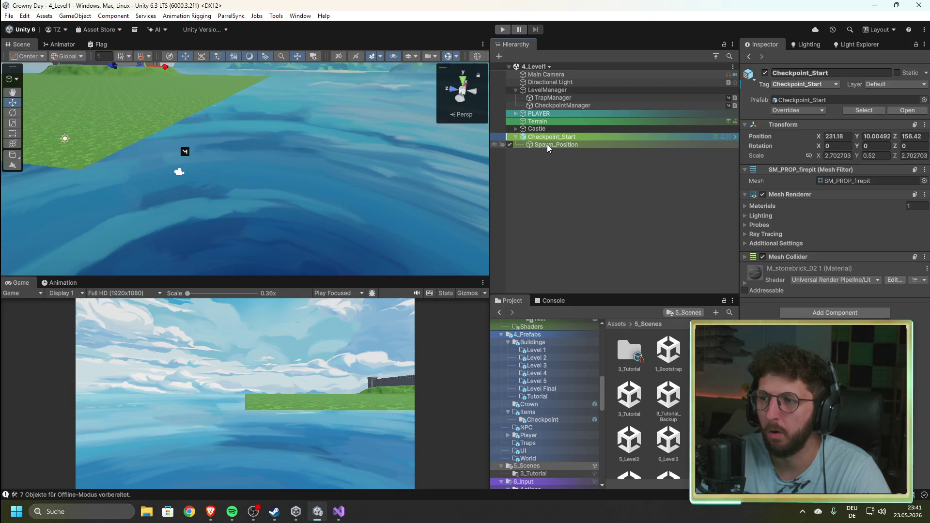
left_click(548, 144)
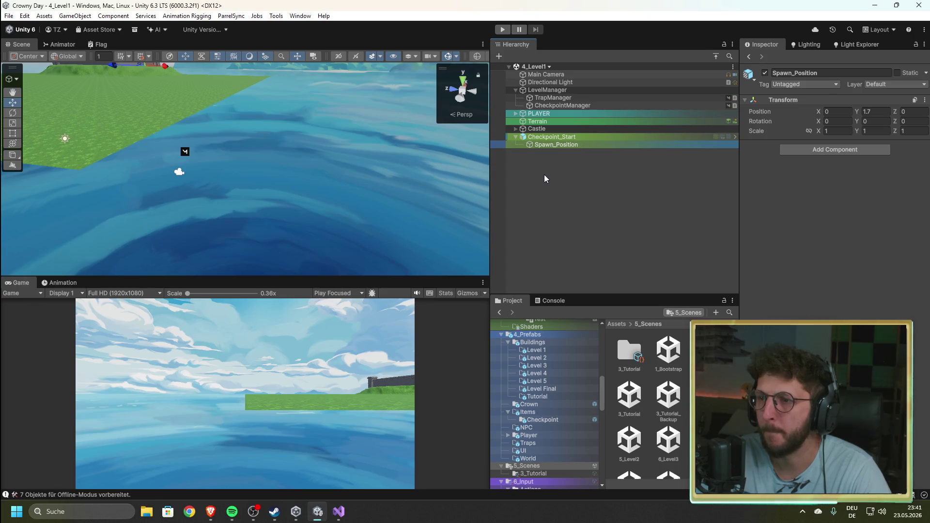
left_click(543, 137)
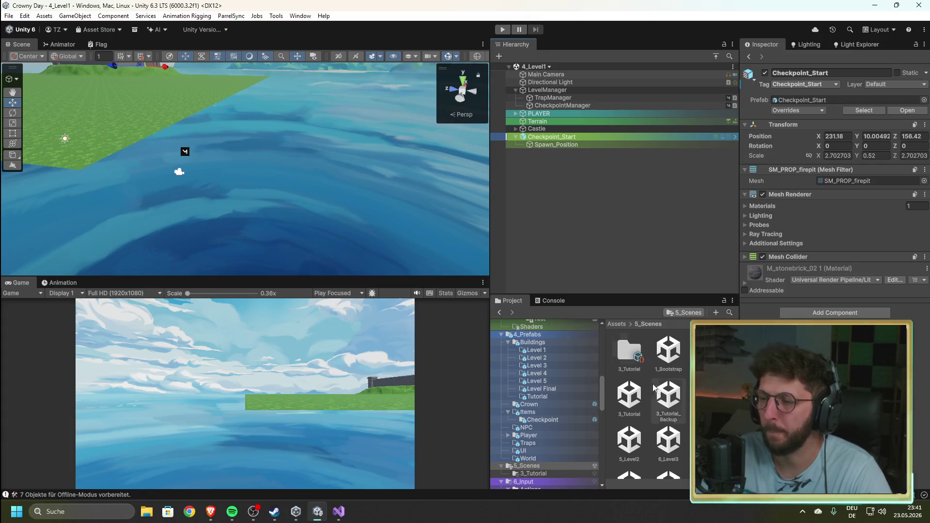
- Open 3_Tutorial_Backup, expand Checkpoint Start, and frame the START_Spawn_Point firepit in the scene view
left_click(670, 406)
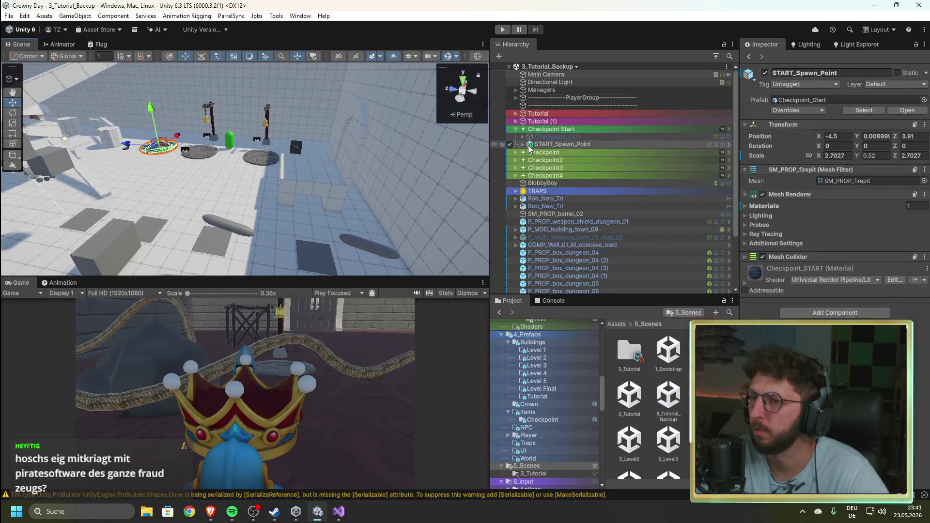
left_click(547, 131)
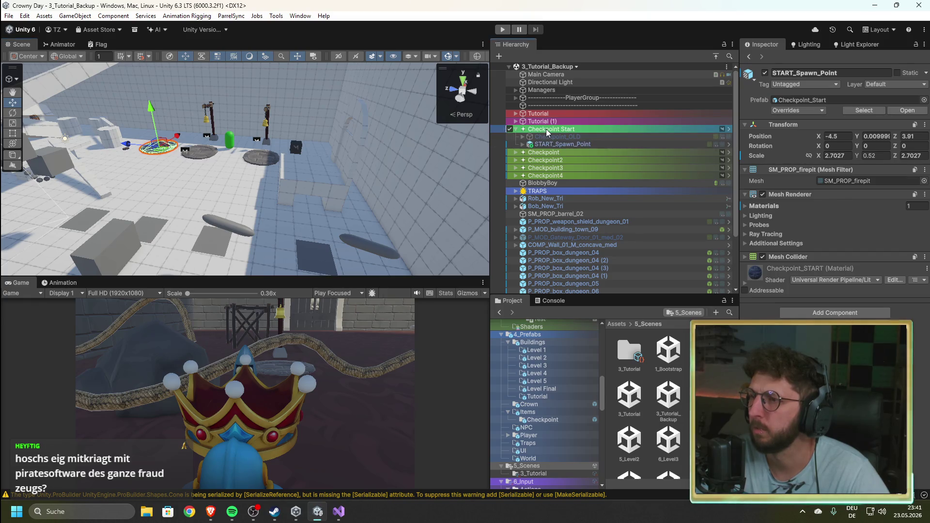
left_click(522, 144)
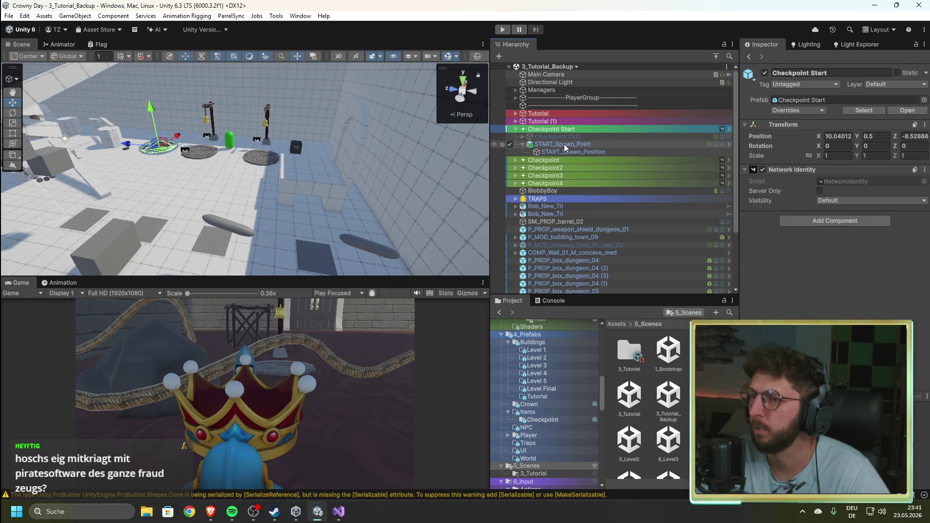
left_click(565, 143)
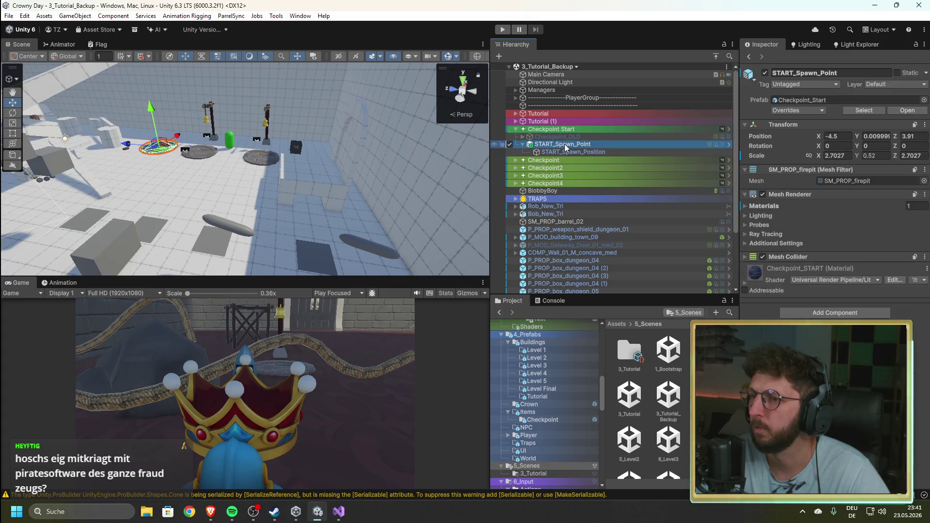
left_click_drag(329, 194, 340, 195)
key("f")
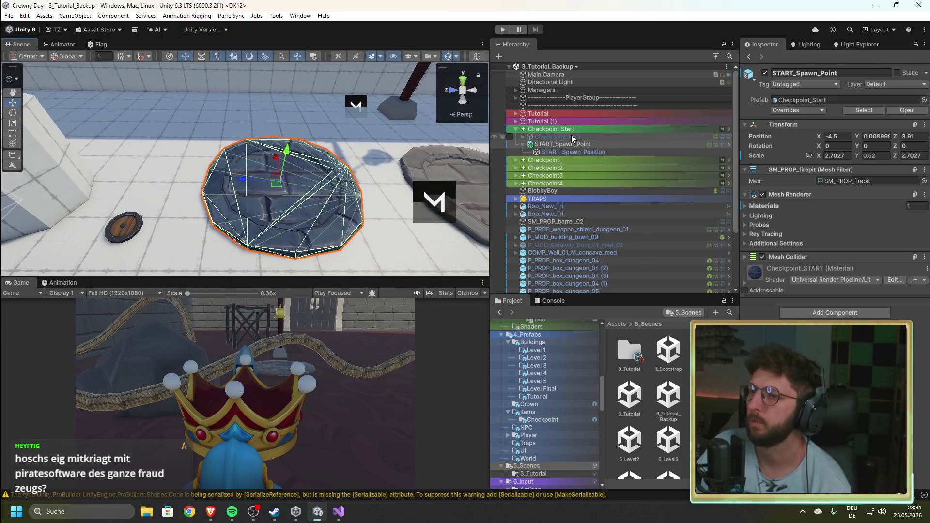
- Compare transforms of Checkpoint_OLD, Checkpoint Start, START_Spawn_Point and START_Spawn_Position
left_click(571, 136)
left_click(570, 145)
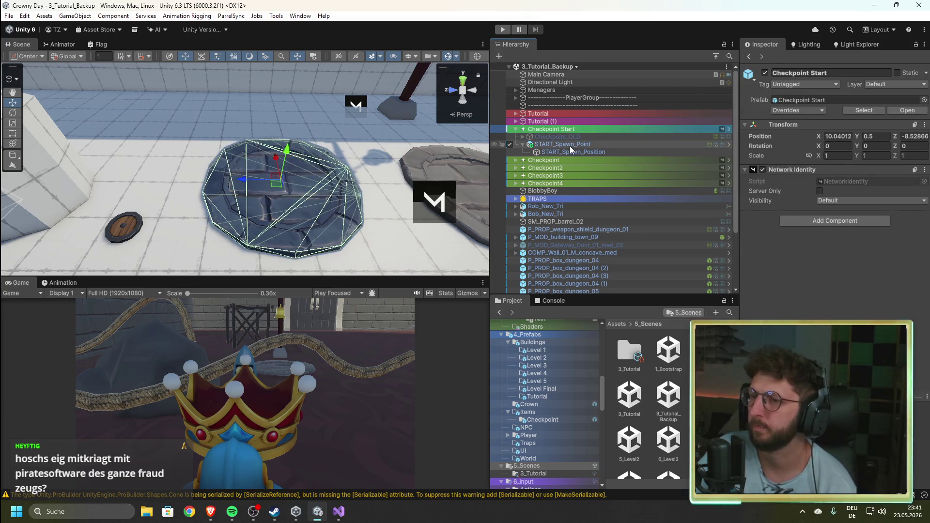
left_click(570, 128)
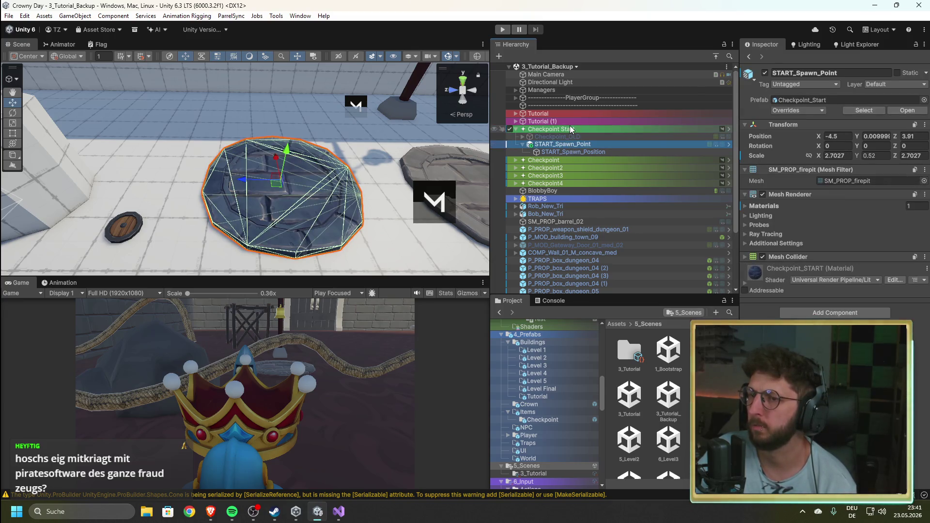
left_click(568, 143)
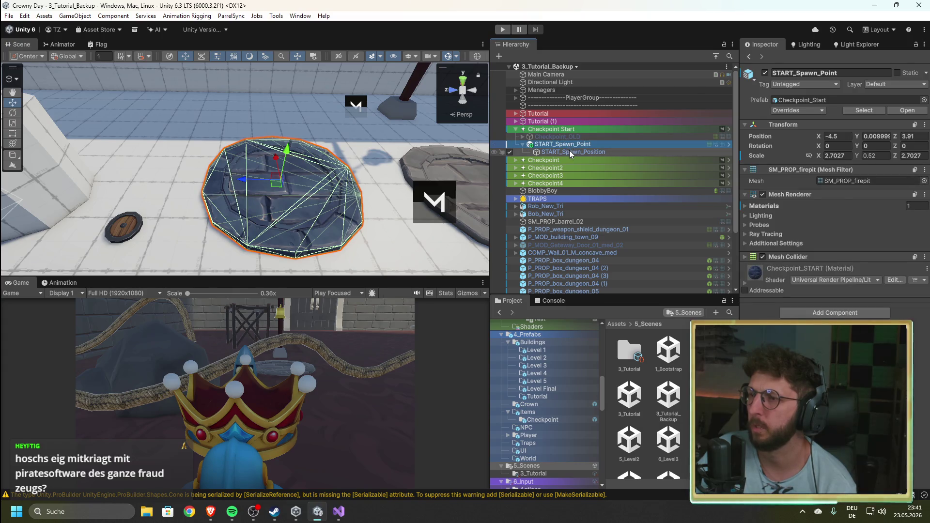
left_click(569, 151)
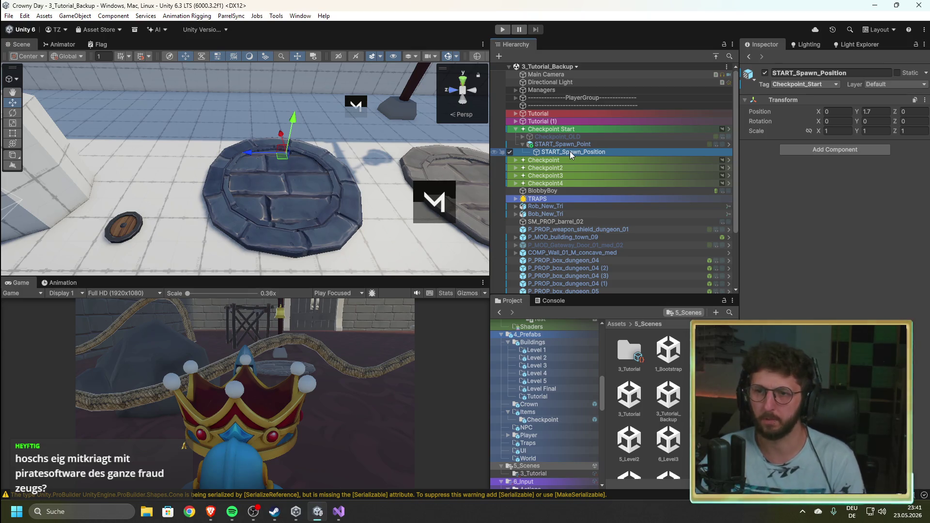
left_click(566, 130)
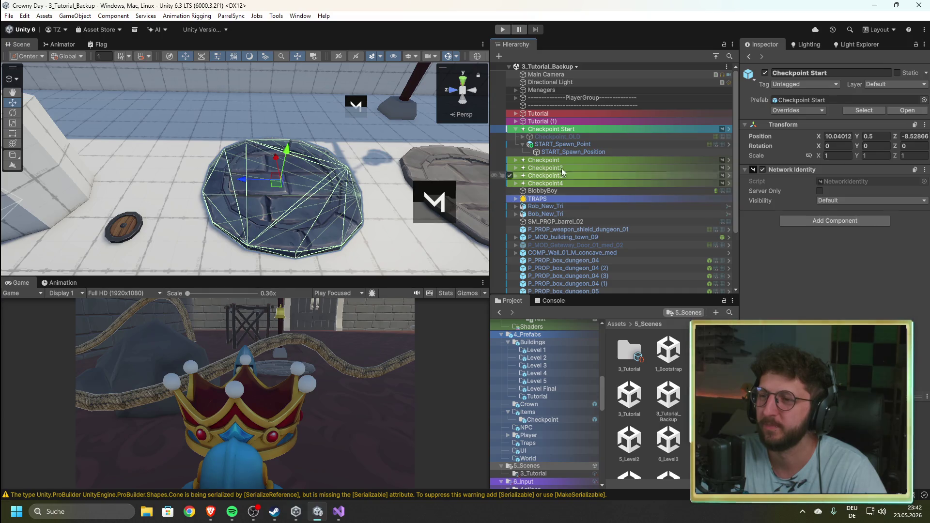
- Recheck Checkpoint Start's START_Spawn_Point and START_Spawn_Position children, then collapse it
left_click(517, 129)
left_click(516, 130)
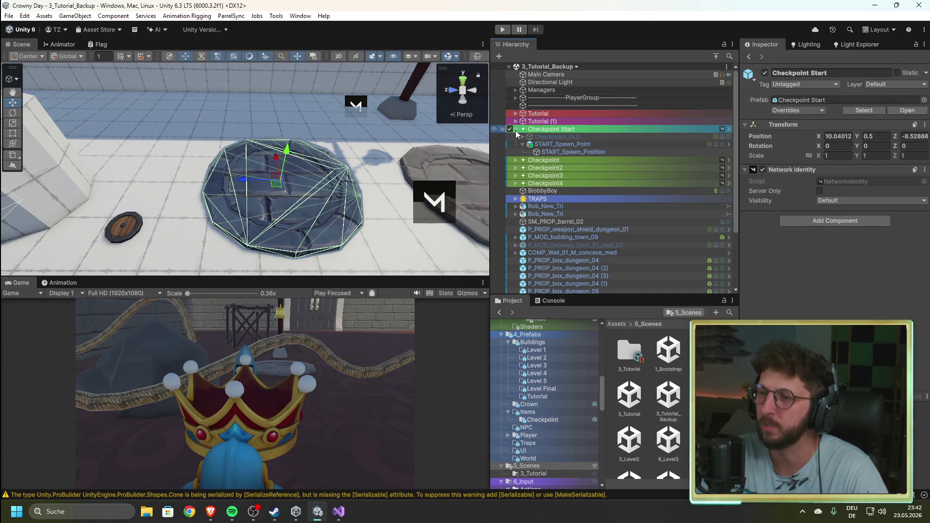
left_click(554, 145)
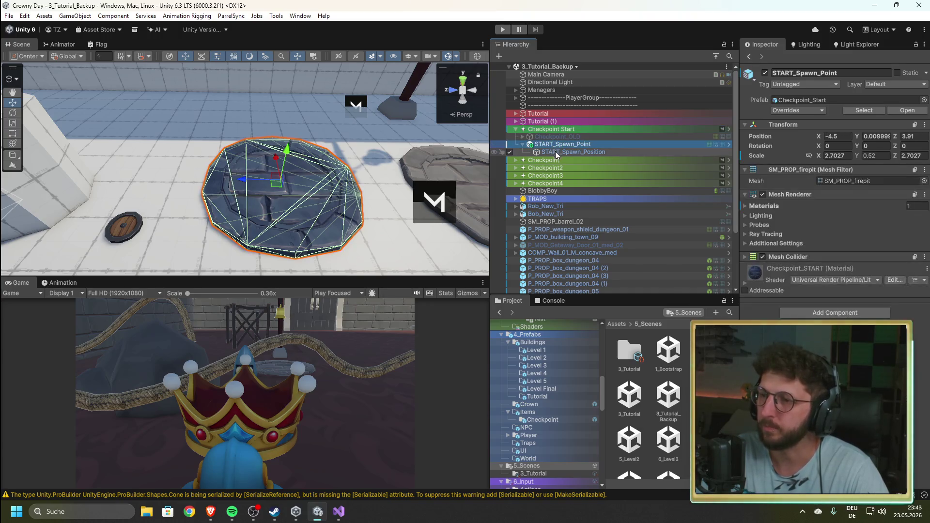
left_click(556, 152)
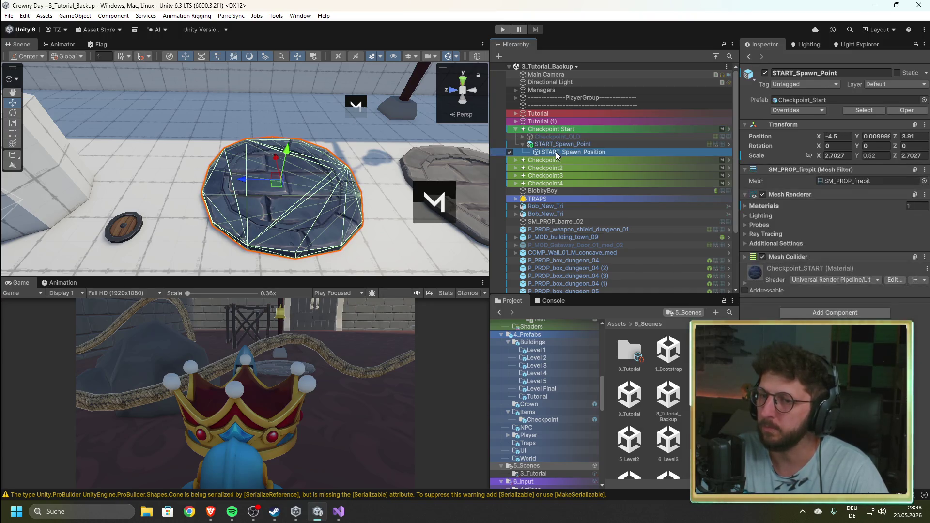
left_click(516, 130)
scroll(539, 402, "down", 3)
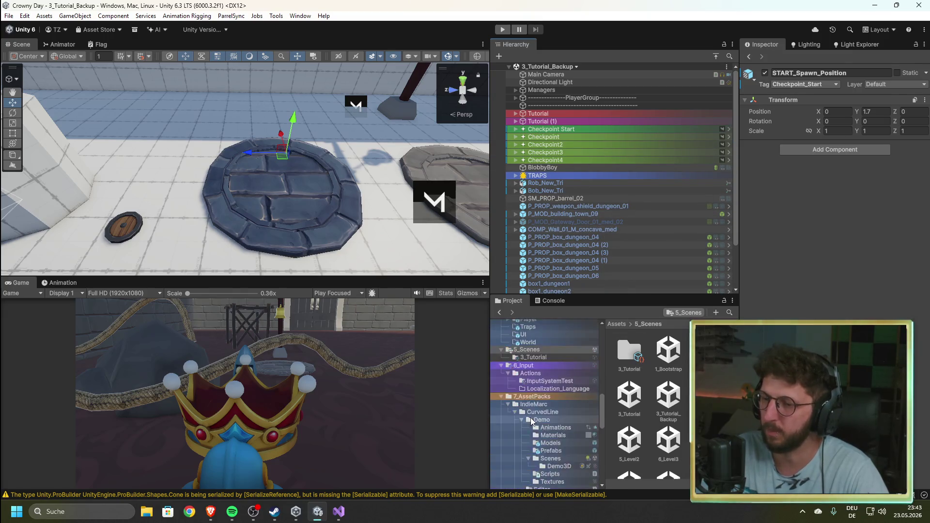
scroll(542, 376, "up", 2)
- Show the Checkpoint_Start prefab from 4_Prefabs > Items in the Inspector
left_click(542, 389)
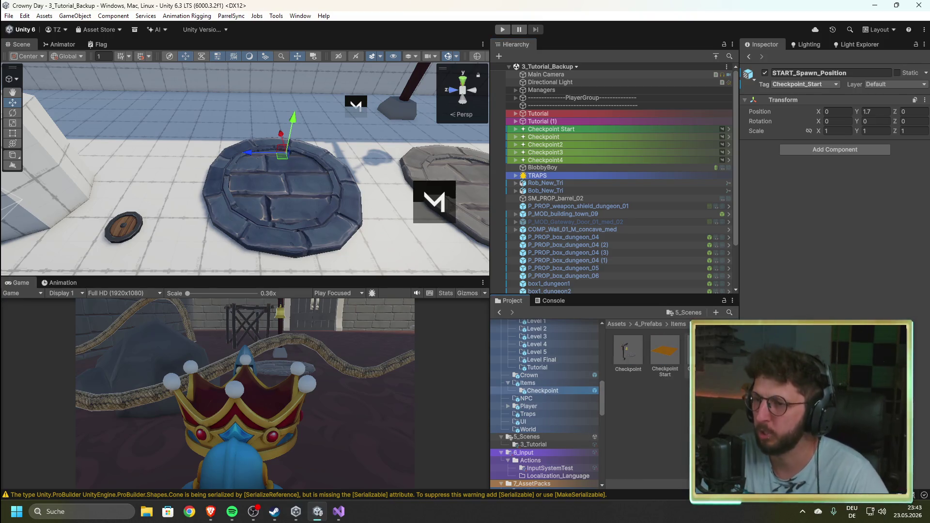
left_click(702, 351)
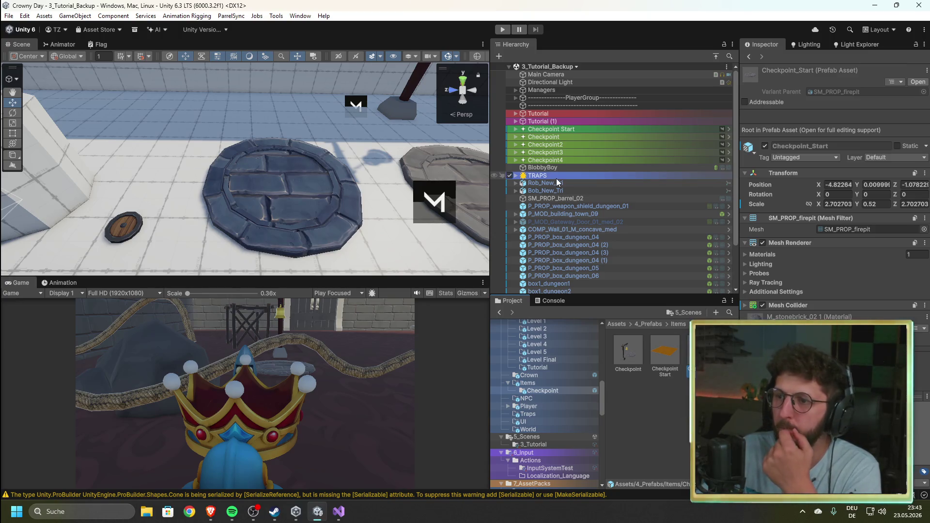
left_click(516, 129)
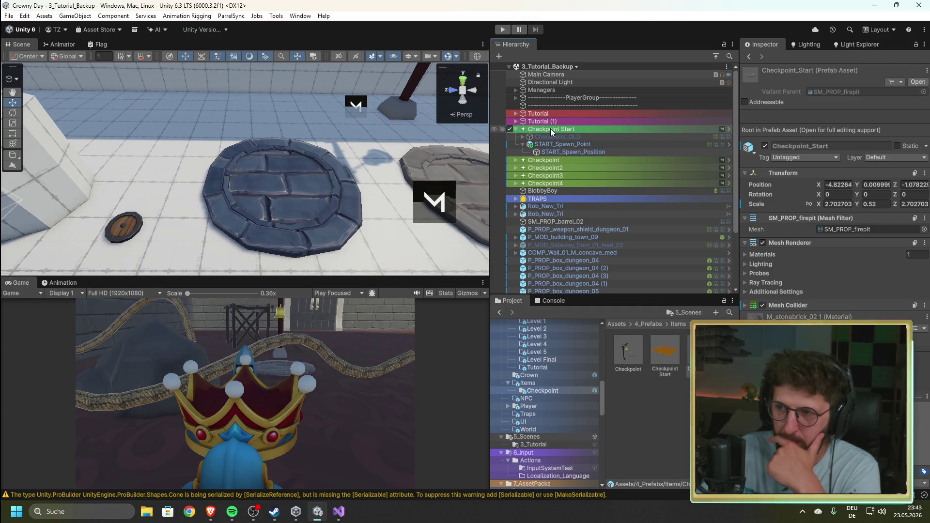
- Save Checkpoint Start into Items as original prefab Checkpoint Start 1, comparing it with Checkpoint_Start
mouse_move(550, 129)
left_mouse_down()
mouse_move(569, 129)
mouse_move(630, 368)
mouse_move(644, 383)
left_mouse_up()
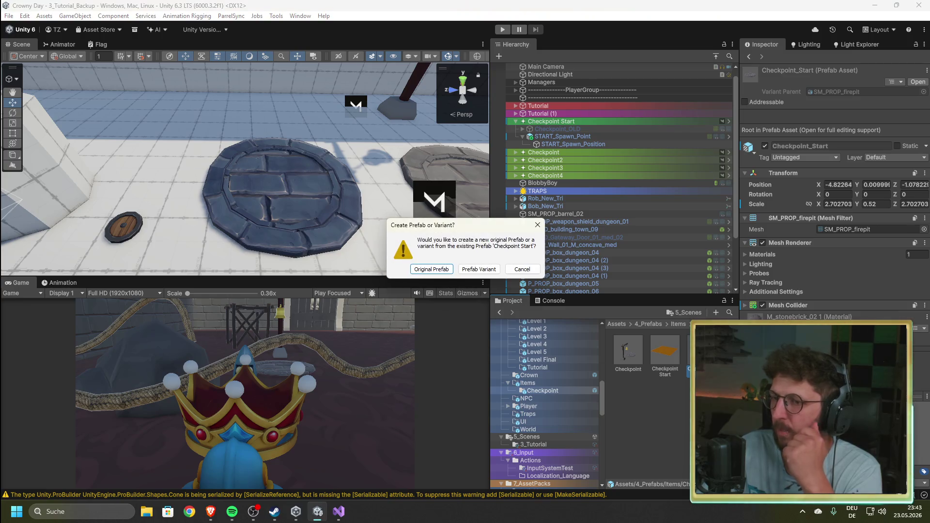
left_click(431, 270)
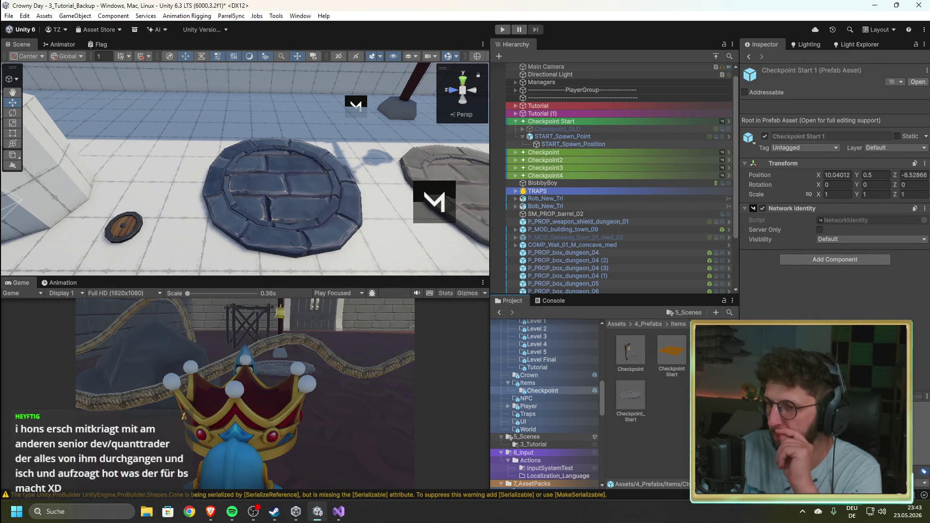
left_click(632, 406)
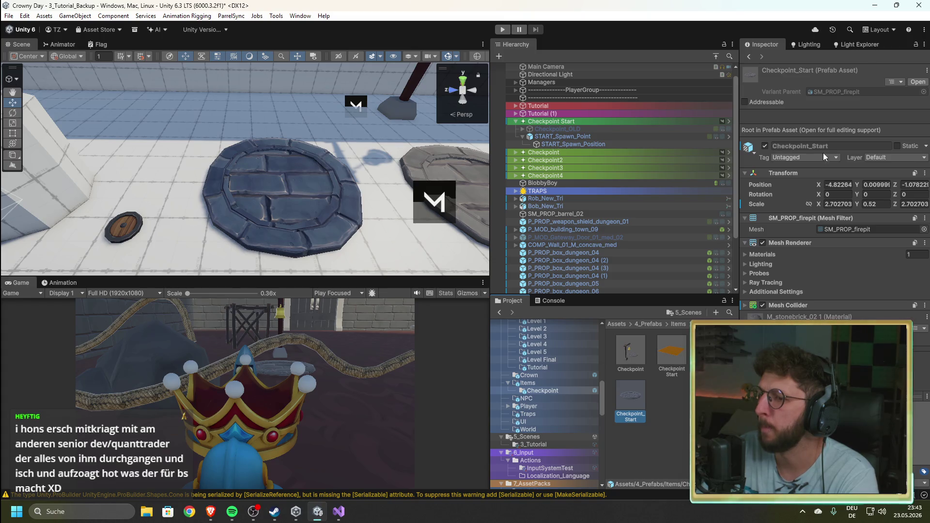
left_click(749, 57)
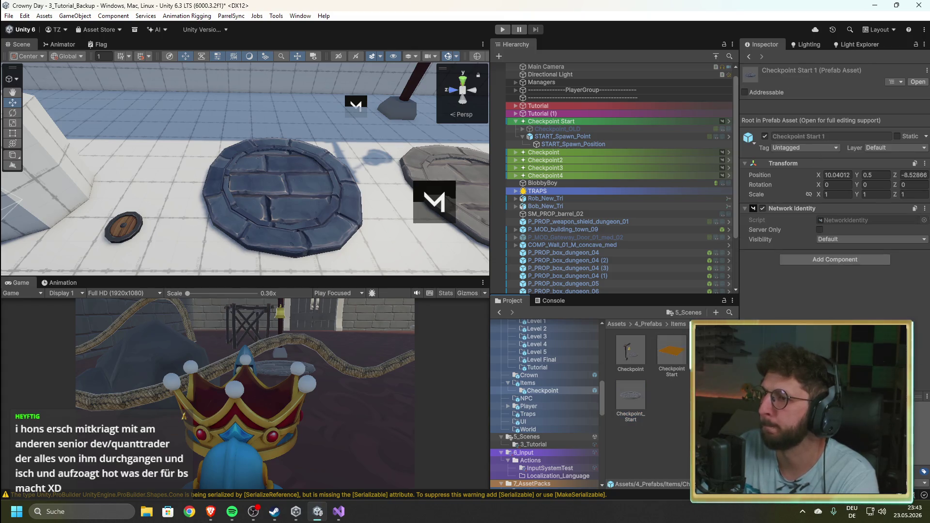
left_click(632, 405)
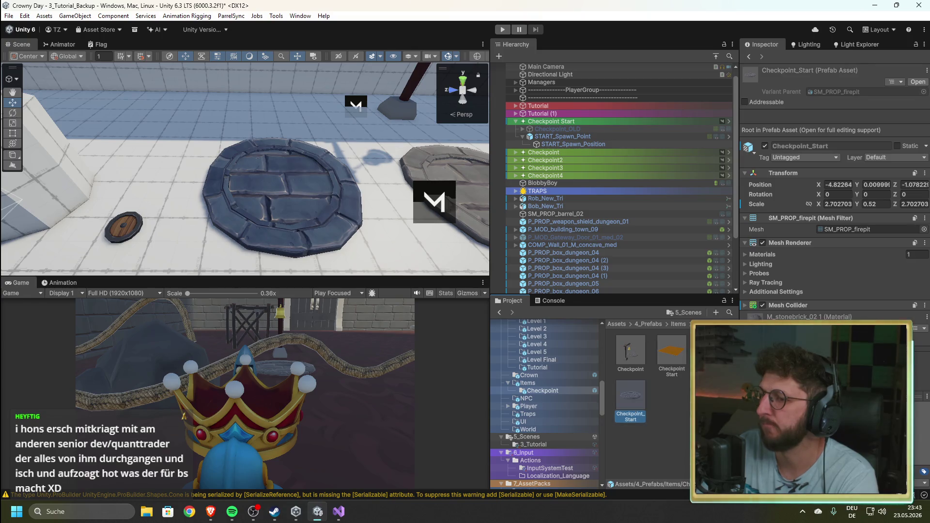
- Try renaming Checkpoint_Start's root to Checkpoint_Start_old, dismiss the file-rename prompt, and exit Prefab Mode
double_click(634, 402)
left_click(848, 72)
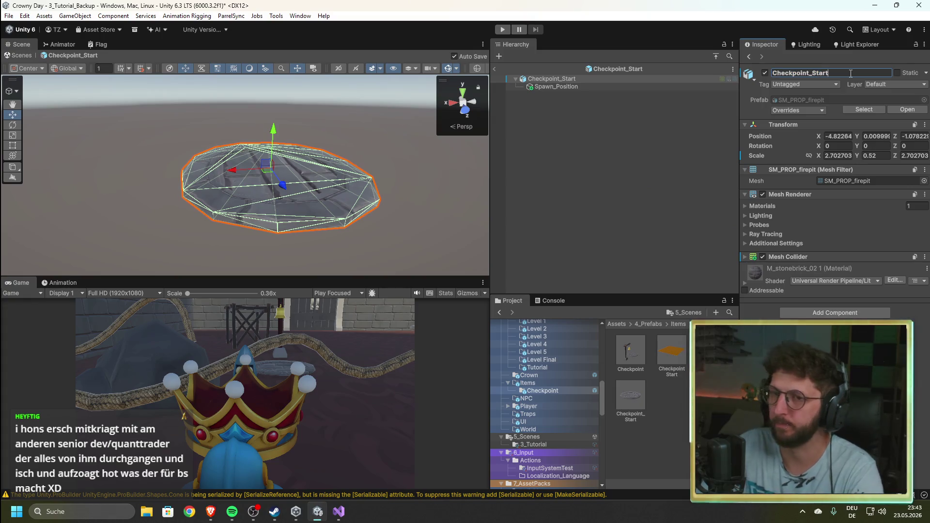
type("_old")
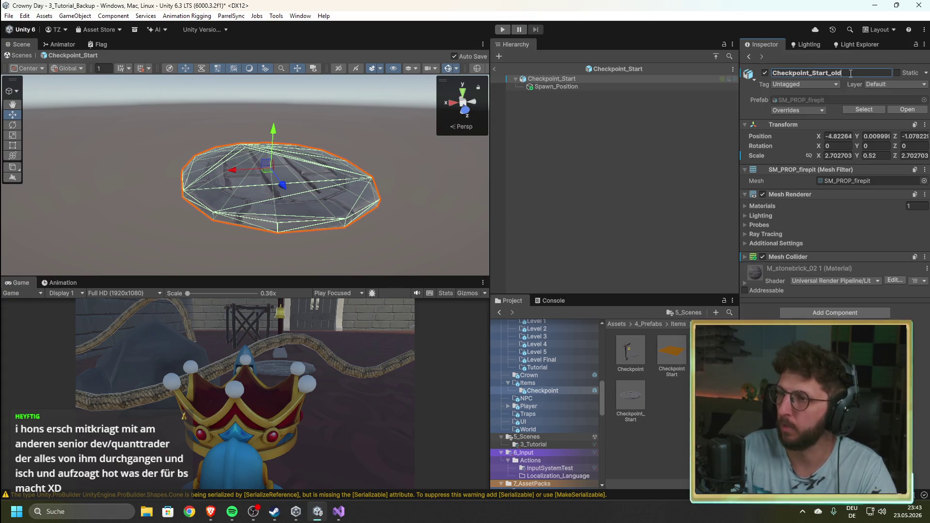
left_click(632, 436)
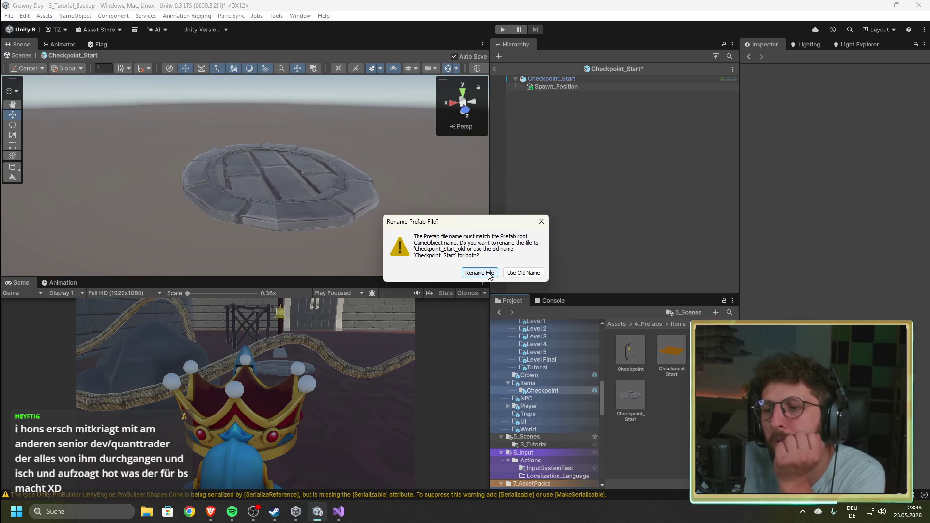
left_click(542, 223)
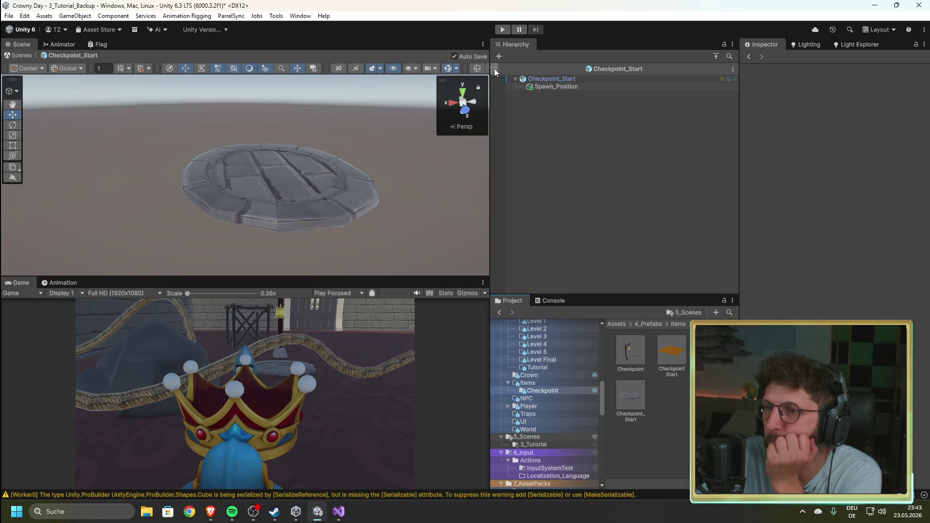
left_click(495, 68)
left_click(635, 405)
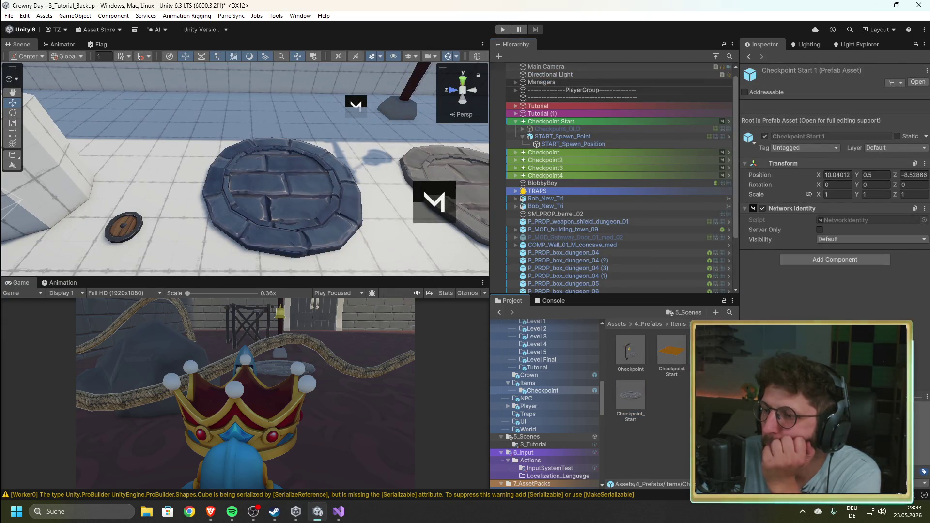
double_click(631, 398)
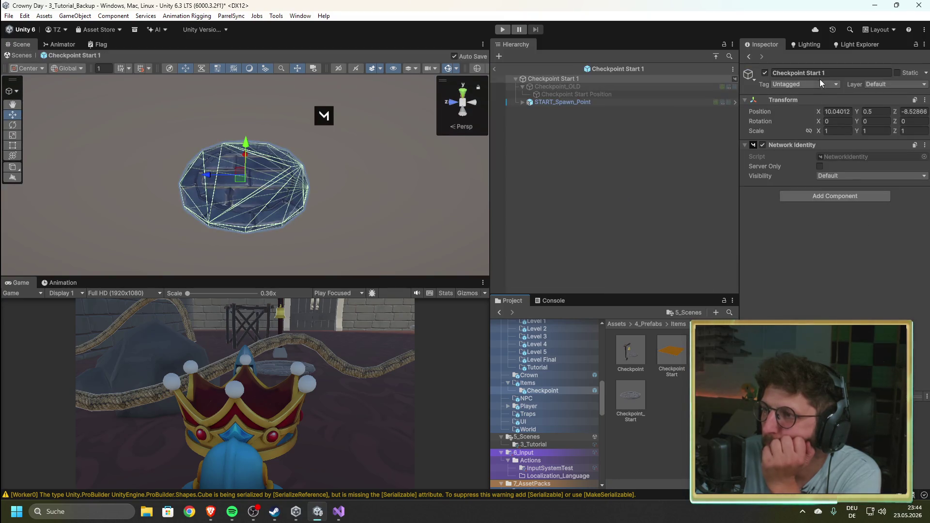
left_click(836, 73)
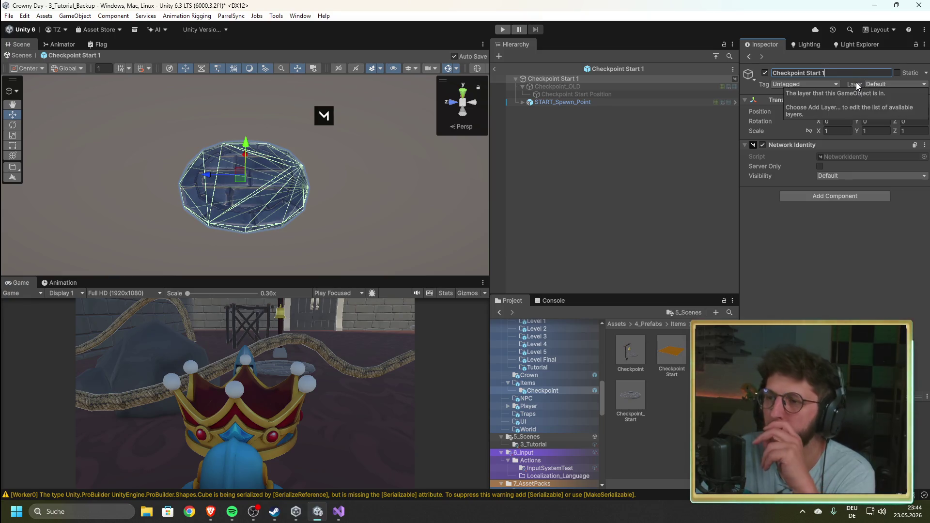
left_click(494, 69)
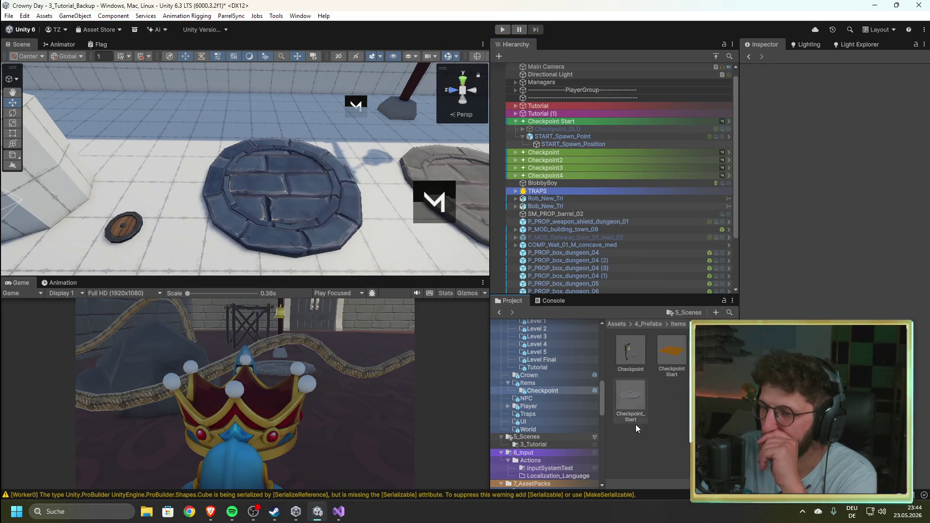
left_click(633, 412)
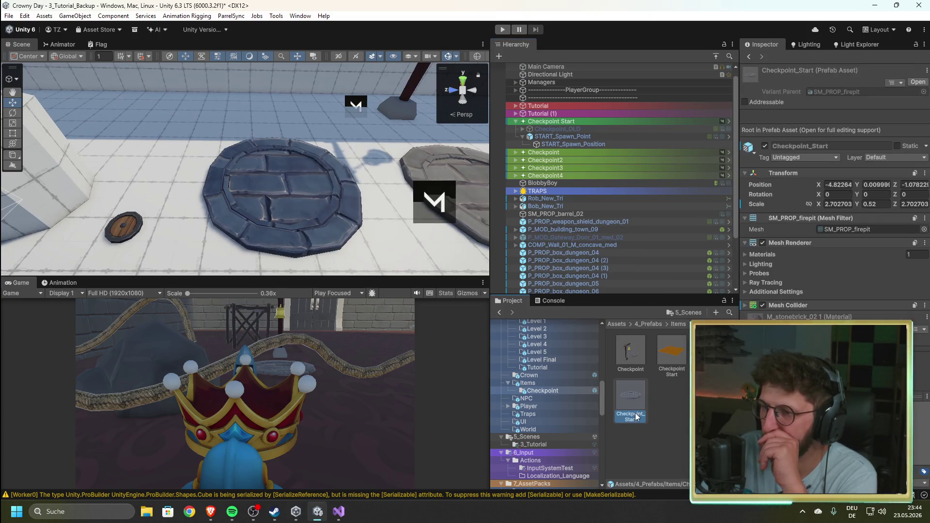
left_click(674, 353)
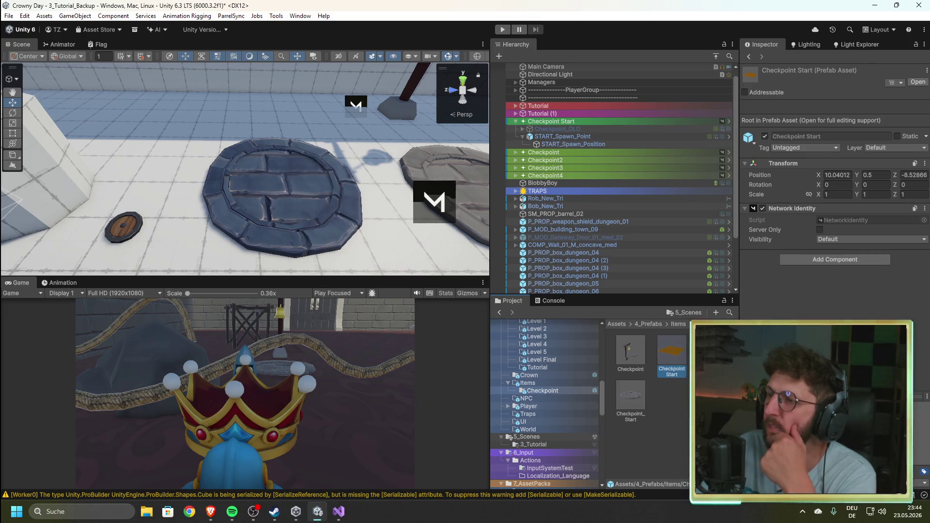
left_click(641, 391)
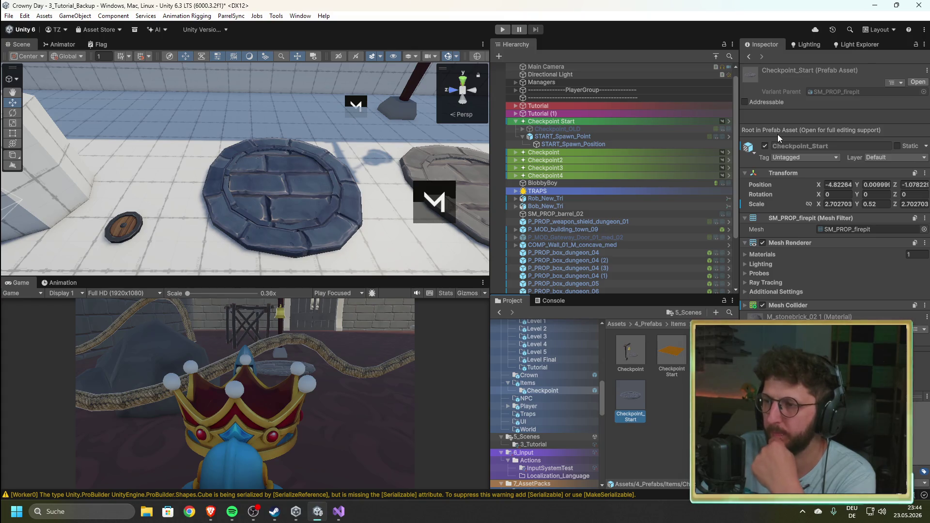
left_click(681, 365)
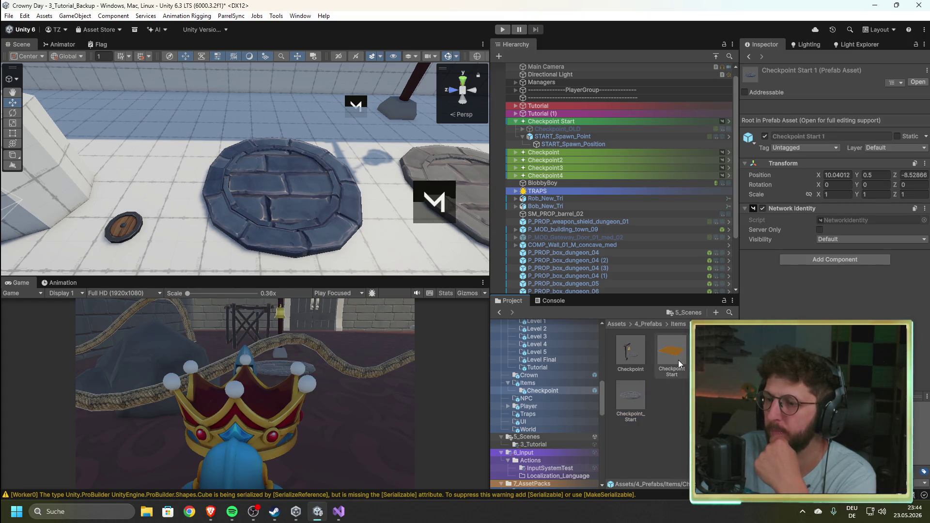
left_click_drag(630, 400, 671, 352)
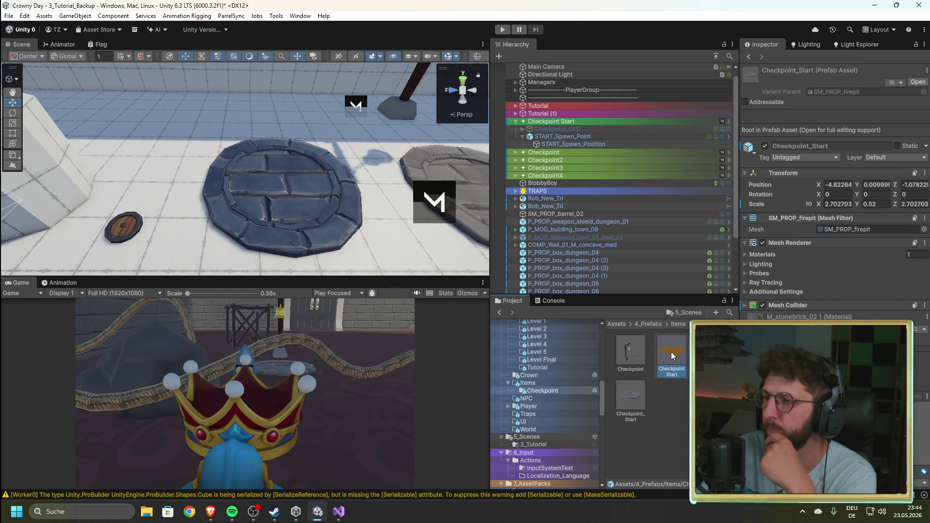
left_click(630, 394)
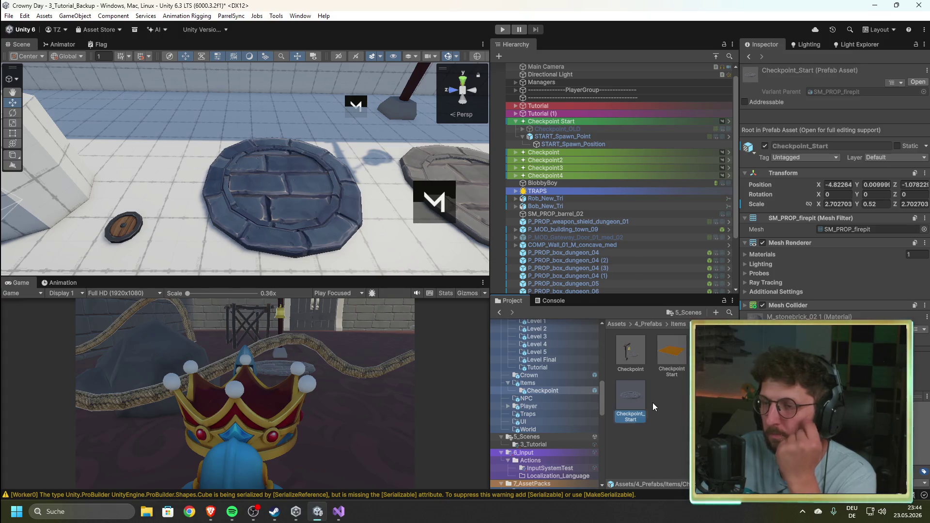
left_click(577, 130)
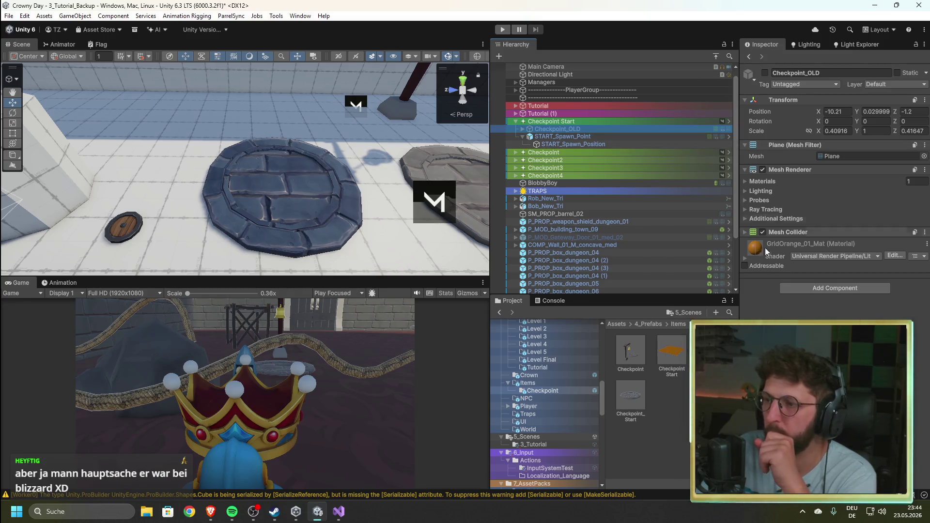
left_click(631, 409)
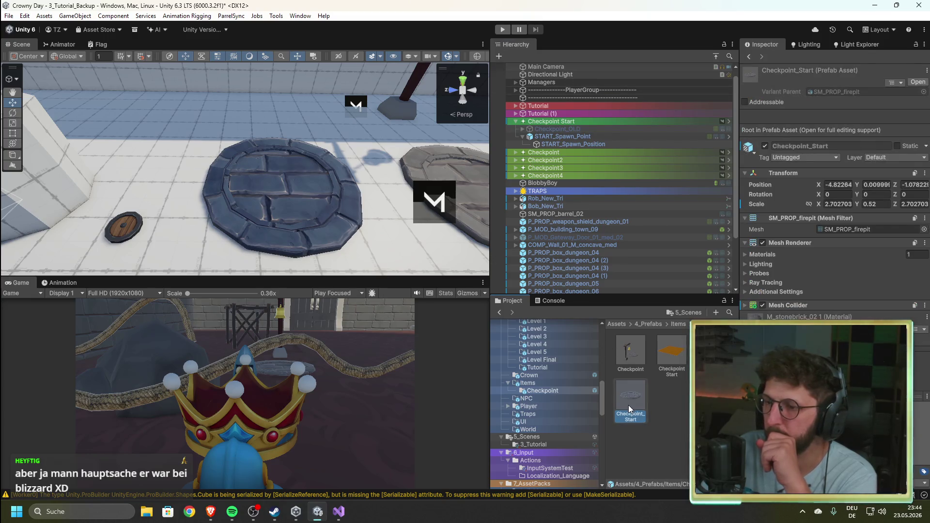
double_click(638, 393)
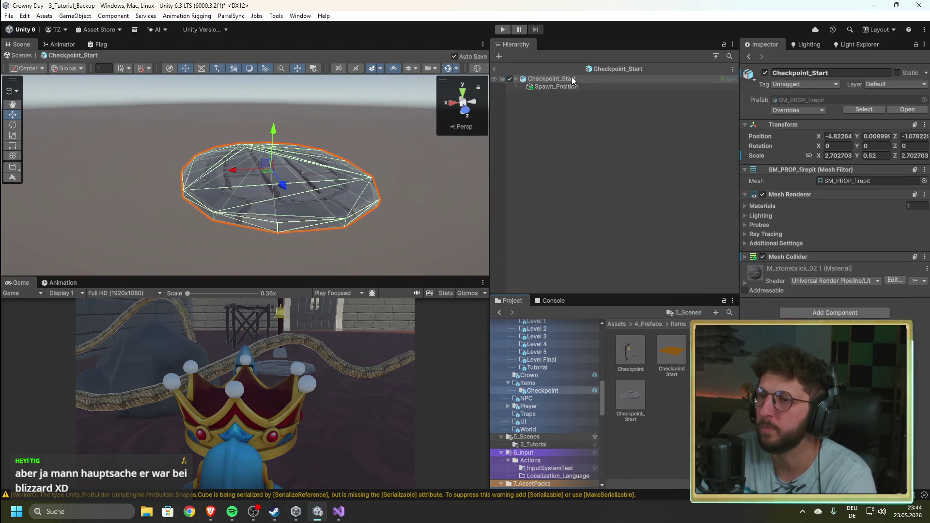
- Append _1 to the prefab root name, rename the file to match, and exit Prefab Mode
left_click(854, 75)
left_click(853, 75)
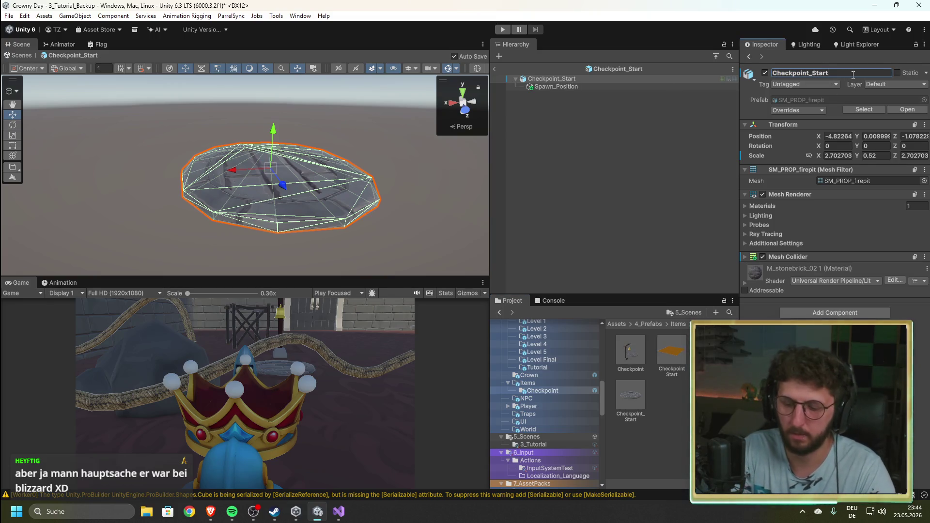
type("_1")
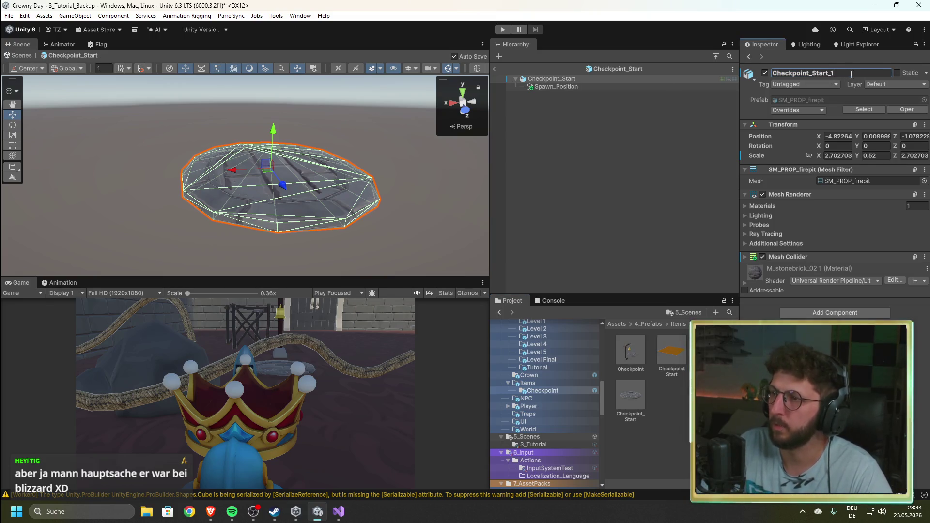
left_click(565, 104)
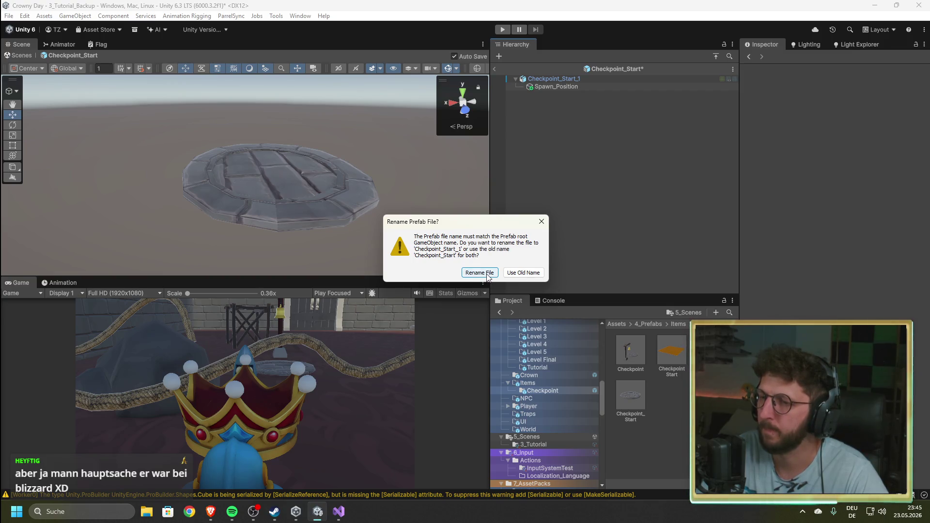
left_click(488, 276)
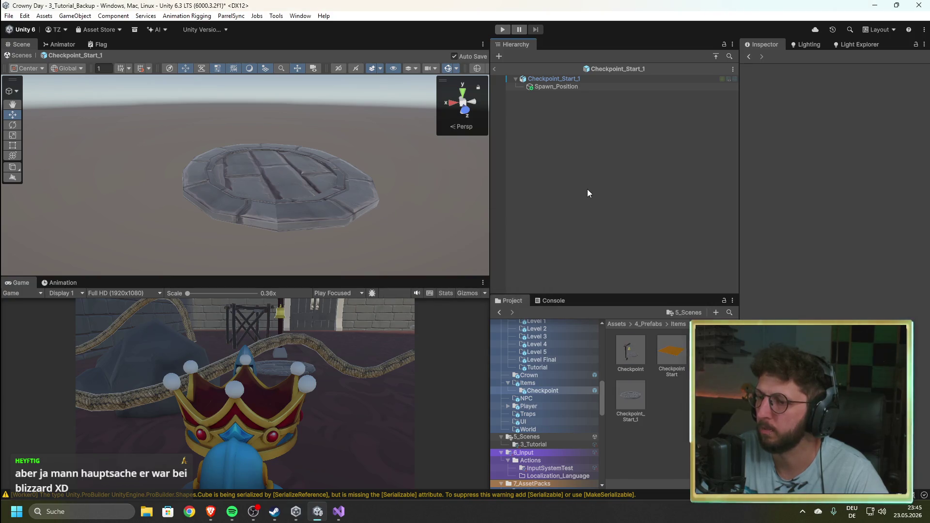
left_click(495, 69)
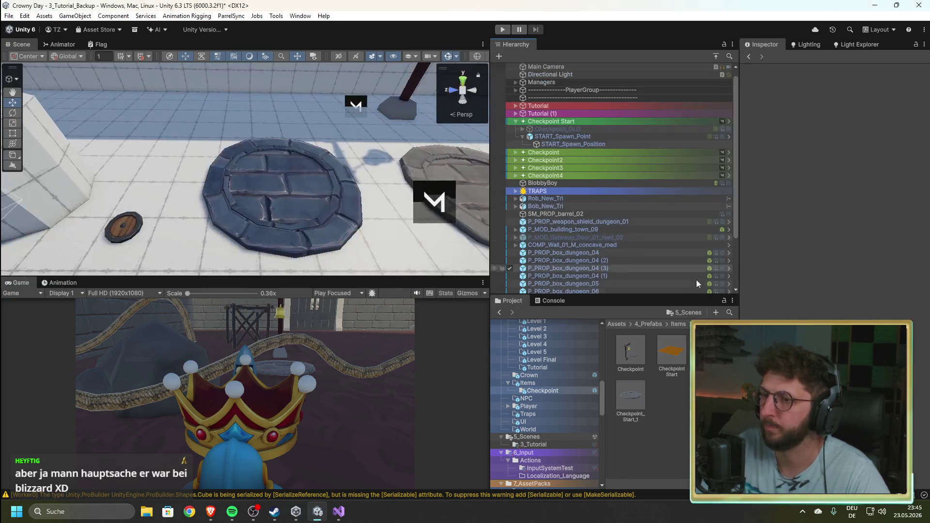
double_click(631, 398)
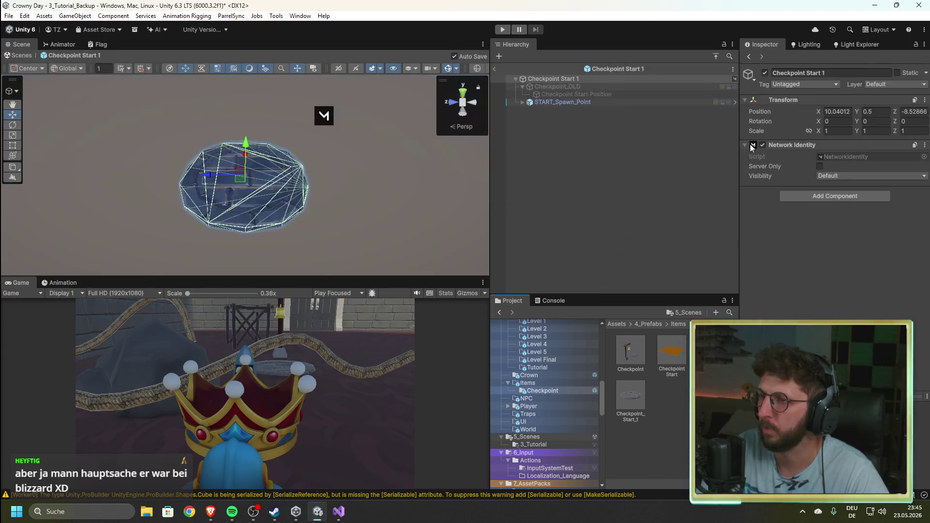
key("BackSpace")
key("BackSpace")
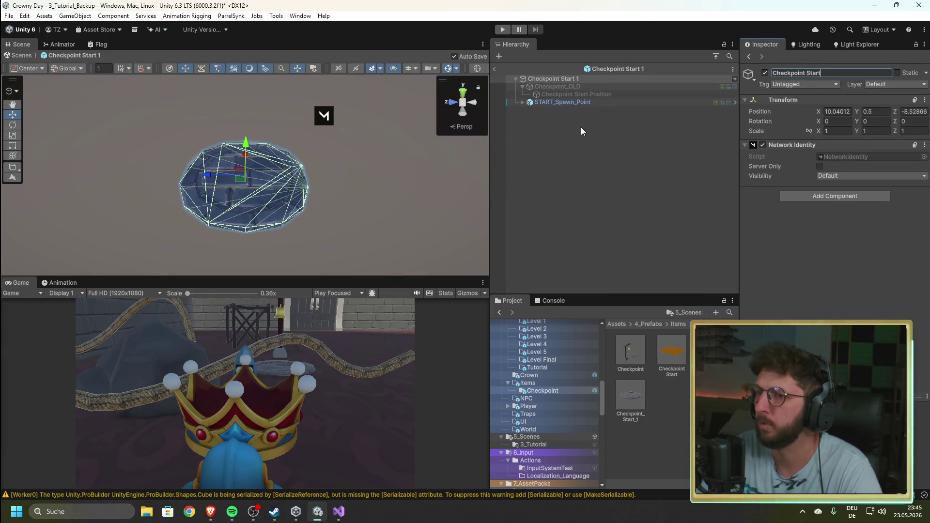
left_click(571, 142)
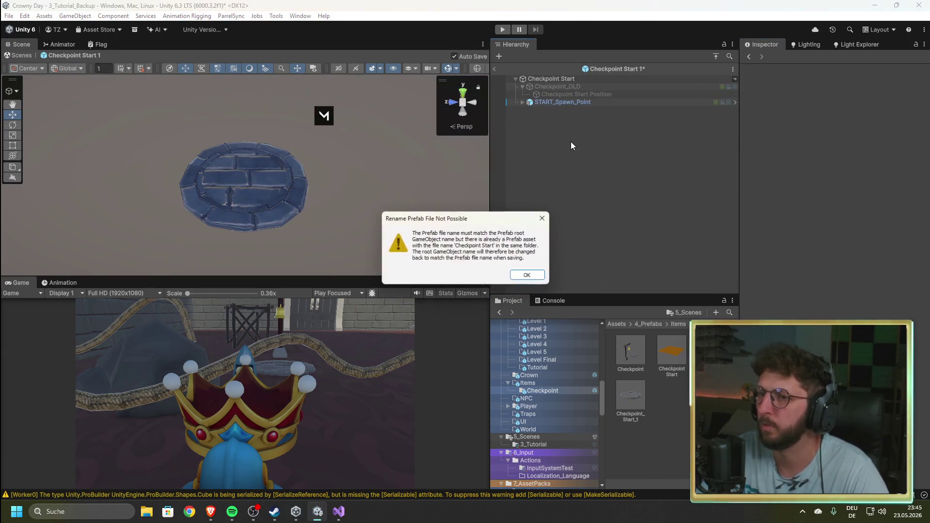
left_click(530, 276)
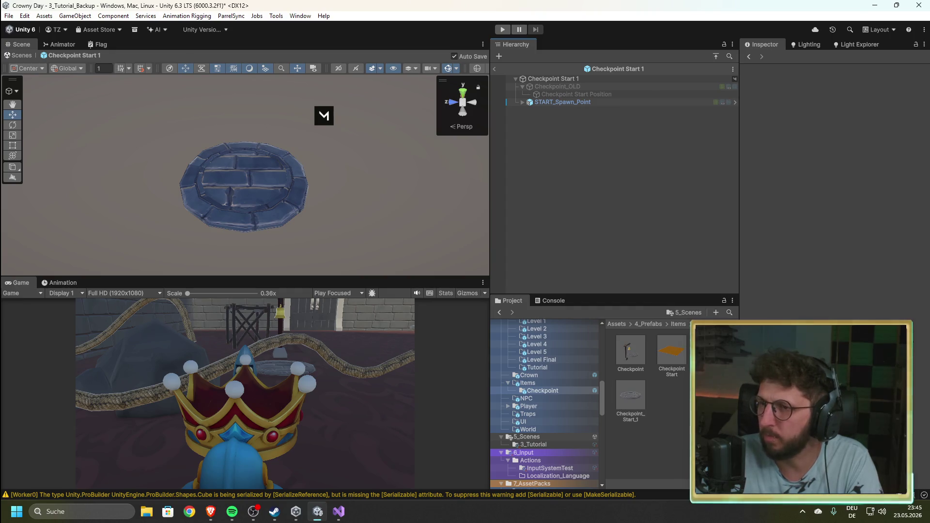
left_click(494, 69)
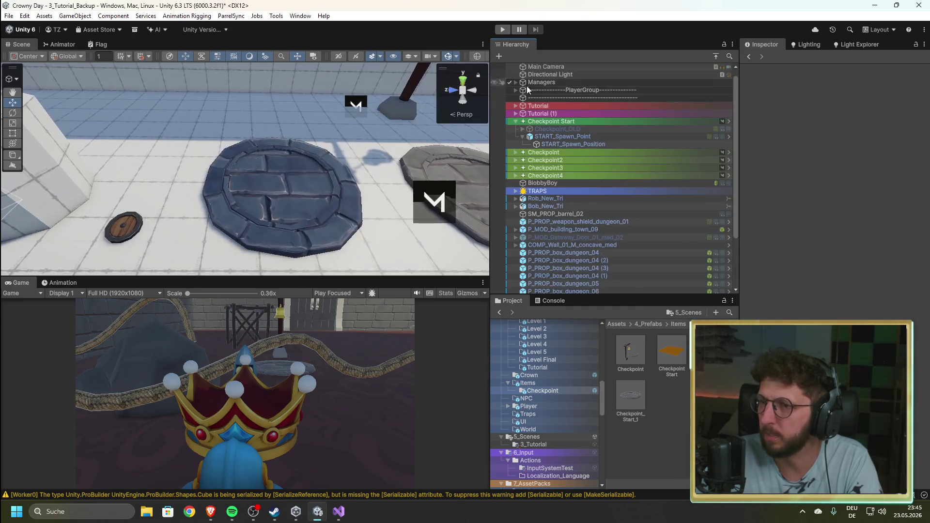
- Delete Checkpoint_Start_1.prefab and inspect the START_Spawn_Point now showing a missing prefab
left_click(630, 397)
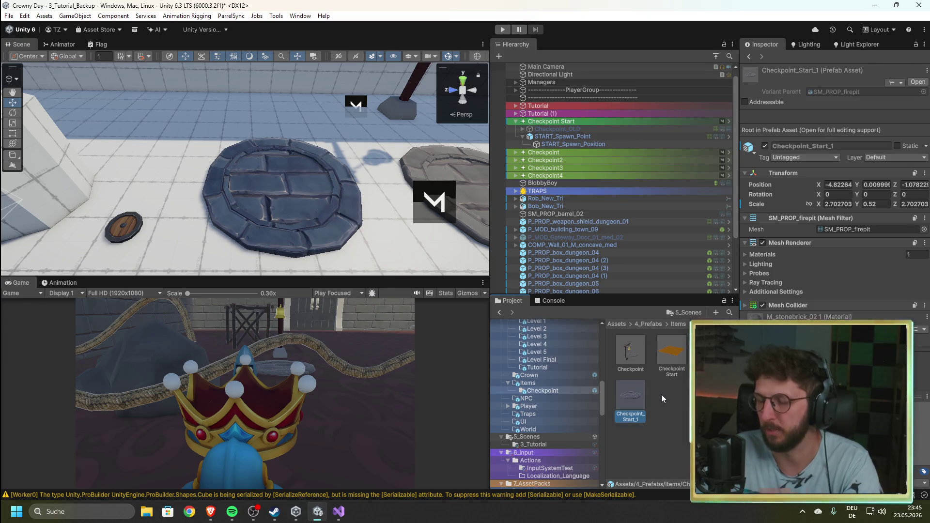
left_click(671, 354)
left_click(636, 397)
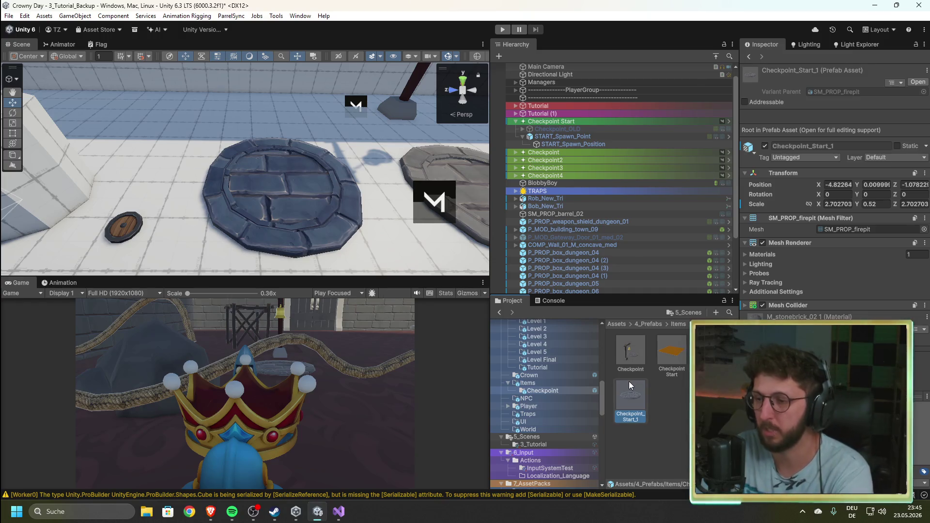
key("Delete")
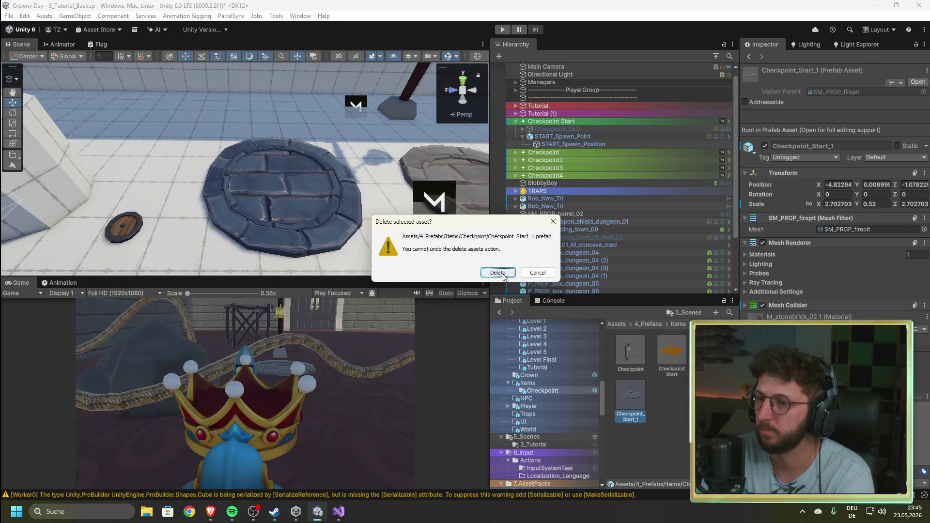
left_click(502, 273)
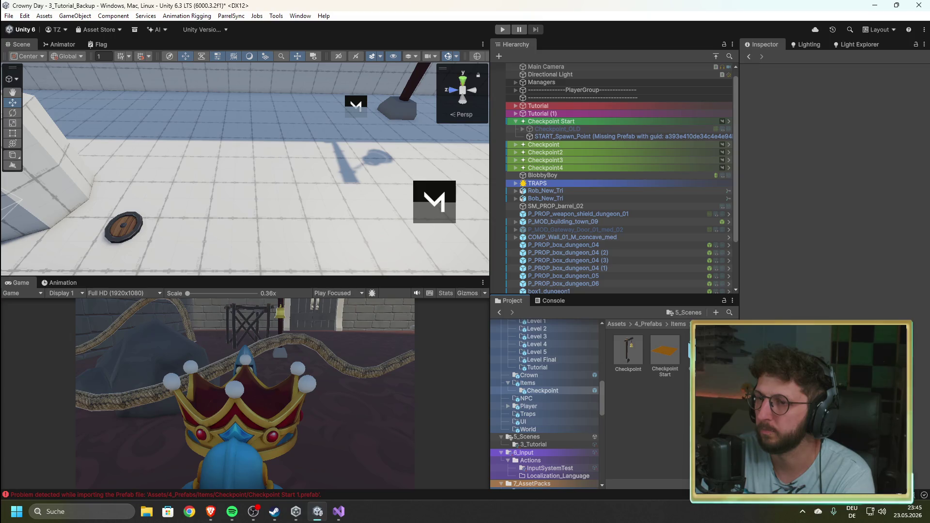
left_click(539, 137)
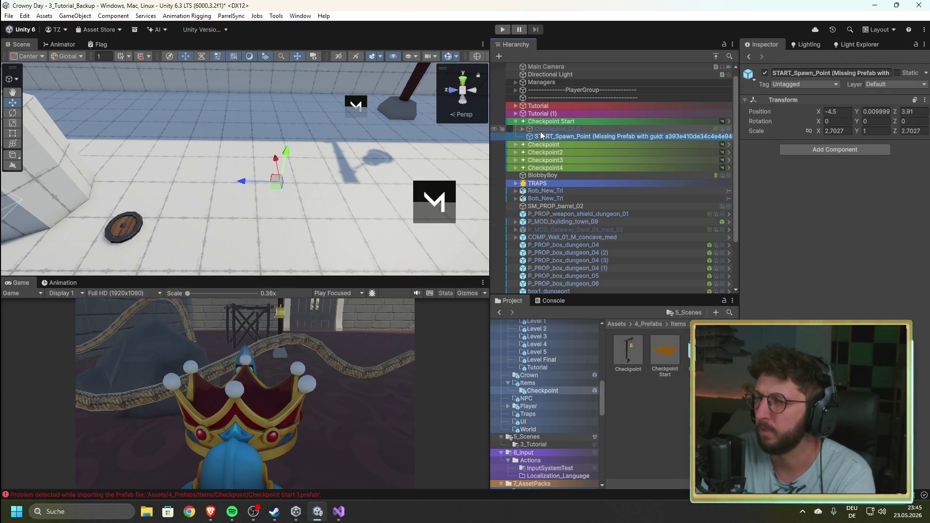
left_click(729, 136)
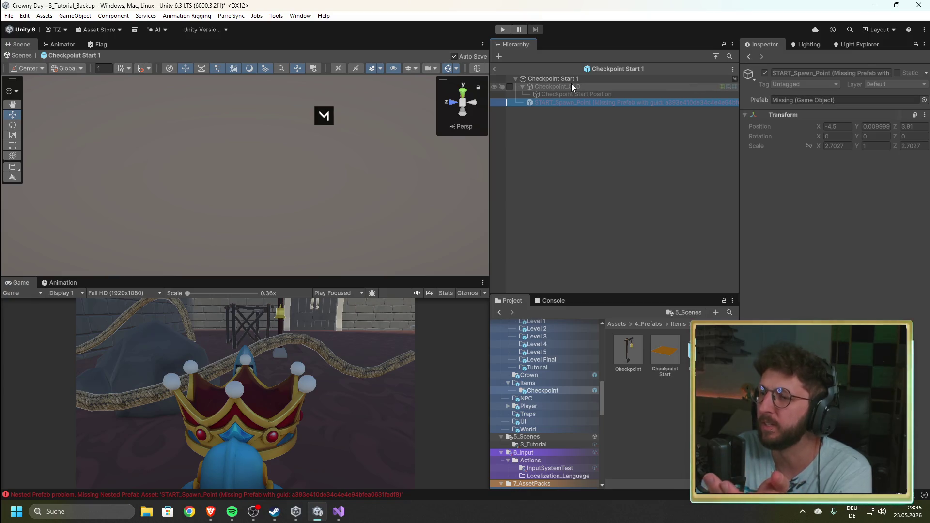
left_click(494, 69)
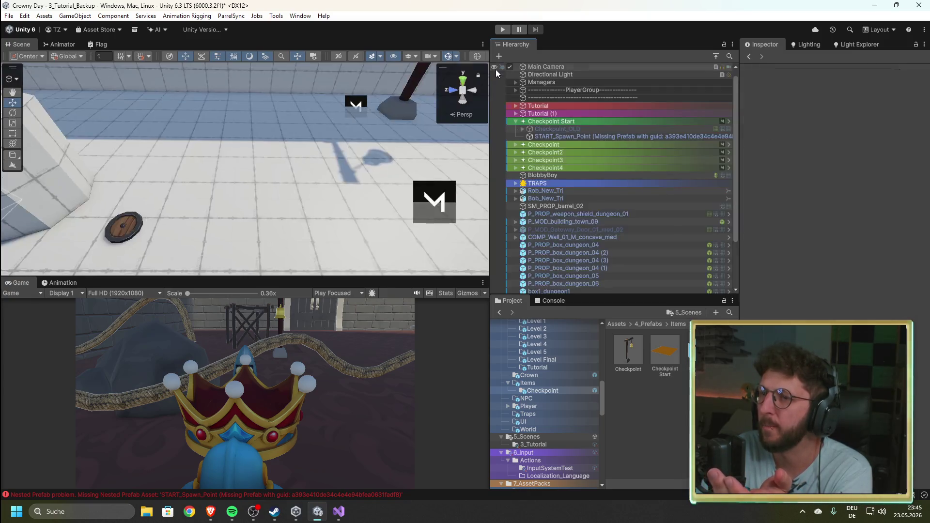
left_click(661, 422)
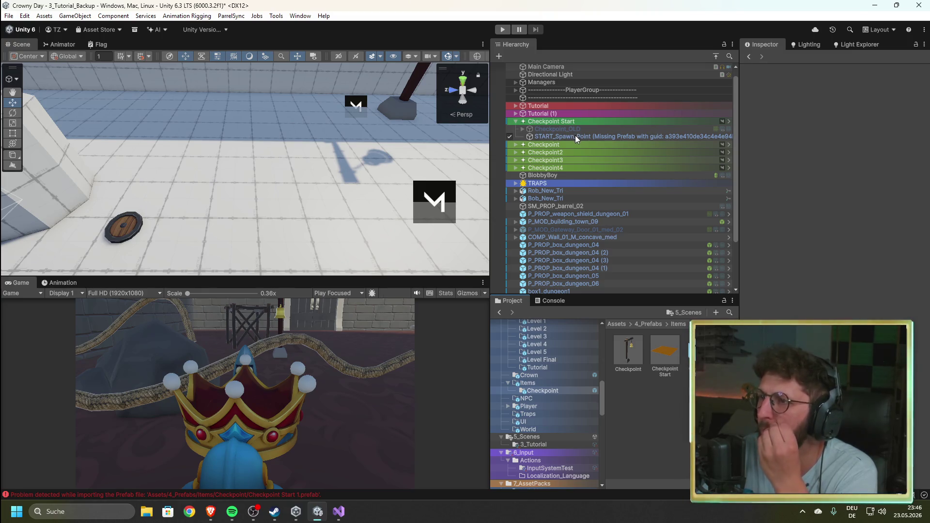
left_click(516, 144)
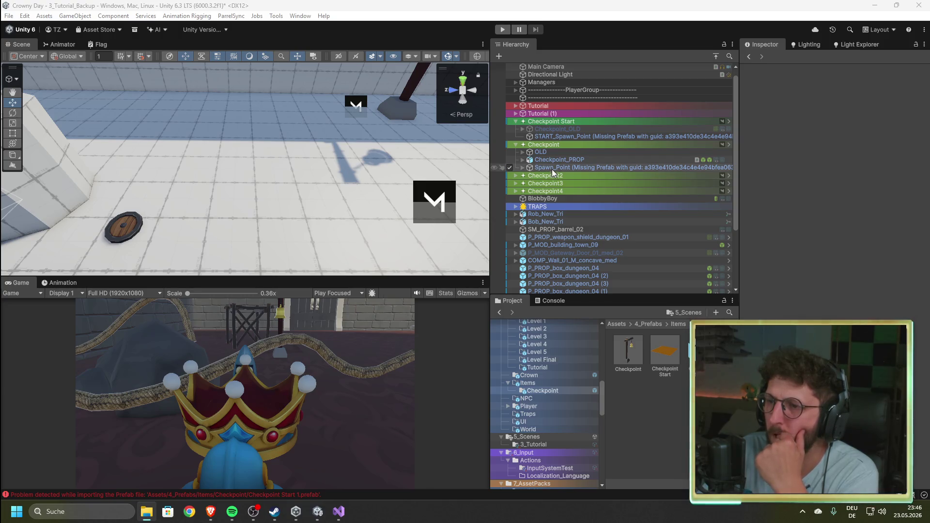
- Frame the Checkpoint object, expand its missing-prefab Spawn_Point, and select the Checkpoint Start 1 prefab
left_click(522, 159)
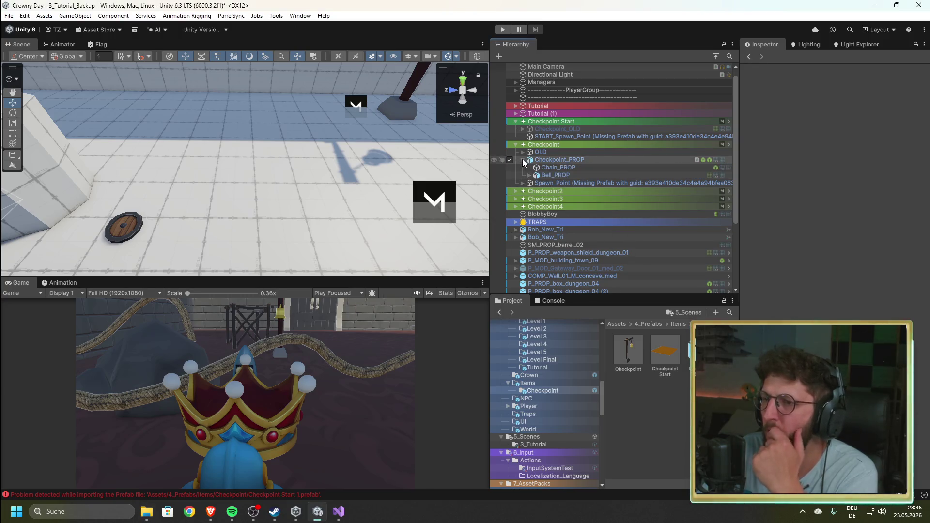
left_click(522, 159)
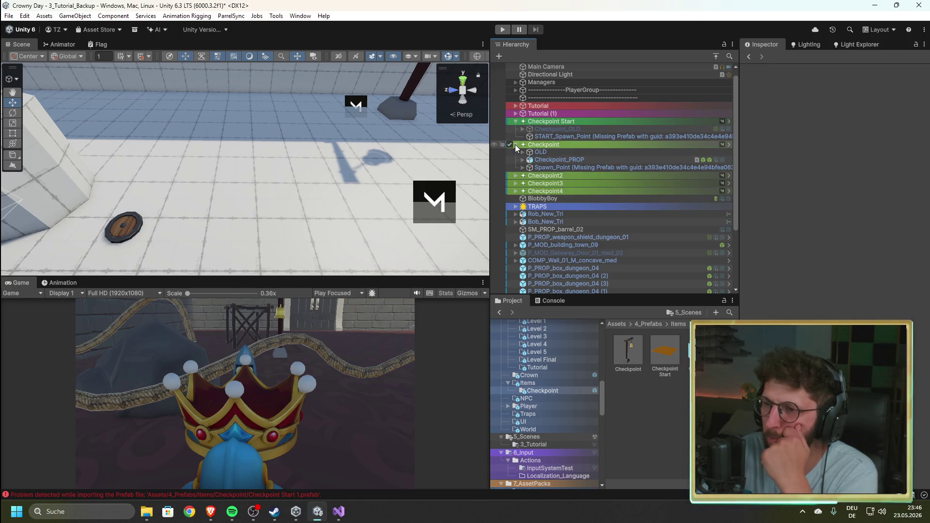
double_click(515, 144)
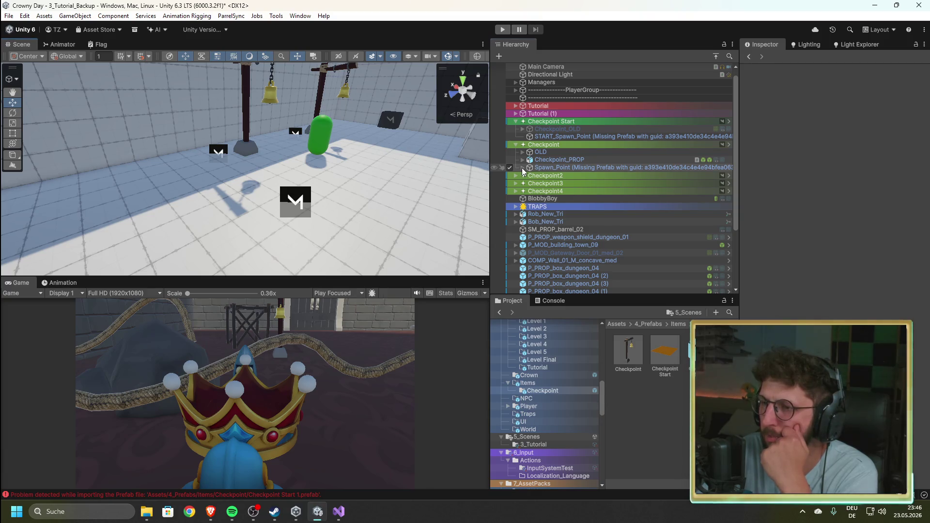
left_click(522, 168)
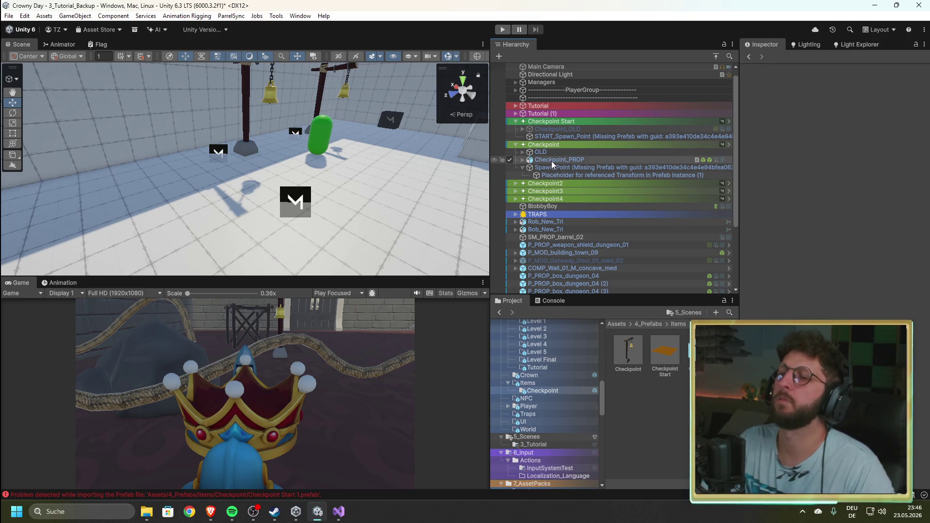
left_click(702, 349)
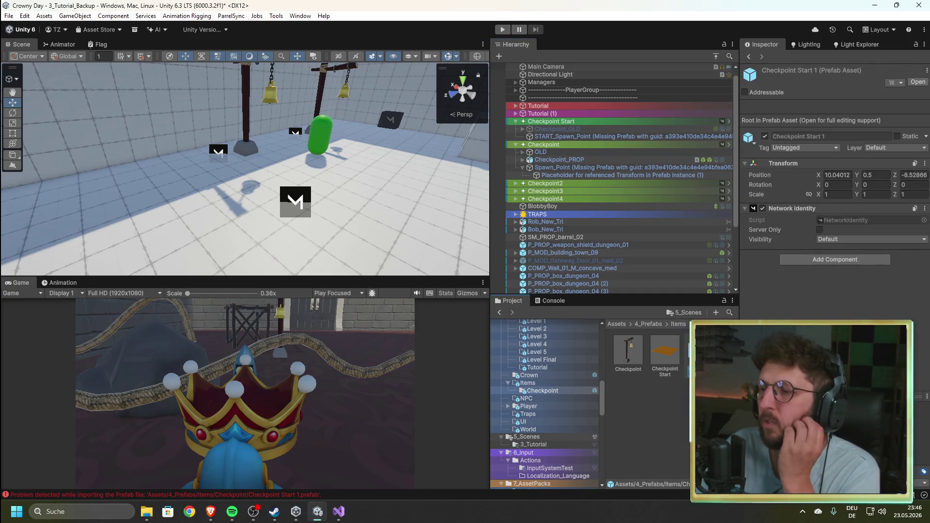
- Open Checkpoint Start 1 in Prefab Mode and target START_Spawn_Point's missing prefab reference
double_click(702, 349)
left_click(566, 104)
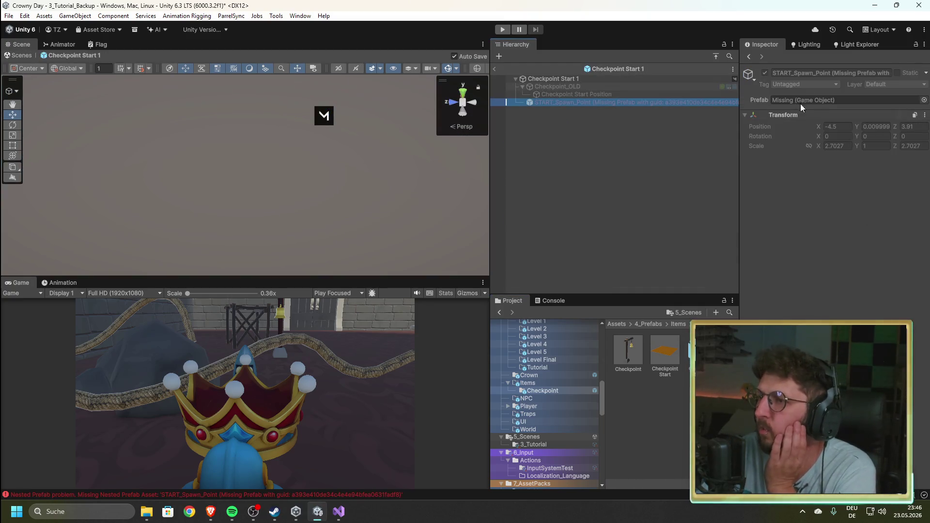
left_click(816, 100)
left_click(925, 100)
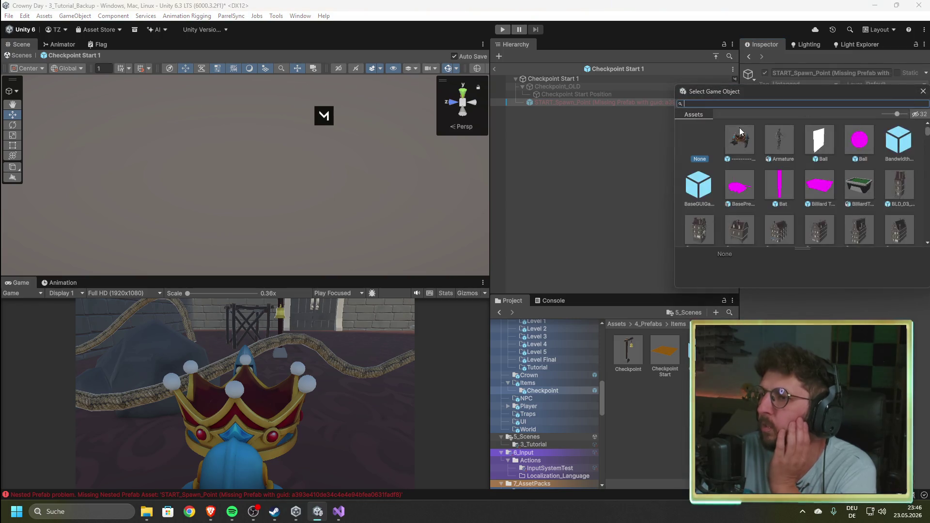
- Search 'fire', choose SM_PROP_firepit as the replacement prefab, and exit Prefab Mode
type("fire")
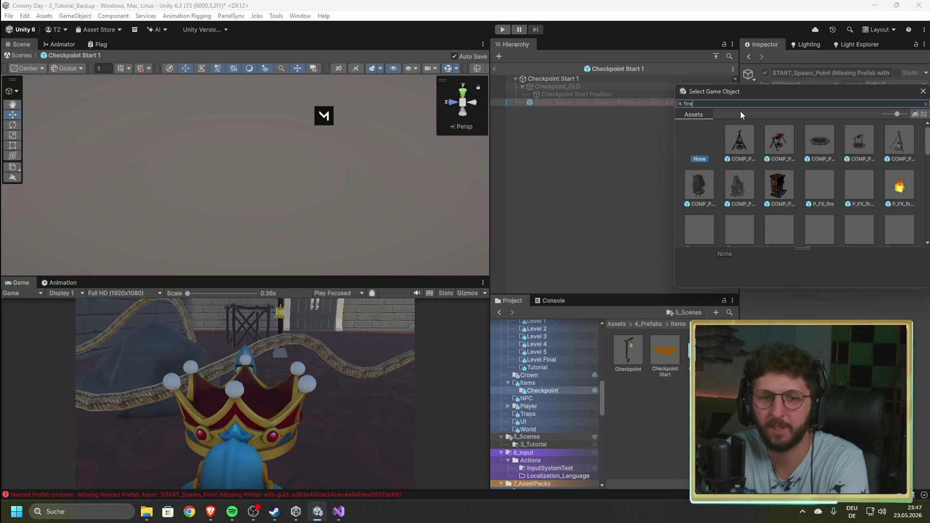
scroll(777, 169, "down", 2)
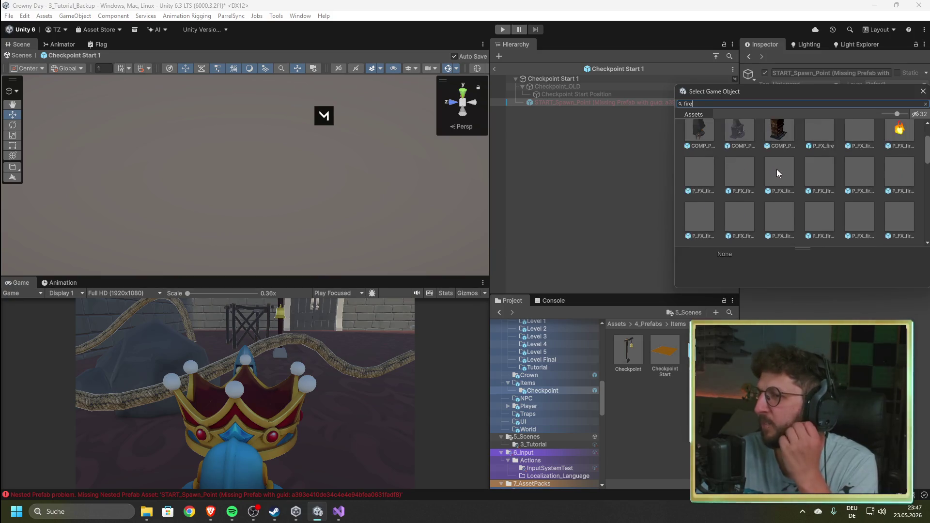
scroll(787, 180, "down", 5)
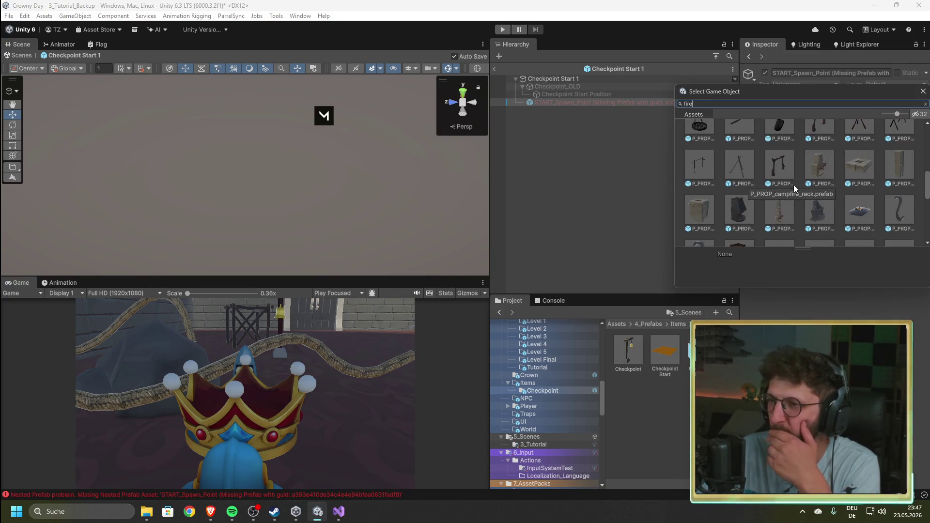
scroll(816, 204, "down", 4)
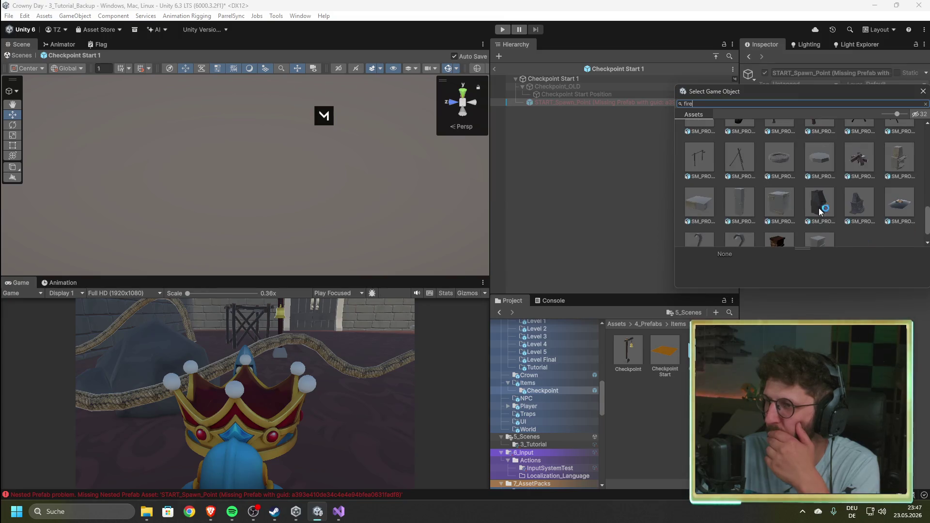
scroll(826, 211, "down", 1)
scroll(826, 212, "up", 3)
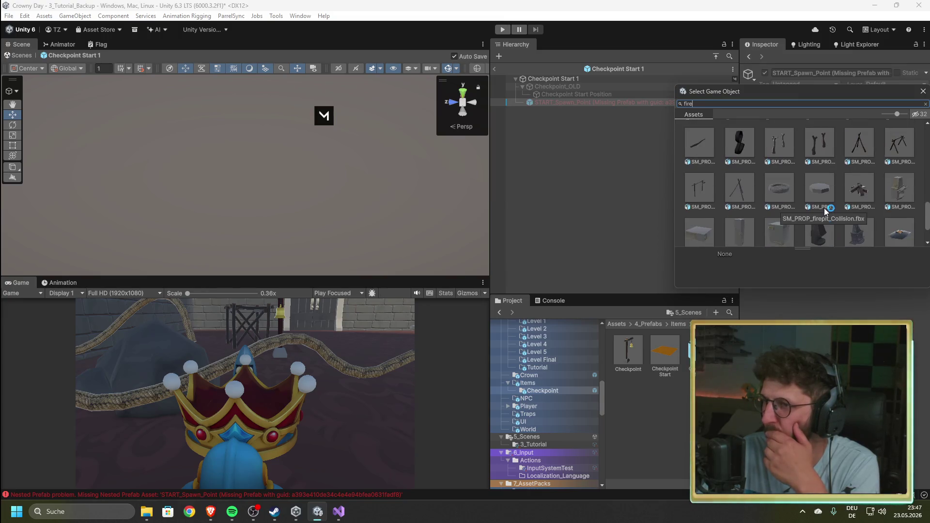
left_click(781, 189)
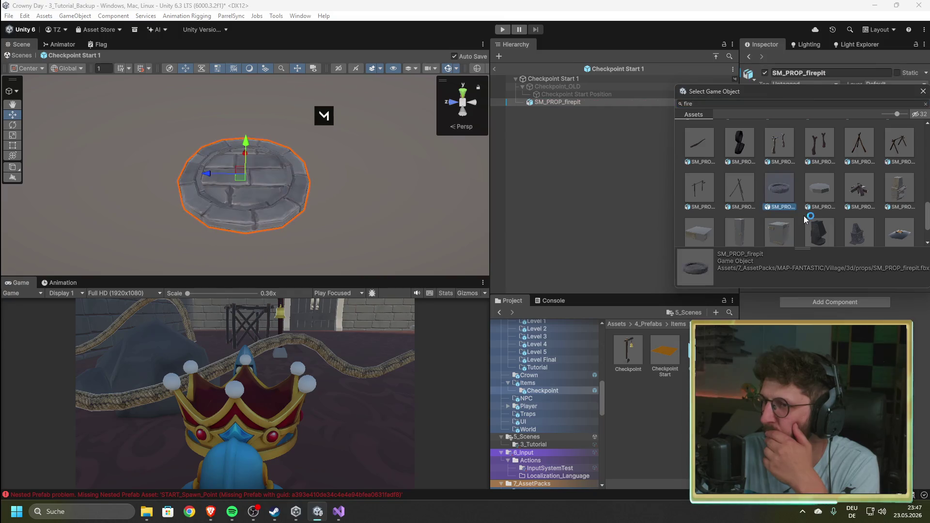
double_click(784, 190)
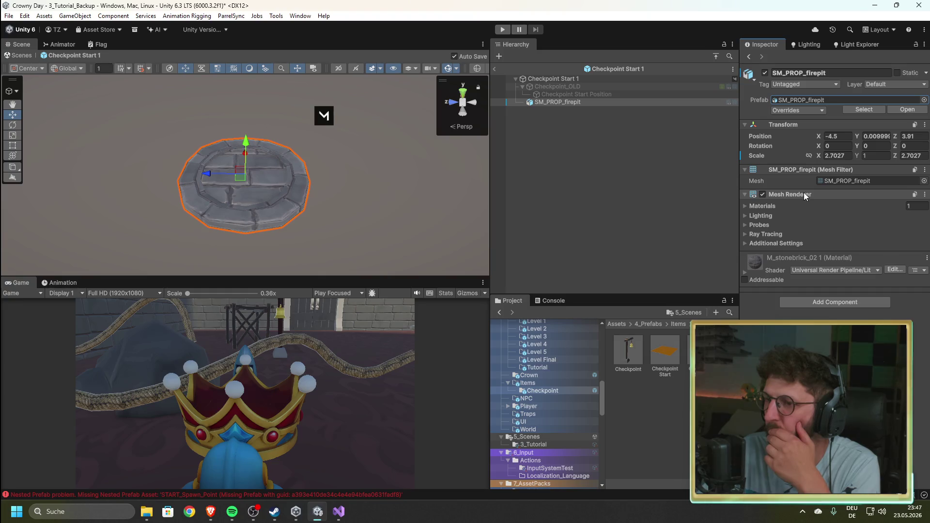
left_click(586, 134)
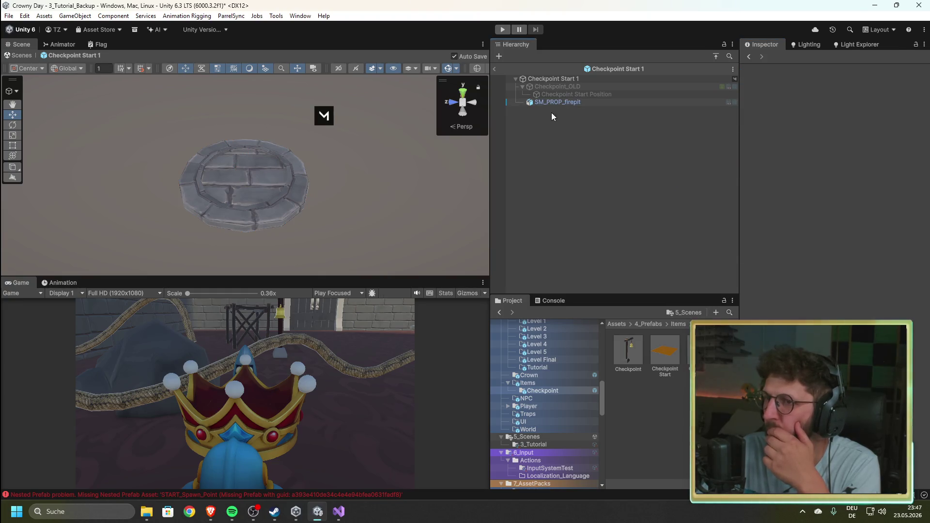
left_click(494, 69)
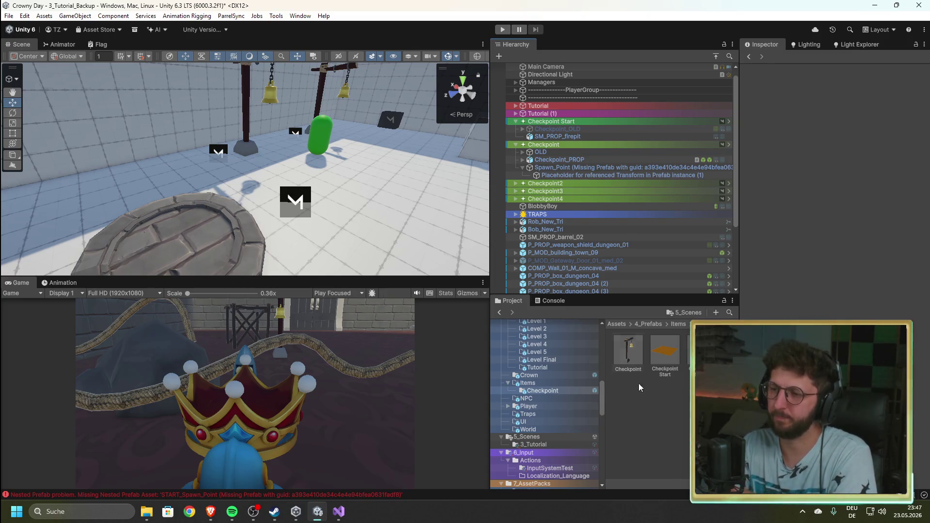
- In the Checkpoint prefab, replace the missing Spawn_Point with SM_PROP_firepit, searching 'fire p'
left_click(621, 351)
double_click(621, 351)
left_click(589, 104)
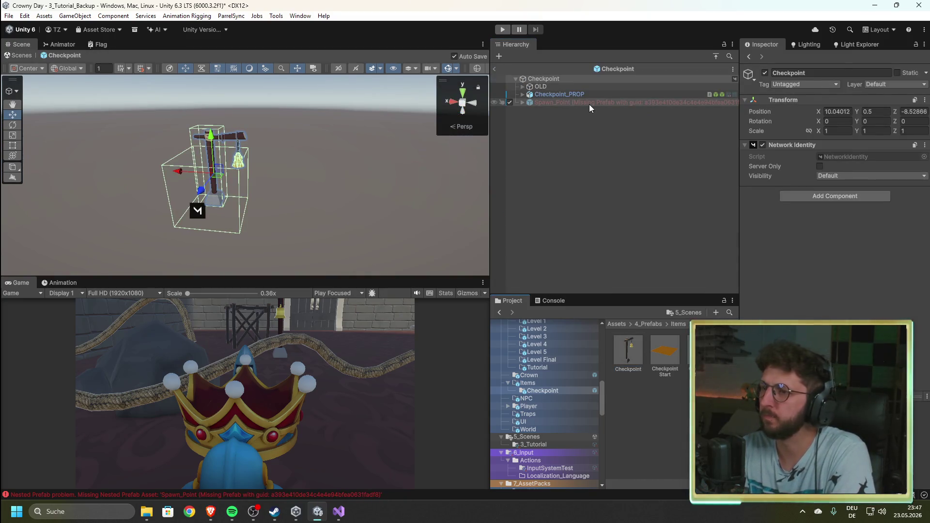
left_click(924, 100)
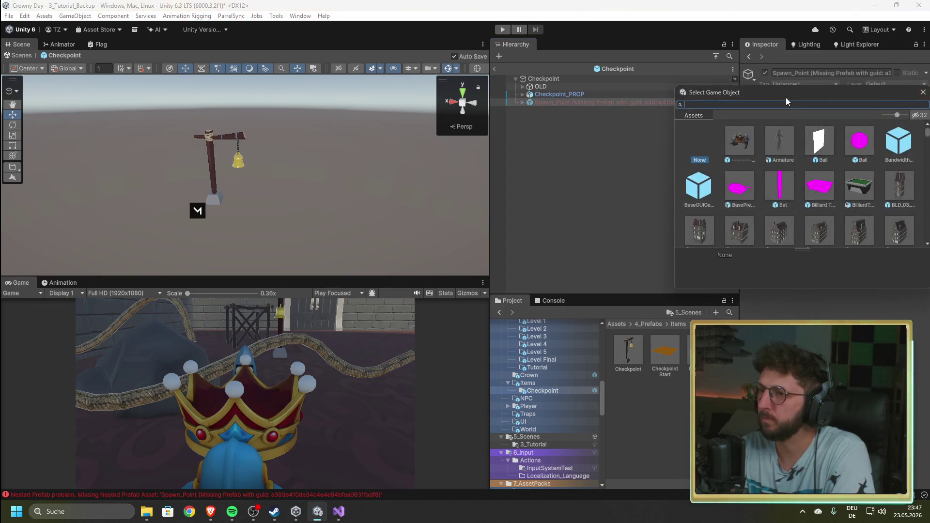
type("fire p")
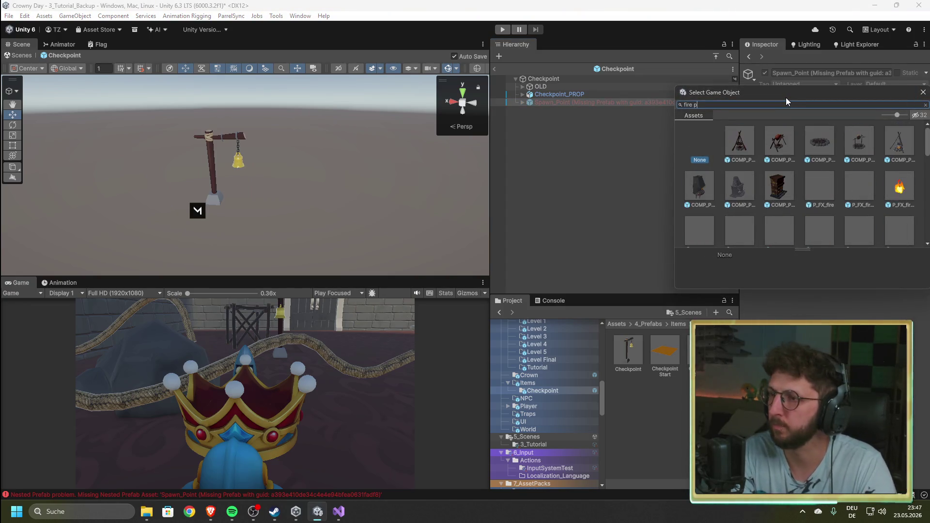
scroll(766, 187, "down", 5)
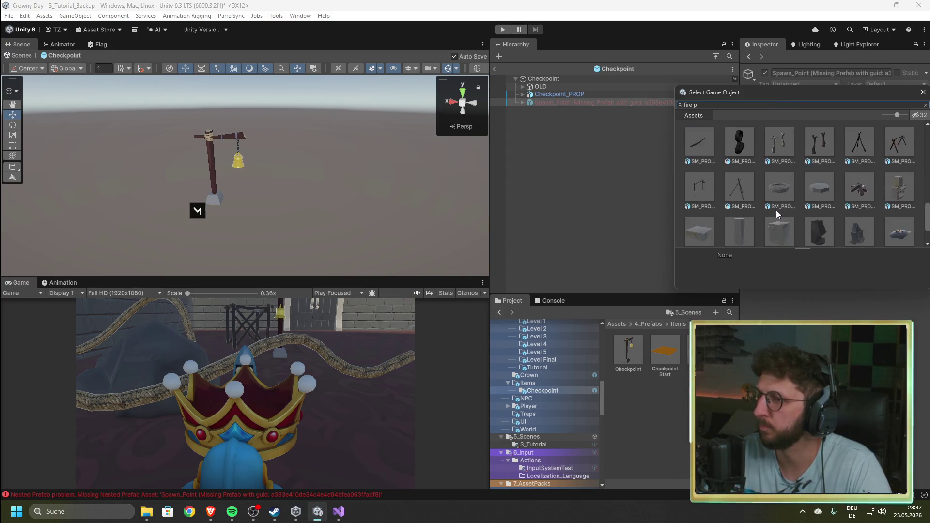
scroll(785, 196, "up", 5)
double_click(778, 129)
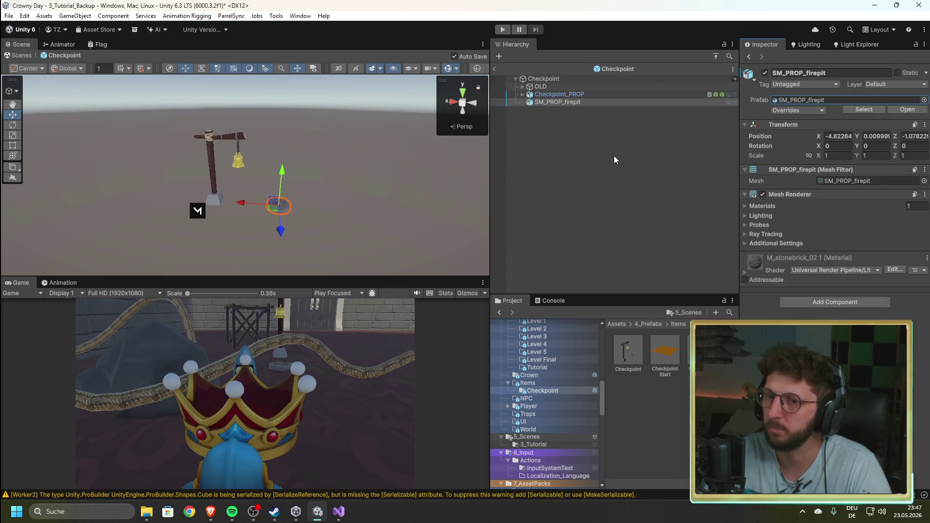
- Inspect the new firepit, exit Prefab Mode, and compare both firepits in the scene
scroll(284, 241, "up", 3)
mouse_move(284, 241)
left_mouse_down("alt")
mouse_move(310, 197)
mouse_move(204, 172)
mouse_move(197, 194)
mouse_move(184, 175)
left_mouse_up("alt")
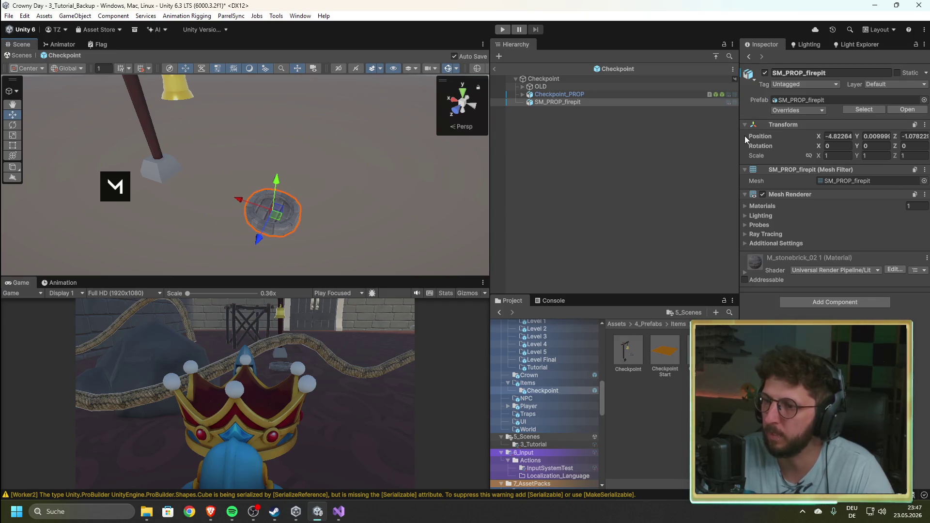
left_click(495, 68)
mouse_move(365, 183)
left_mouse_down("alt")
mouse_move(257, 208)
mouse_move(242, 187)
left_mouse_up("alt")
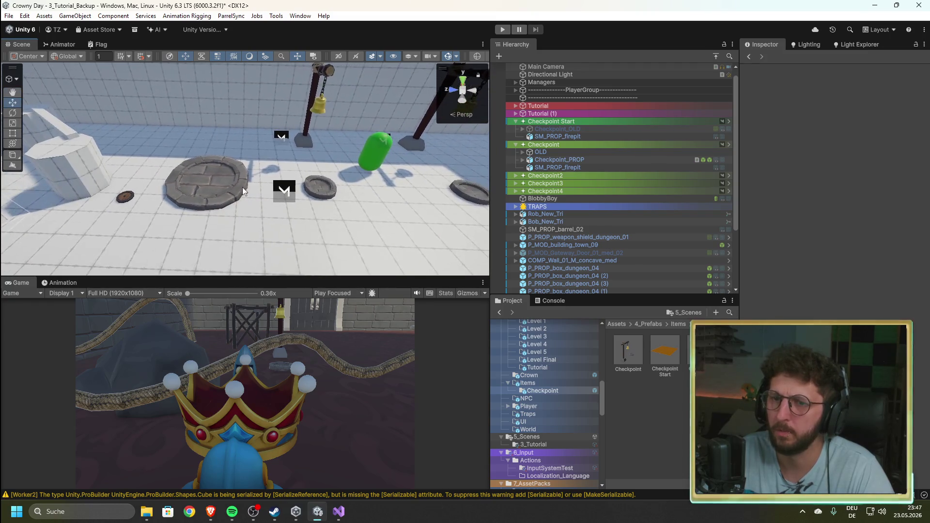
- Copy the scale values from Checkpoint Start's Transform
left_click(242, 187)
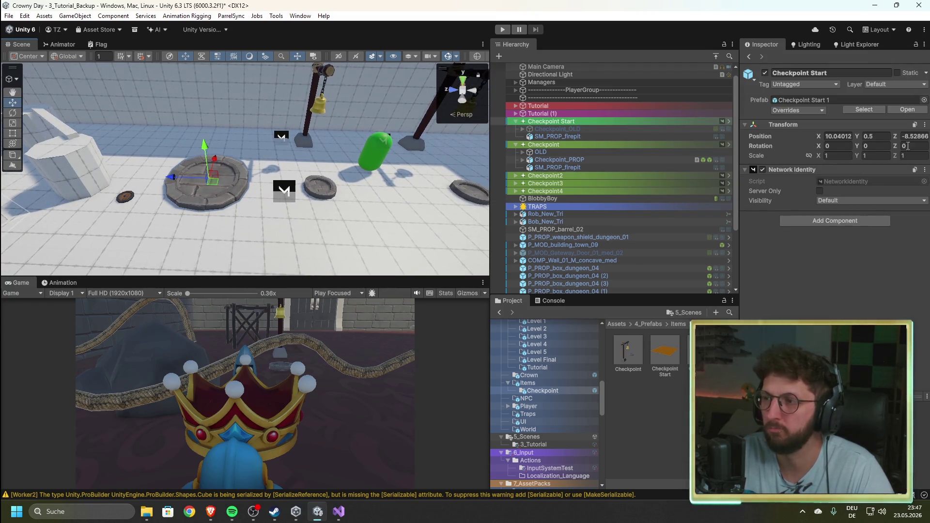
left_click(925, 125)
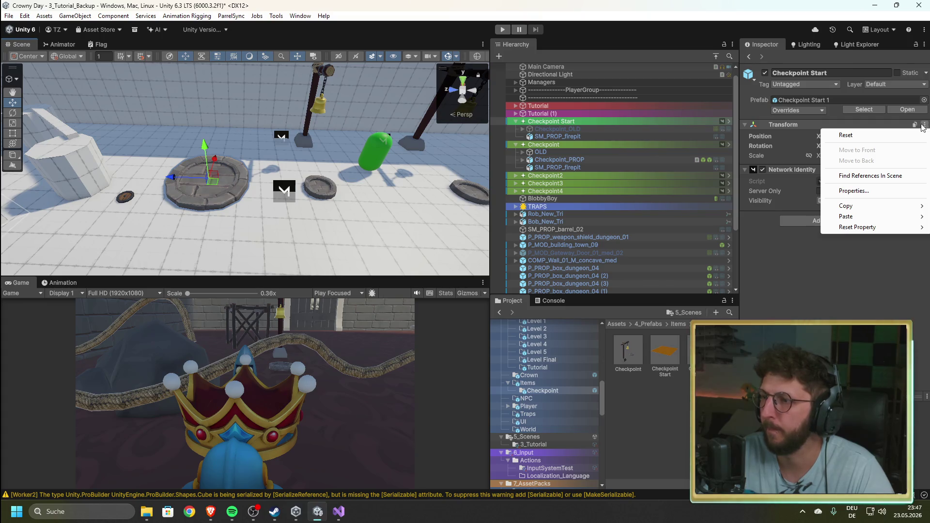
mouse_move(871, 211)
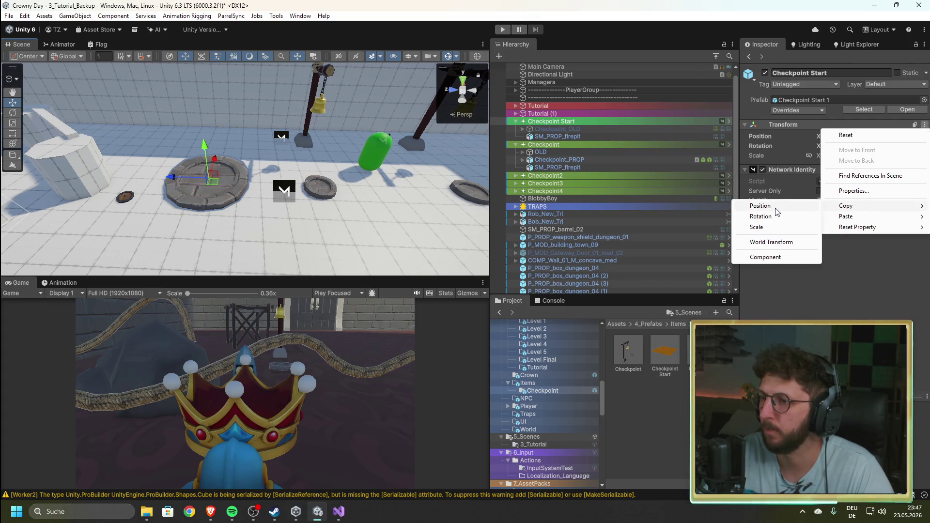
left_click(769, 230)
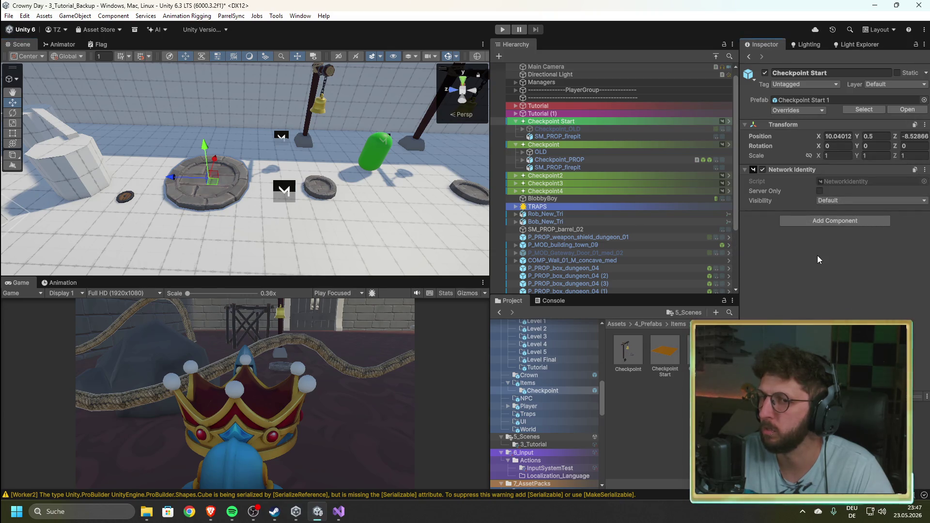
- Select the small firepit and the Checkpoint Start platform, and orbit in closer to them
left_click(329, 192)
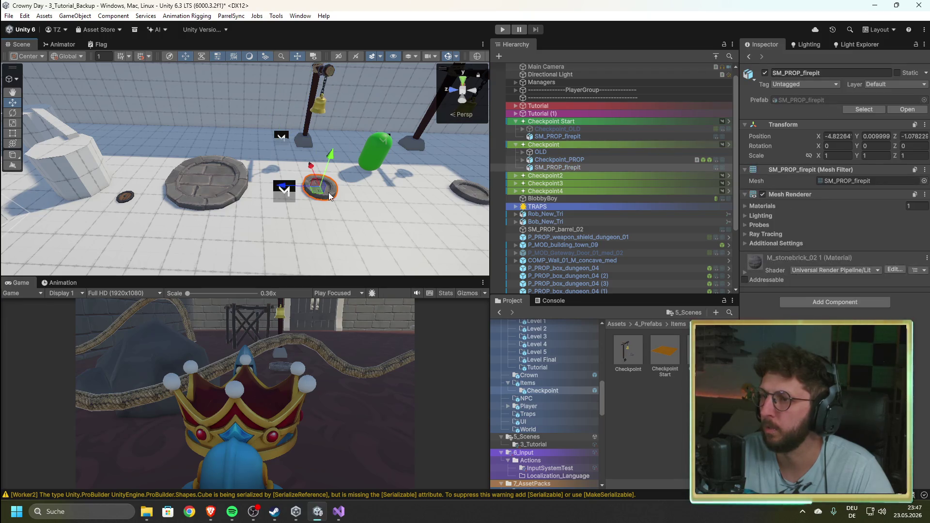
left_click(226, 191)
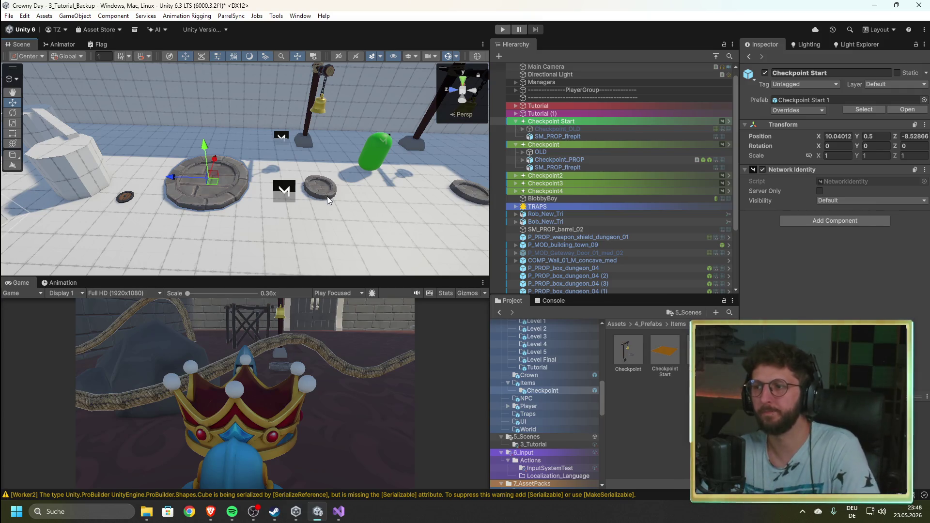
mouse_move(296, 204)
left_mouse_down()
mouse_move(311, 213)
mouse_move(513, 214)
mouse_move(290, 225)
mouse_move(324, 216)
mouse_move(276, 214)
mouse_move(299, 224)
left_mouse_up()
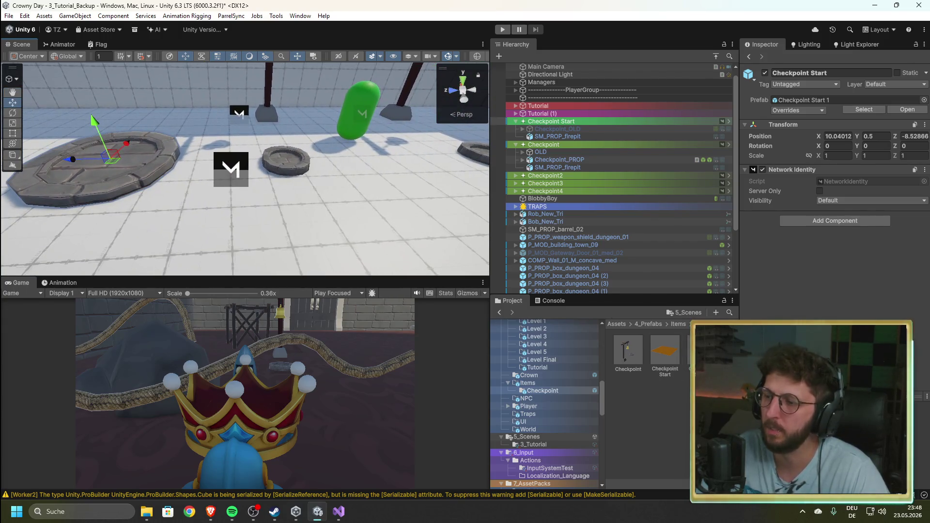
left_click(665, 351)
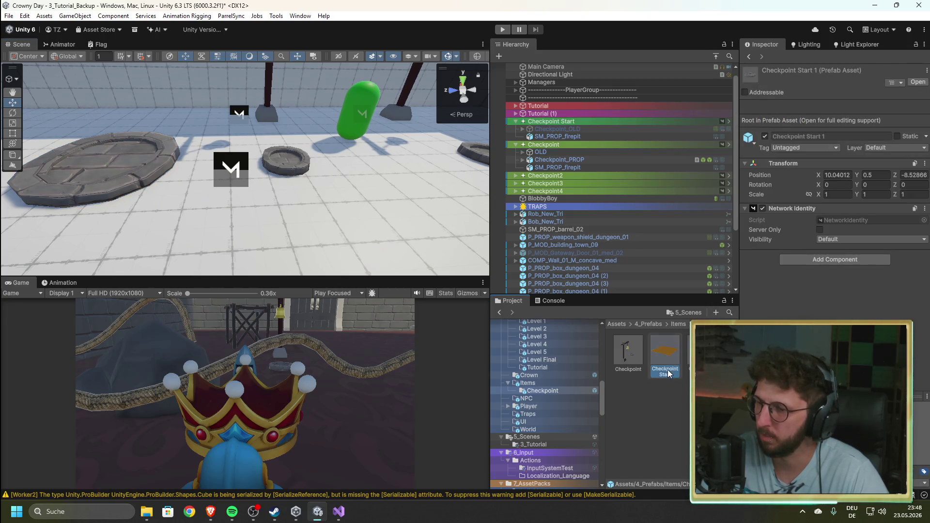
left_click(644, 427)
left_click(700, 351)
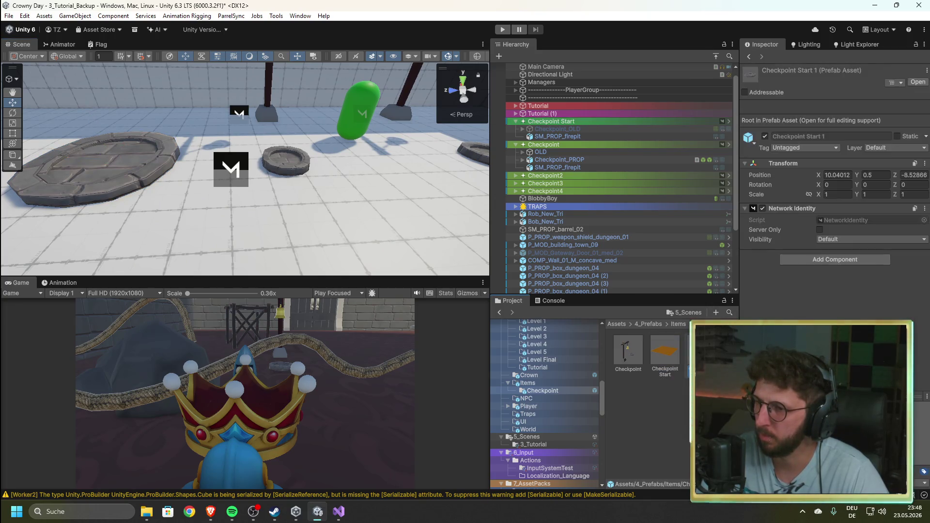
left_click(664, 355)
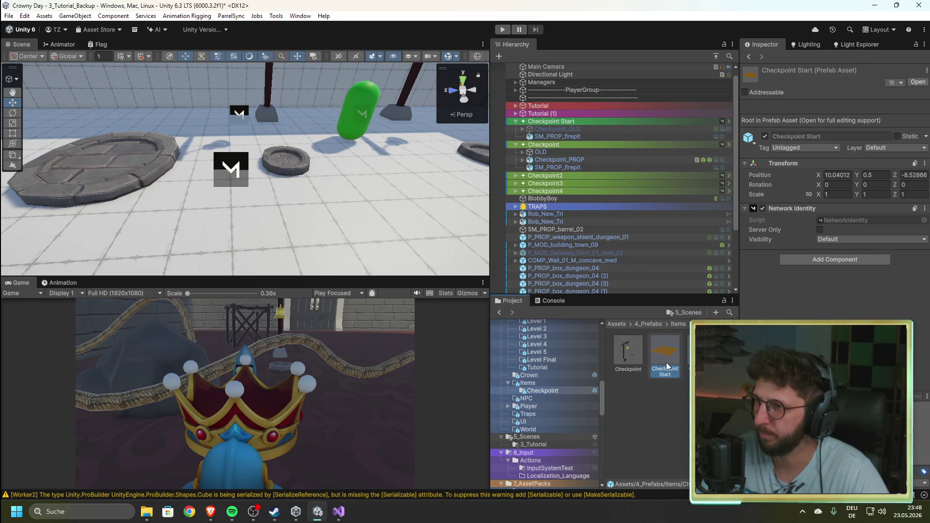
double_click(665, 358)
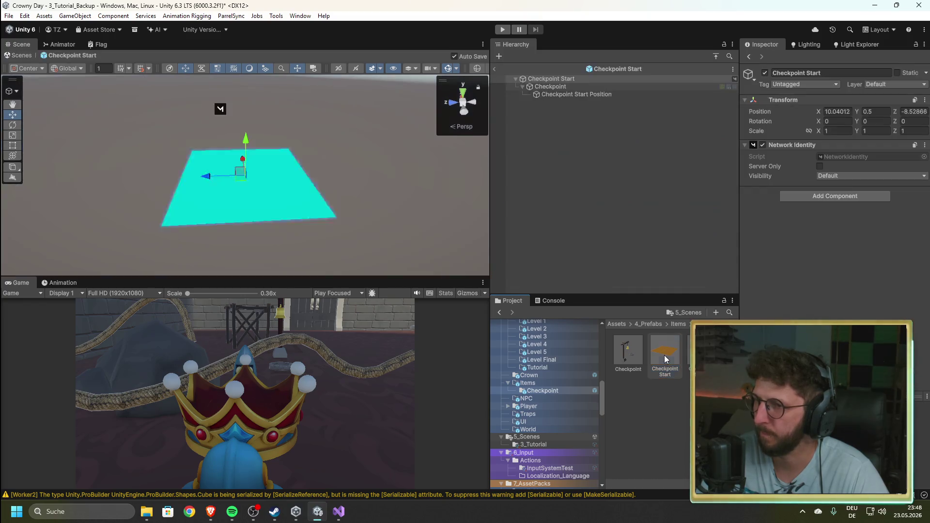
left_click(834, 73)
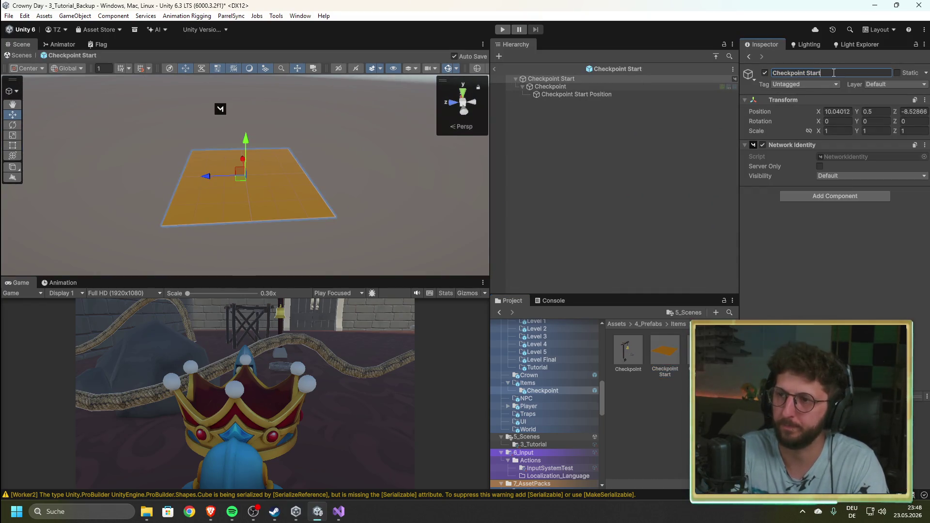
left_click(598, 88)
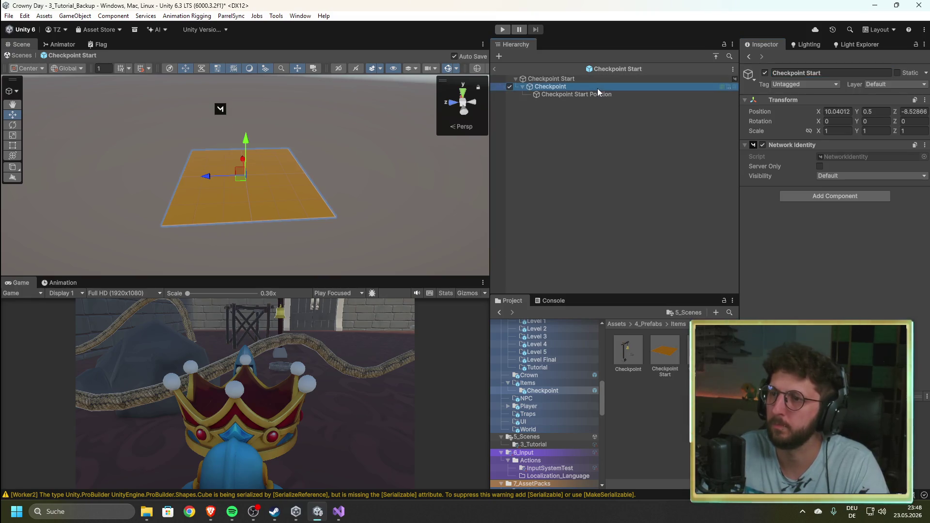
left_click(597, 95)
left_click(591, 80)
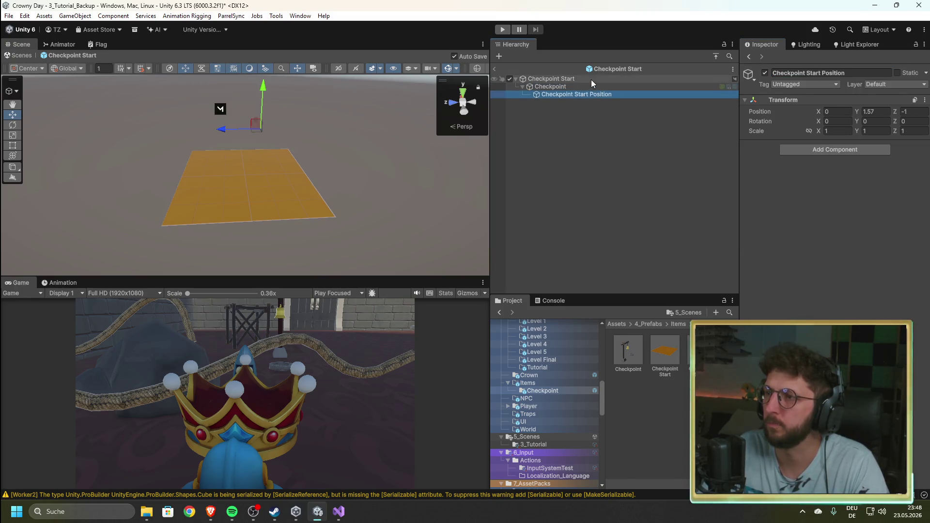
left_click(866, 71)
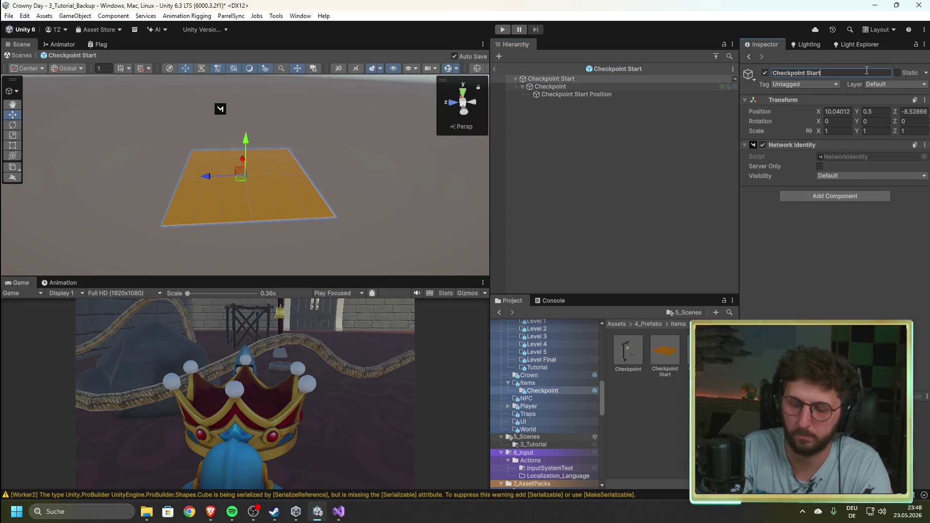
type("old")
left_click(598, 202)
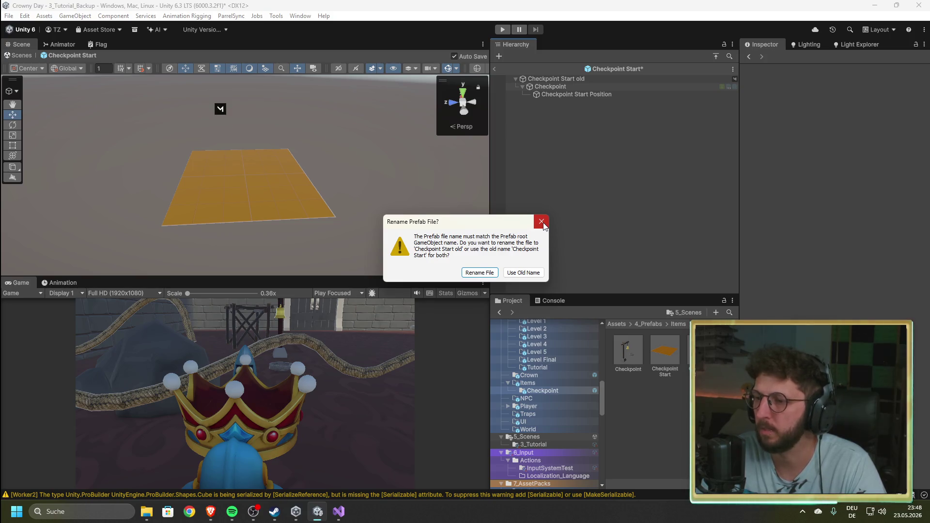
left_click(542, 221)
left_click(496, 69)
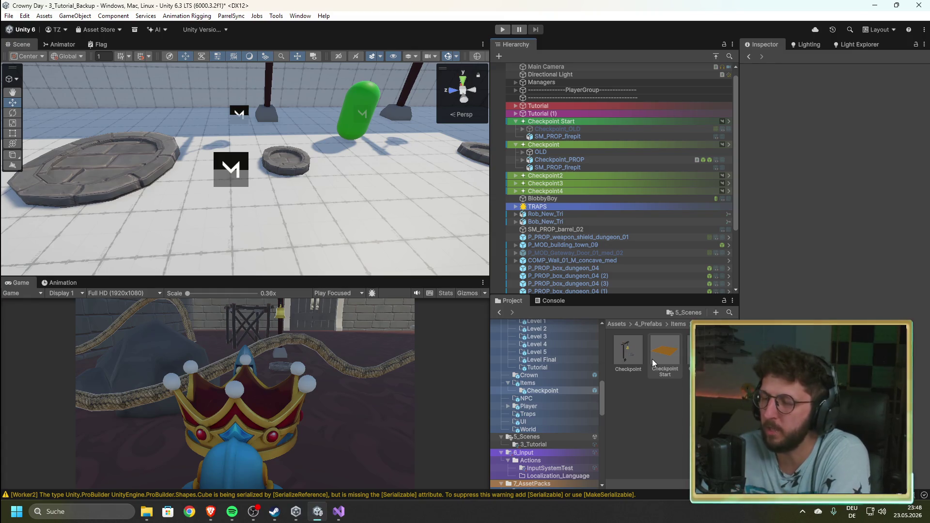
left_click(673, 345)
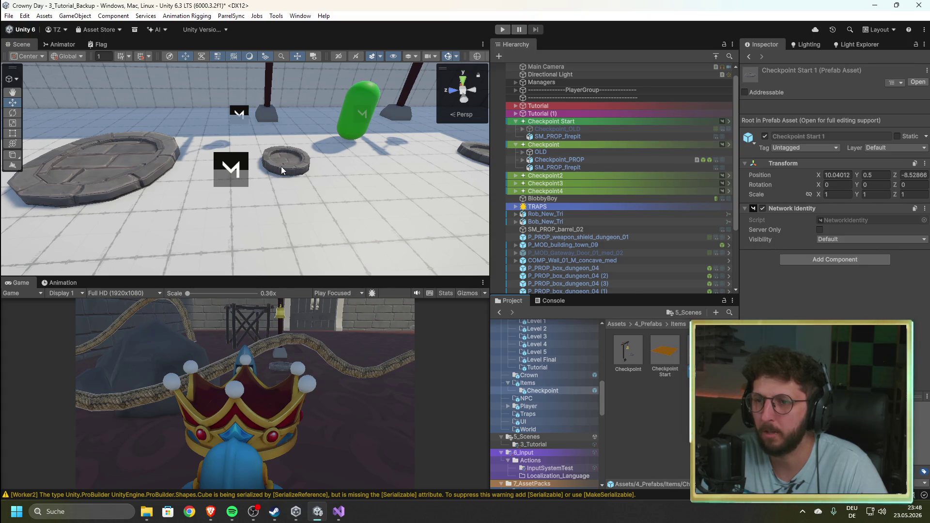
- Select the Checkpoint Start platform, then Checkpoint and its firepit, and orbit out to see both checkpoints
scroll(213, 185, "up", 3)
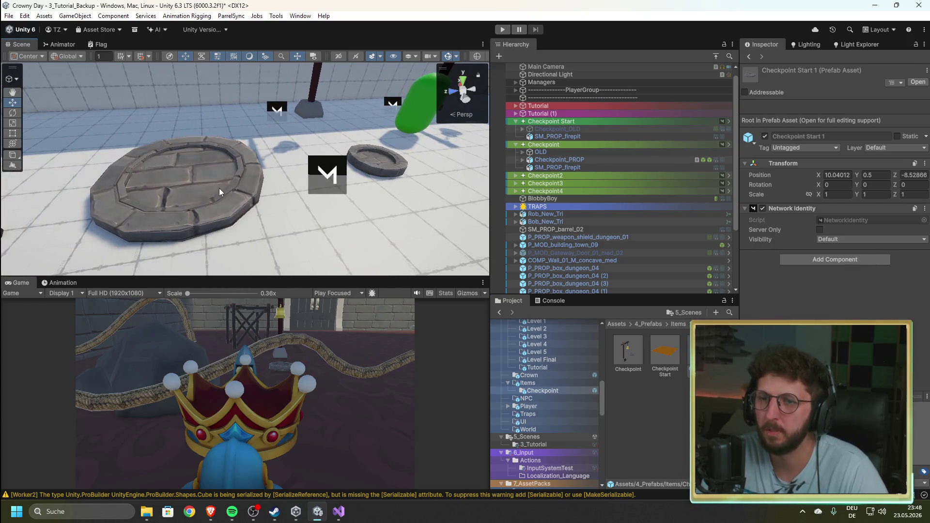
left_click(220, 189)
left_click(384, 167)
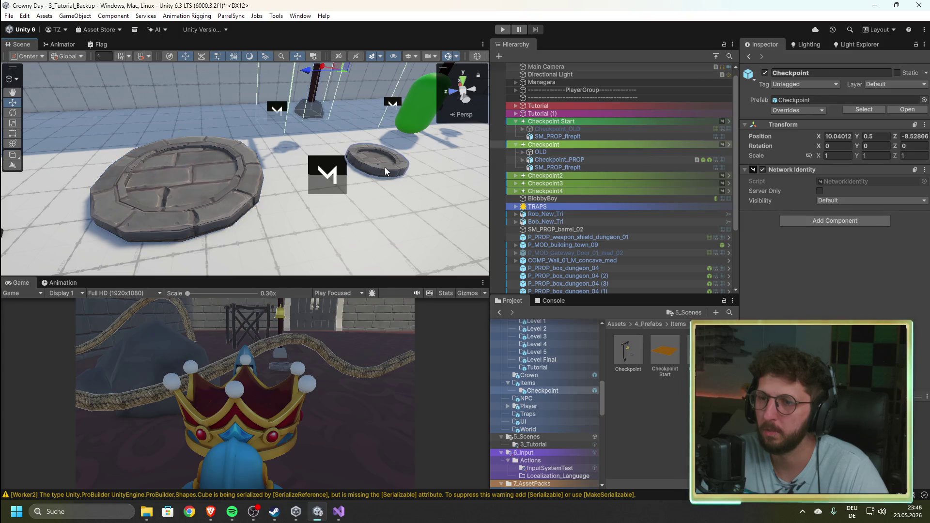
left_click(389, 170)
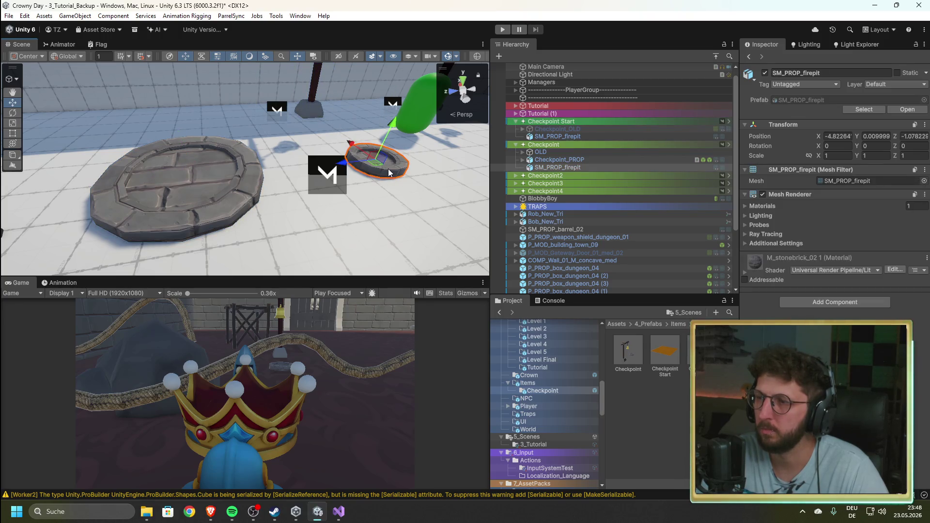
left_click_drag(327, 222, 281, 208)
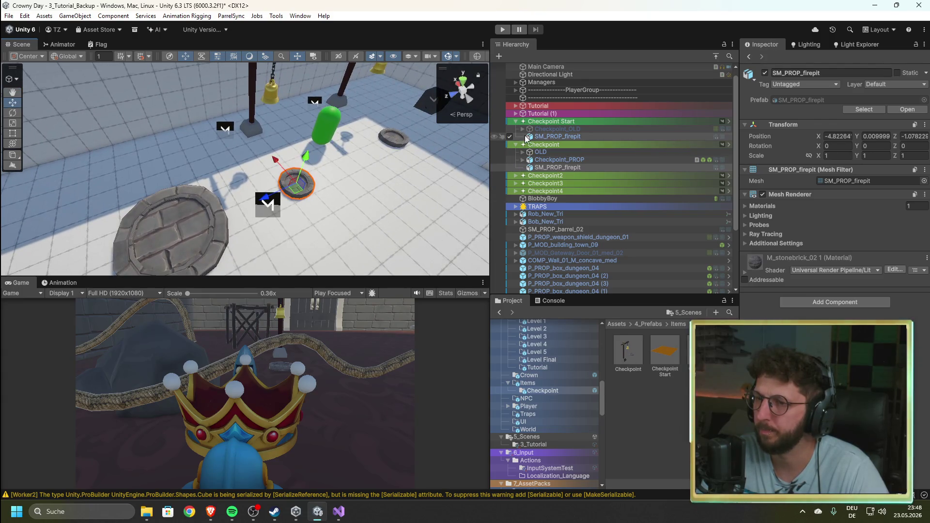
left_click(554, 137)
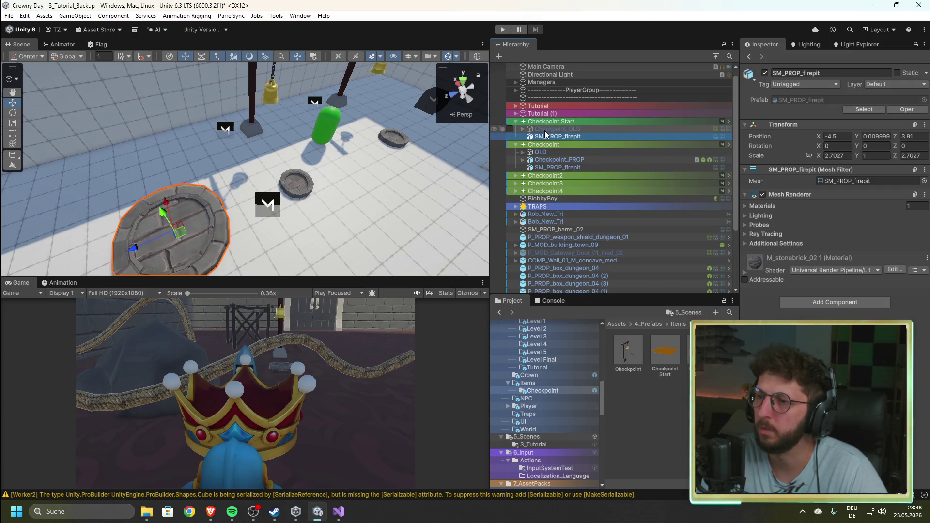
left_click(665, 354)
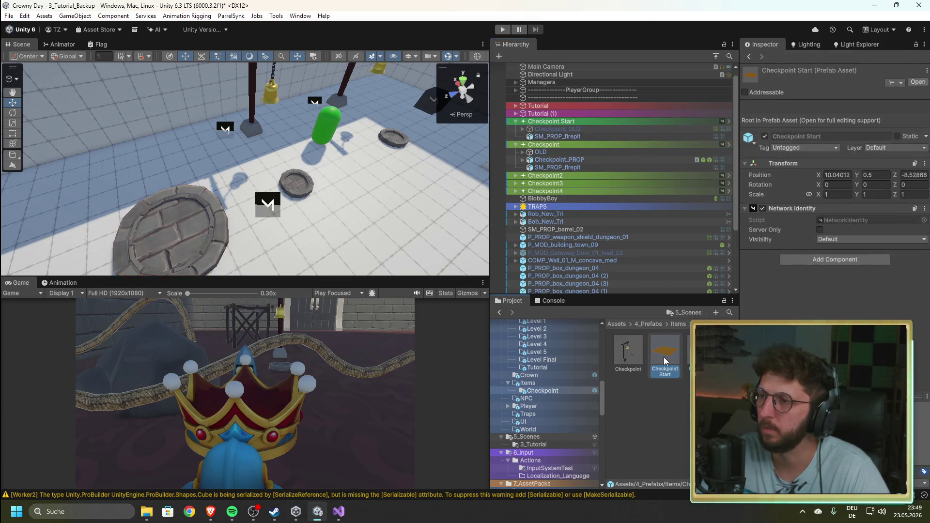
double_click(667, 351)
left_click(550, 86)
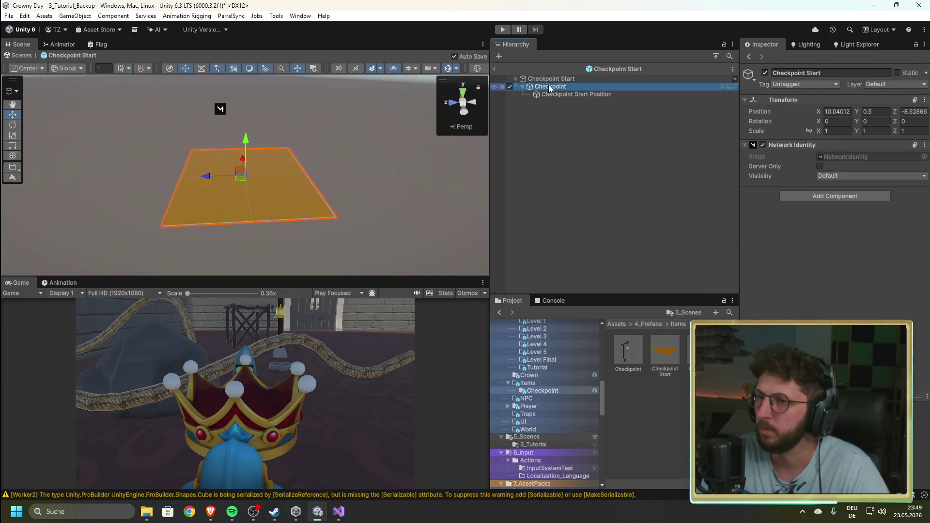
left_click(556, 94)
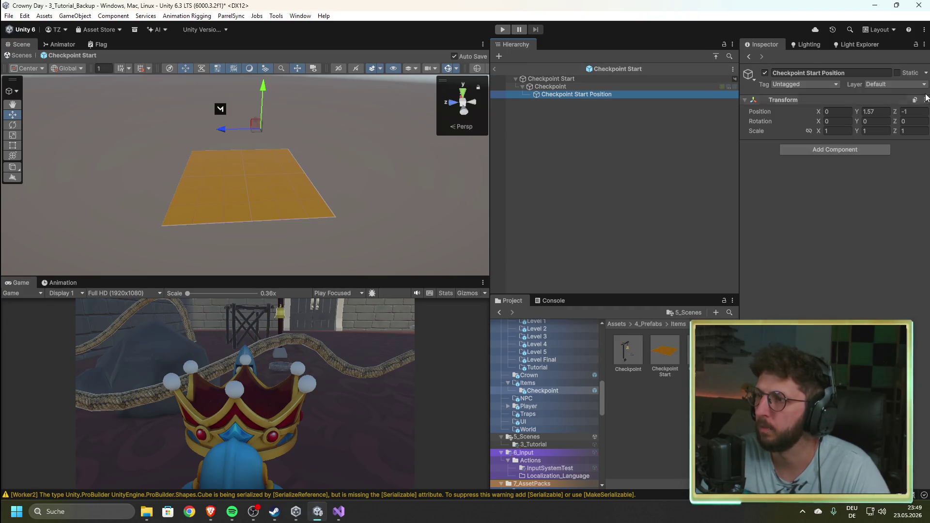
mouse_move(315, 216)
left_mouse_down()
mouse_move(306, 164)
mouse_move(293, 164)
mouse_move(314, 174)
left_mouse_up()
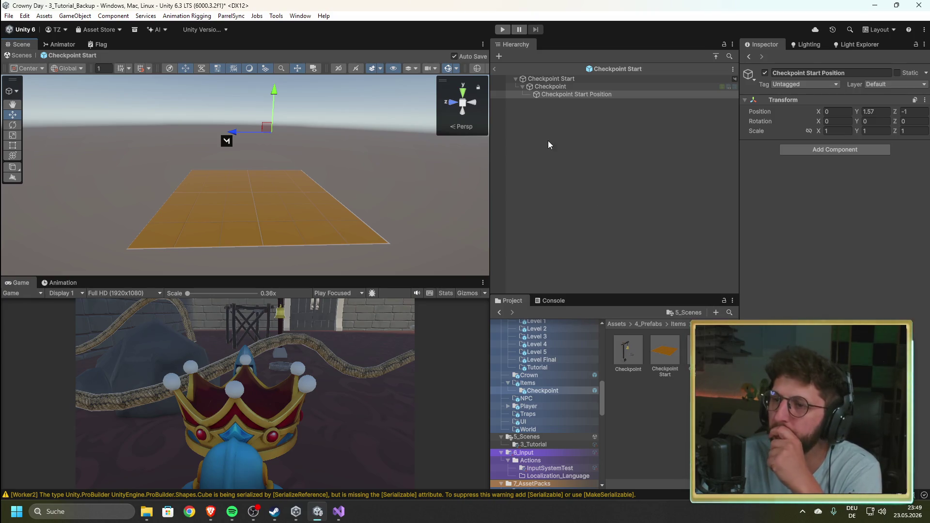
left_click(496, 70)
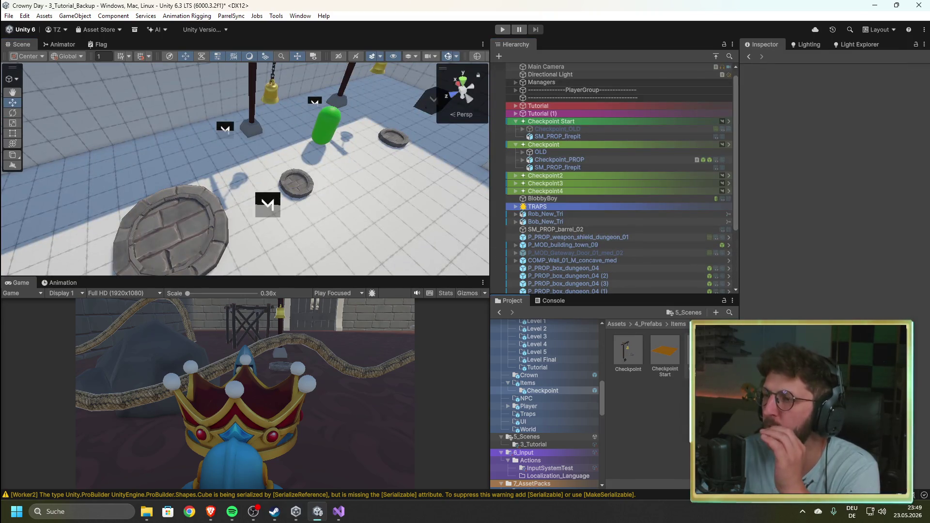
- Compare the Checkpoint Start prefab assets, then the firepits under Checkpoint Start and Checkpoint
left_click(702, 351)
left_click(670, 348)
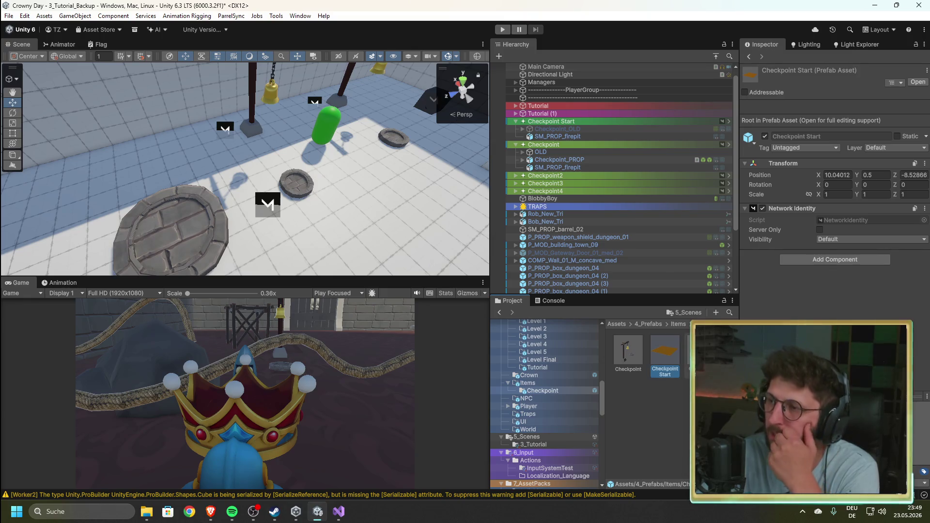
left_click(703, 351)
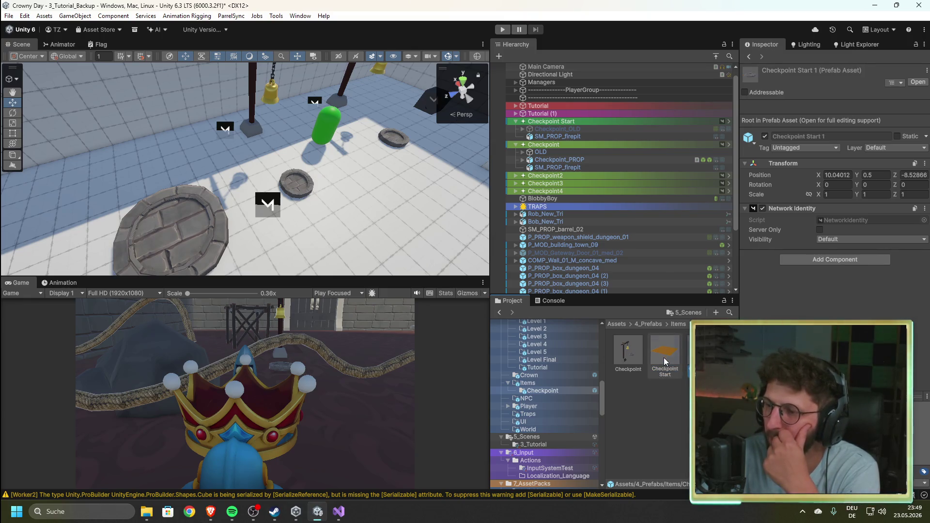
left_click(557, 137)
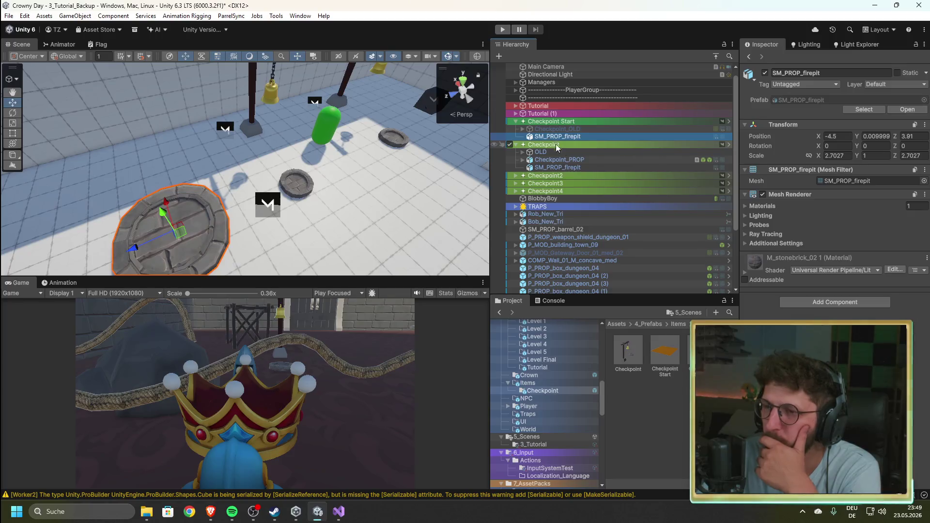
left_click(560, 168)
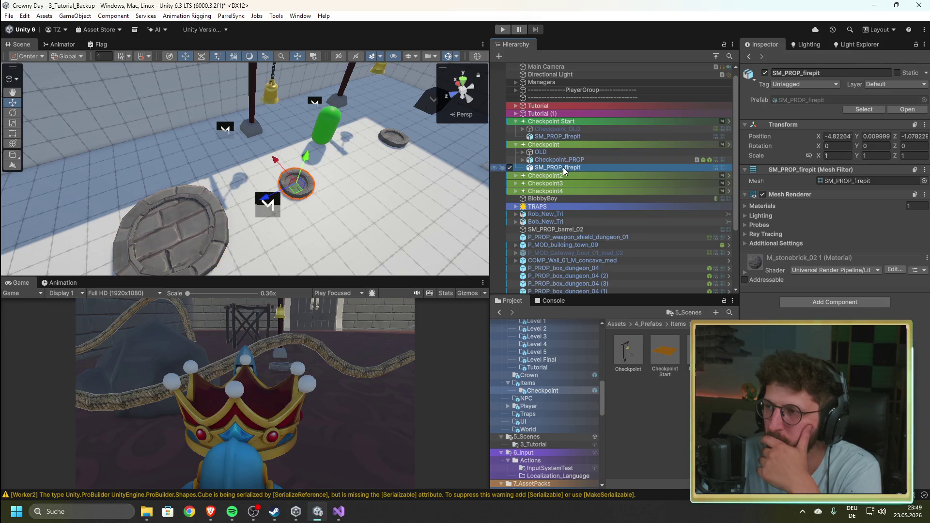
left_click(561, 135)
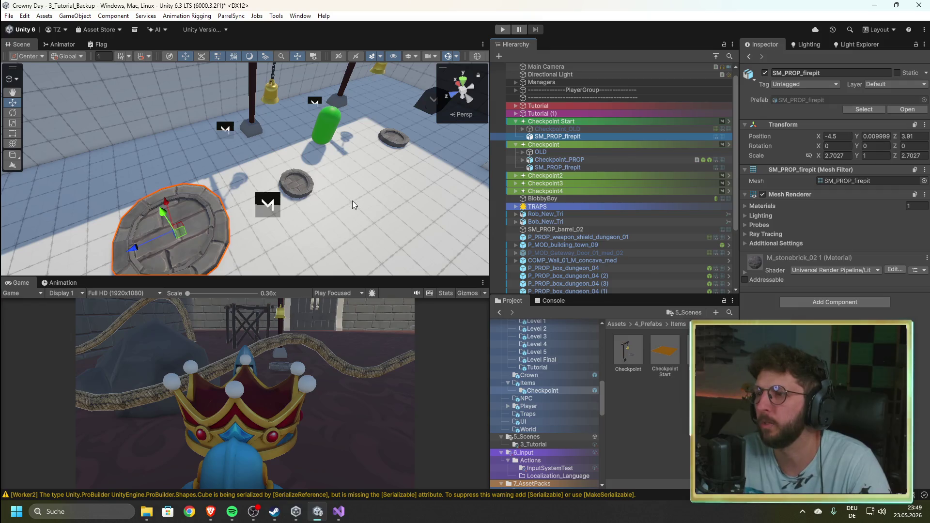
left_click(557, 167)
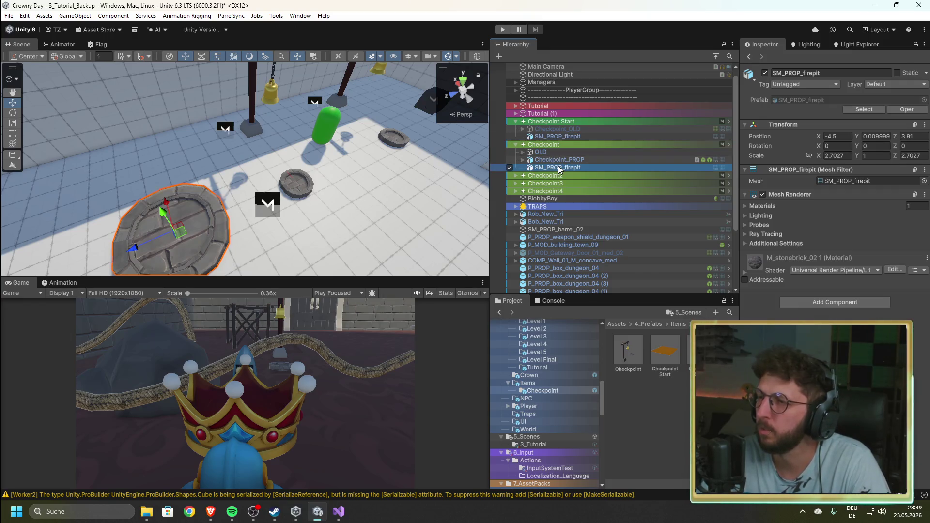
left_click(566, 136)
- Copy the Checkpoint Start firepit's scale and open the Checkpoint prefab for editing
left_click(925, 125)
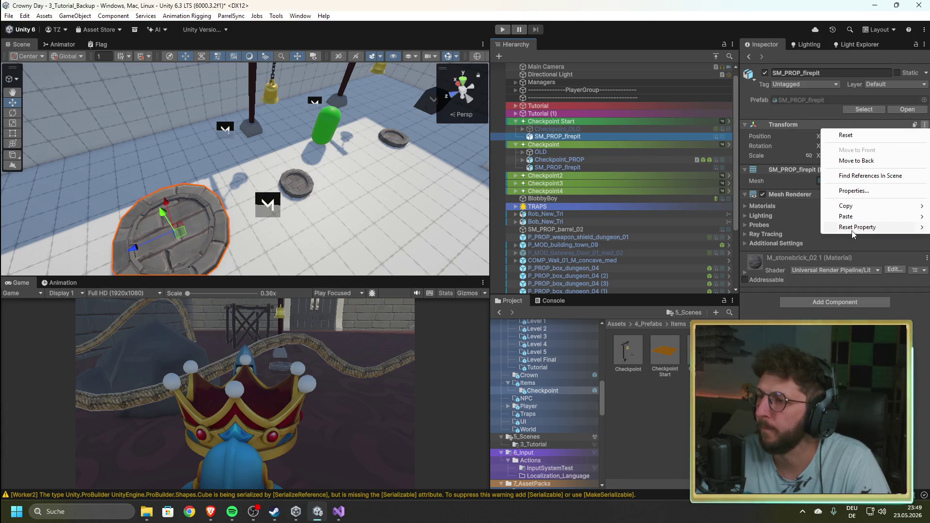
mouse_move(854, 208)
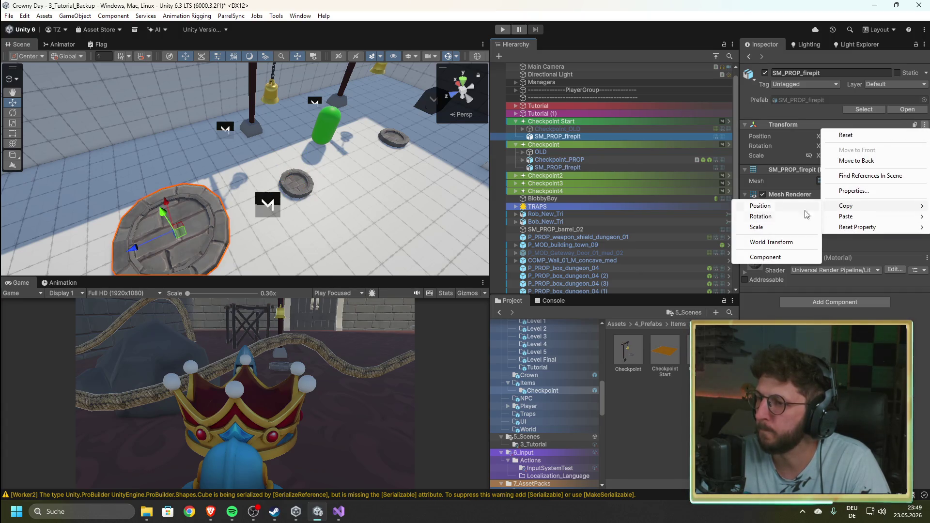
left_click(776, 206)
double_click(628, 352)
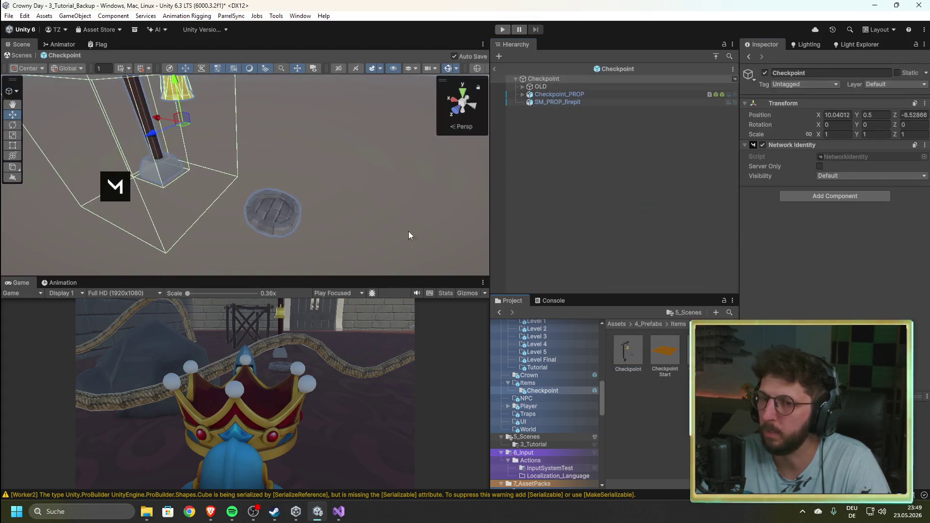
- Paste the copied 2.7027 scale onto the Checkpoint prefab's SM_PROP_firepit
left_click(562, 102)
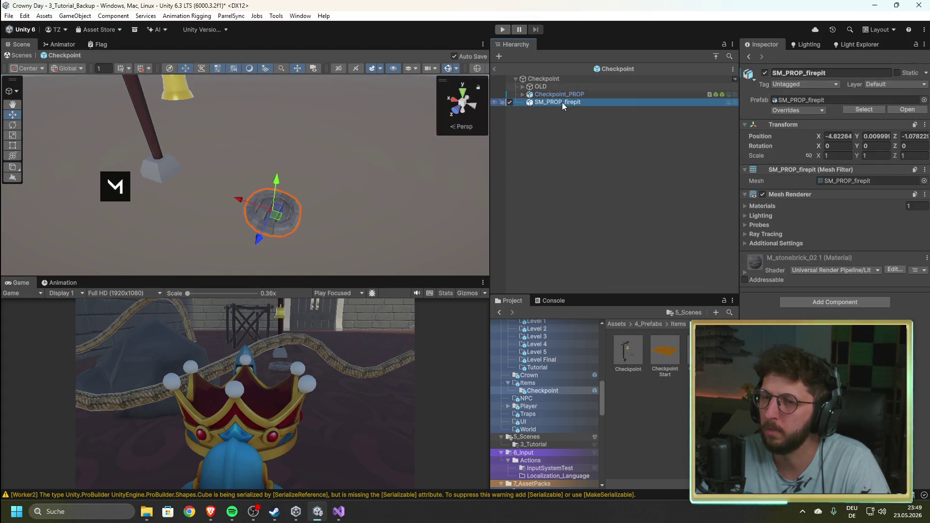
left_click(925, 126)
mouse_move(865, 218)
left_click(758, 249)
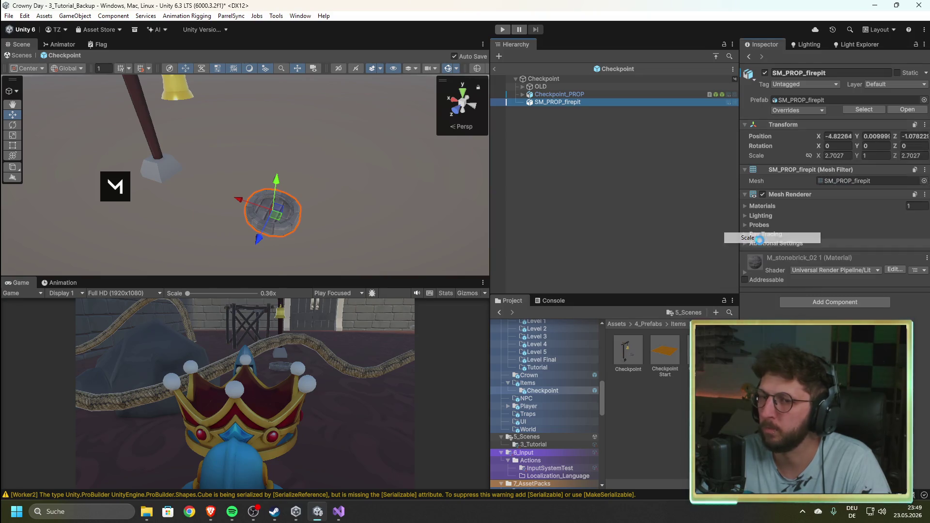
- Return to the scene, compare the platforms, and select Checkpoint Start
left_click(495, 71)
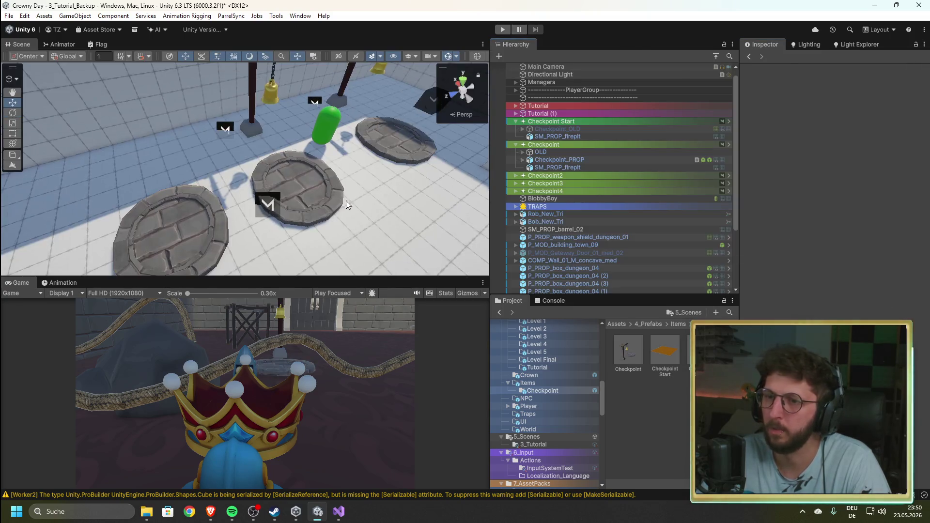
mouse_move(346, 201)
left_mouse_down()
mouse_move(265, 205)
mouse_move(419, 200)
mouse_move(342, 214)
mouse_move(288, 204)
mouse_move(312, 192)
mouse_move(263, 192)
left_mouse_up()
left_click(263, 192)
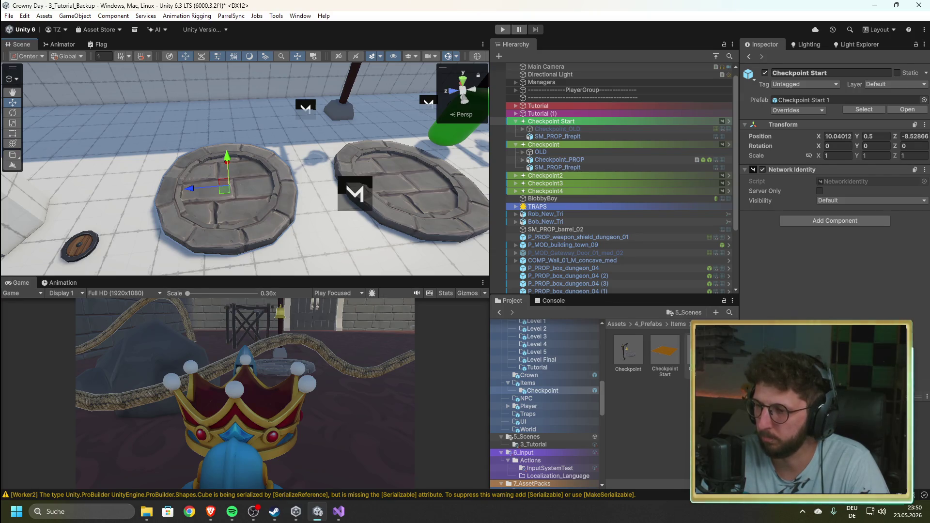
left_click(702, 352)
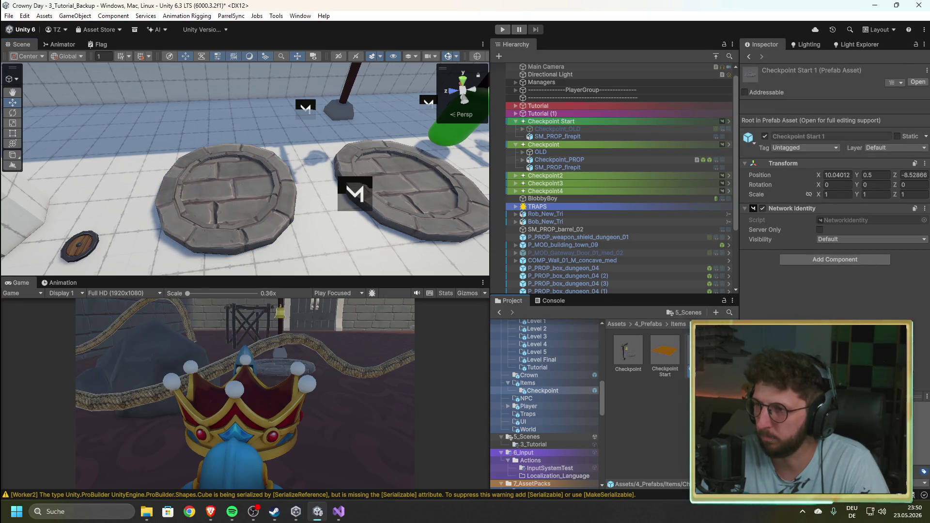
- Open Checkpoint Start 1, select its SM_PROP_firepit, and locate the material's Base Map texture
double_click(703, 351)
left_click(558, 102)
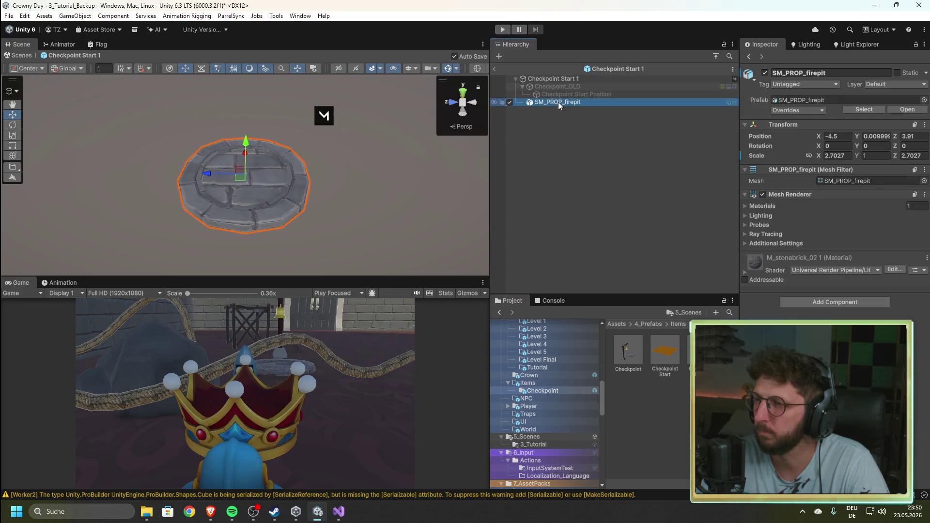
left_click(744, 272)
scroll(790, 290, "down", 3)
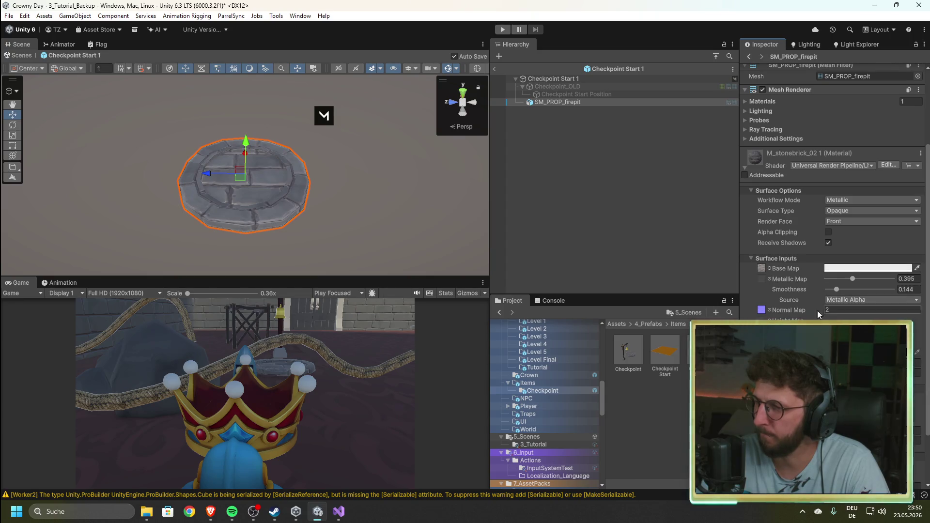
left_click(763, 269)
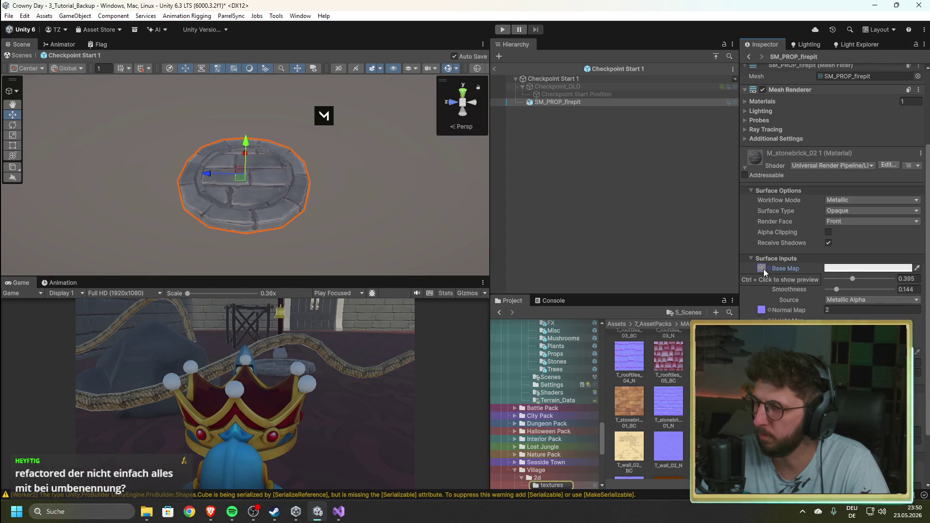
- Browse the asset pack textures and select the stonebrick texture to view its import settings
scroll(649, 402, "down", 10)
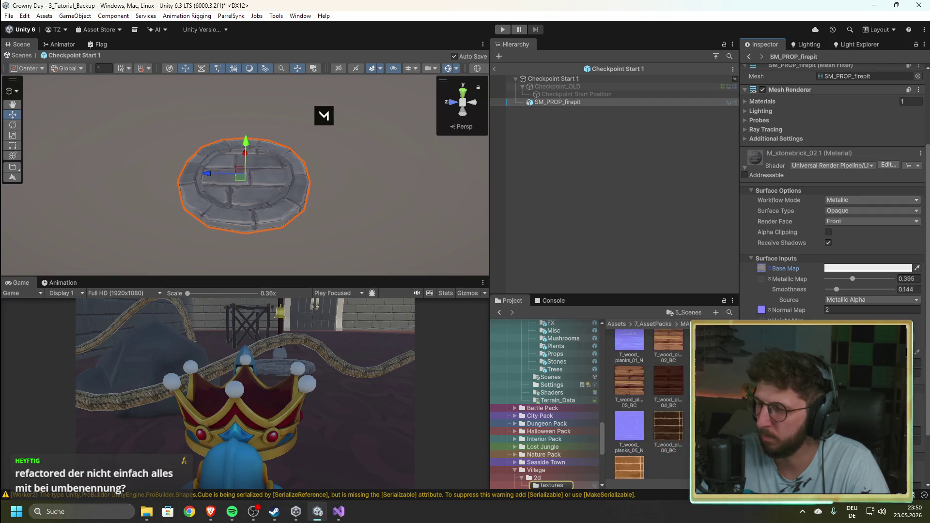
scroll(667, 404, "up", 5)
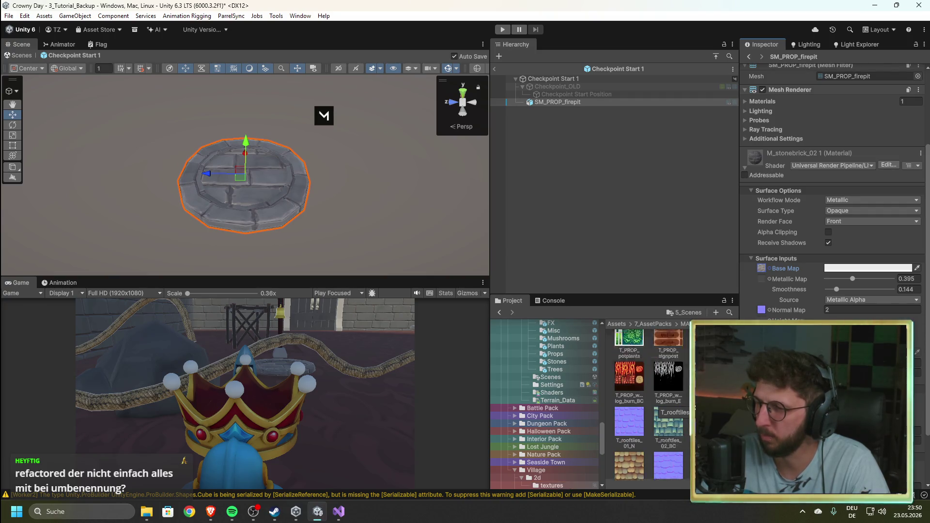
scroll(666, 405, "up", 5)
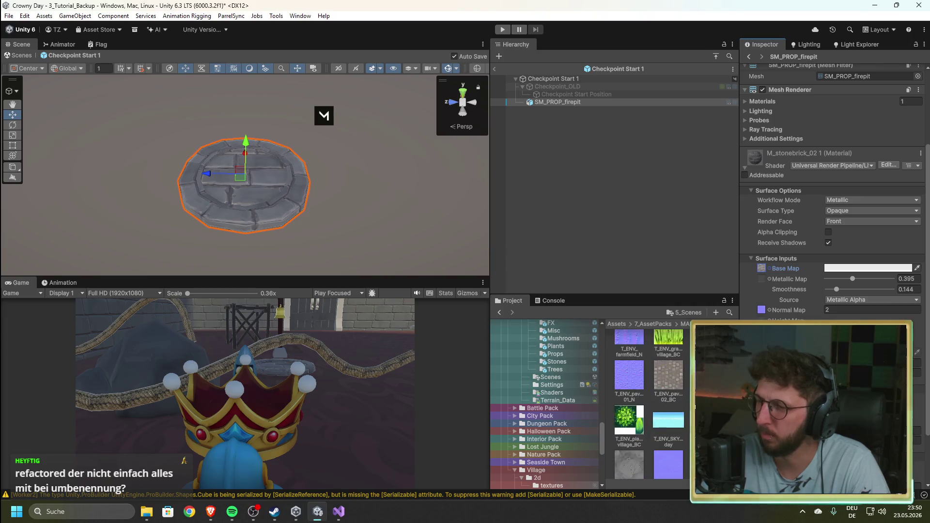
scroll(650, 402, "down", 5)
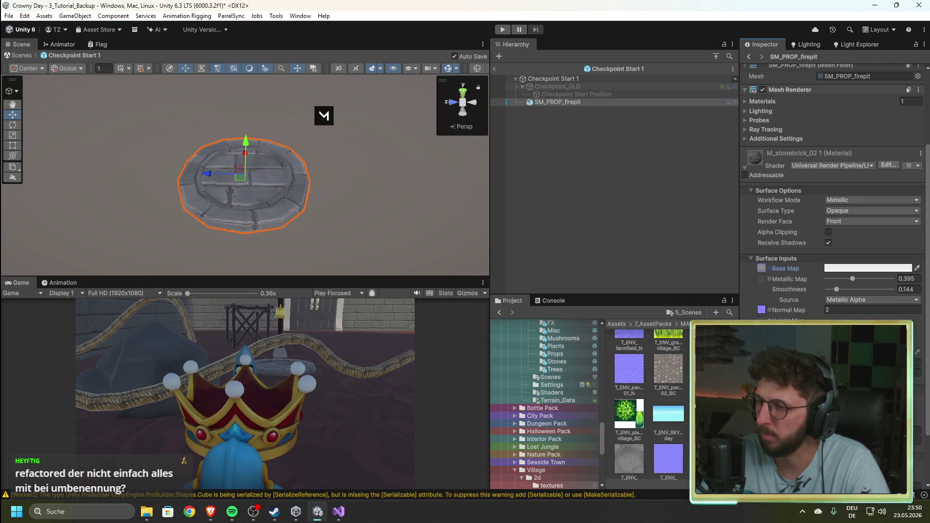
scroll(650, 403, "down", 8)
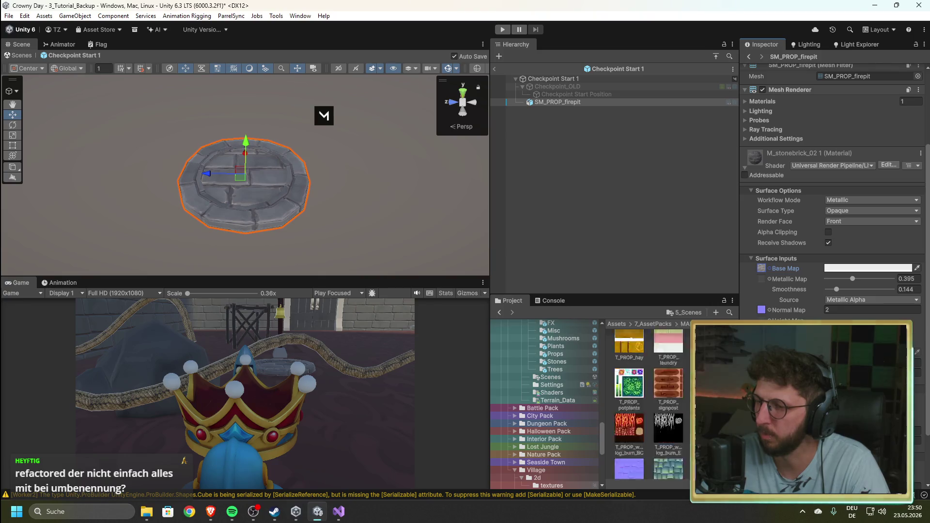
scroll(633, 374, "down", 2)
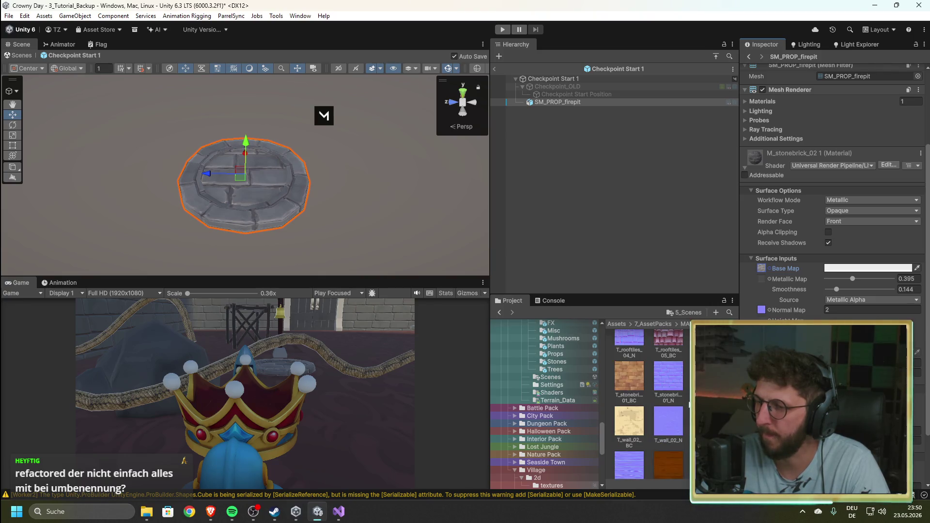
left_click(633, 374)
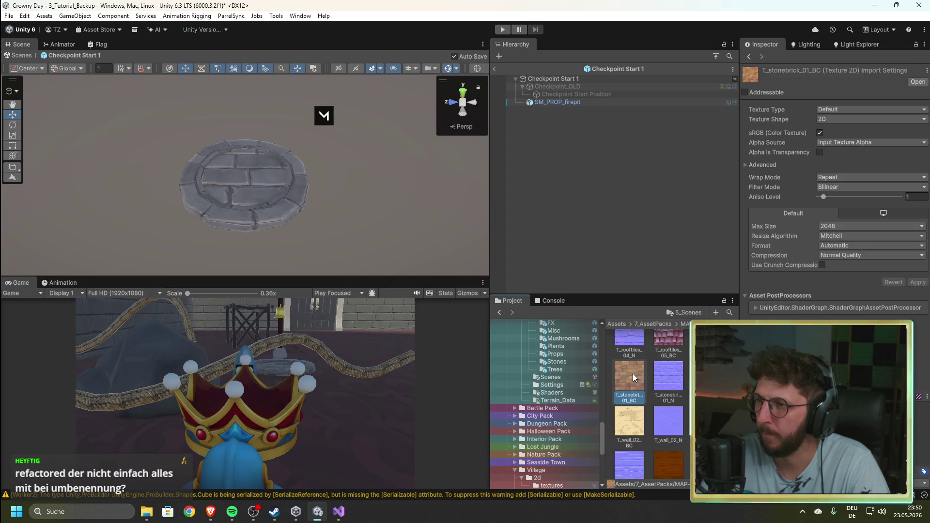
- Reselect SM_PROP_firepit and scroll through the texture grid
left_click(548, 102)
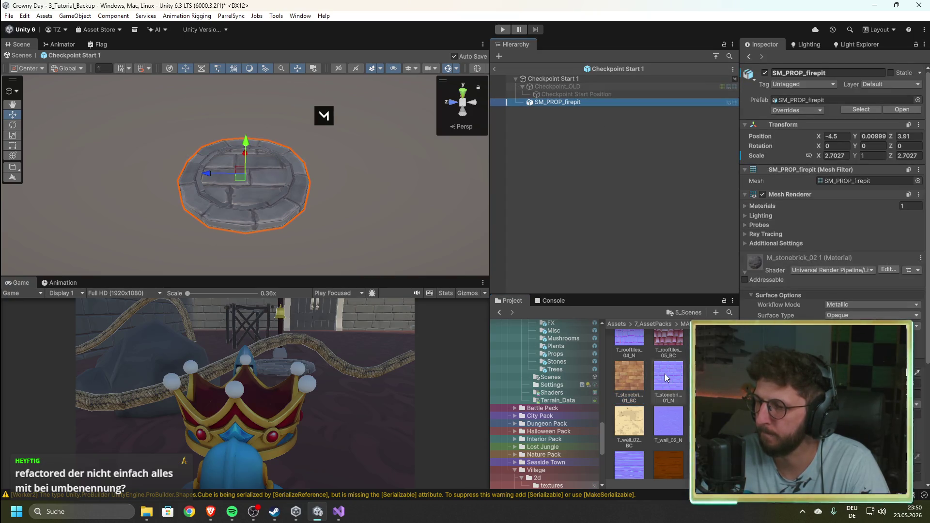
scroll(666, 374, "down", 4)
scroll(673, 376, "up", 4)
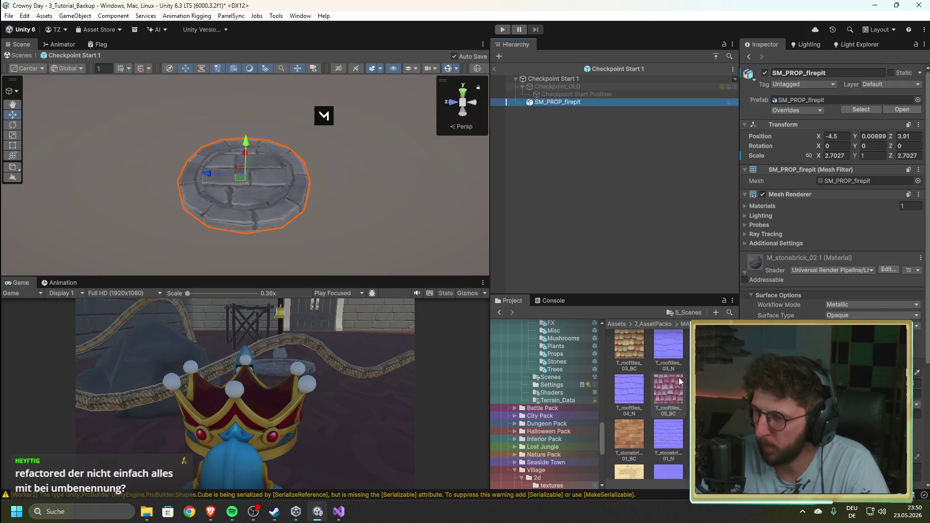
scroll(679, 377, "up", 1)
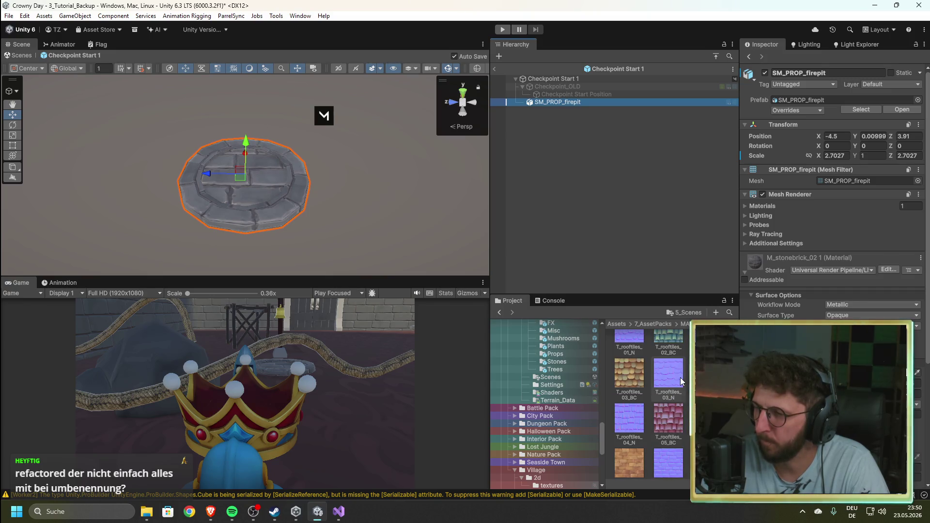
scroll(680, 377, "down", 5)
scroll(680, 377, "up", 5)
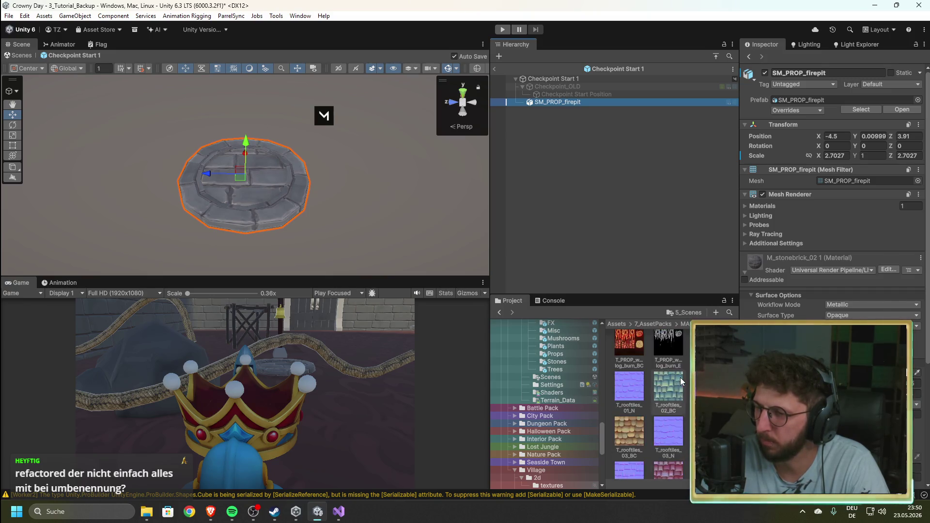
scroll(681, 377, "up", 4)
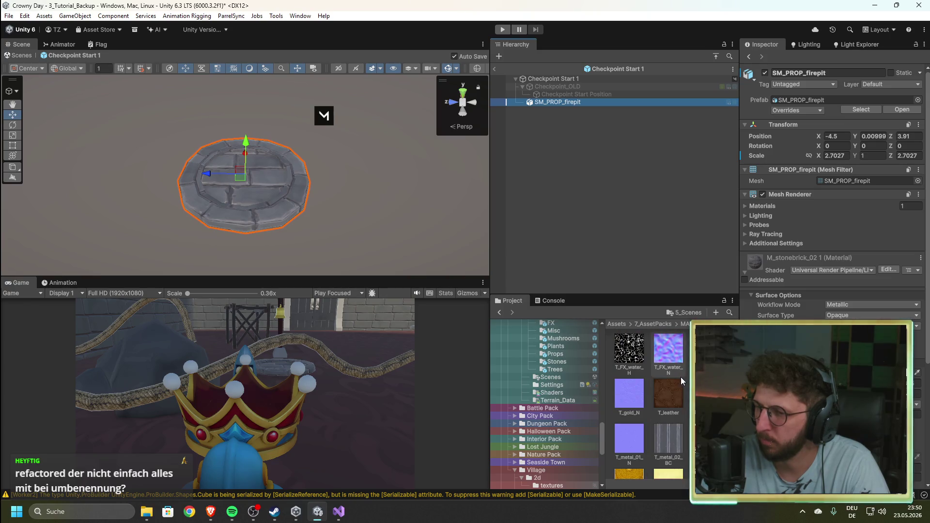
scroll(681, 377, "up", 2)
scroll(681, 377, "up", 3)
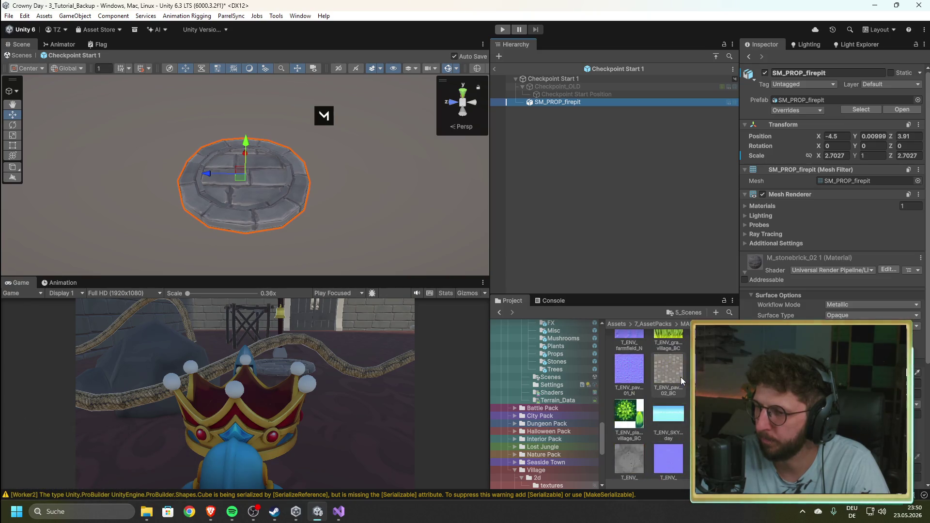
scroll(682, 377, "up", 1)
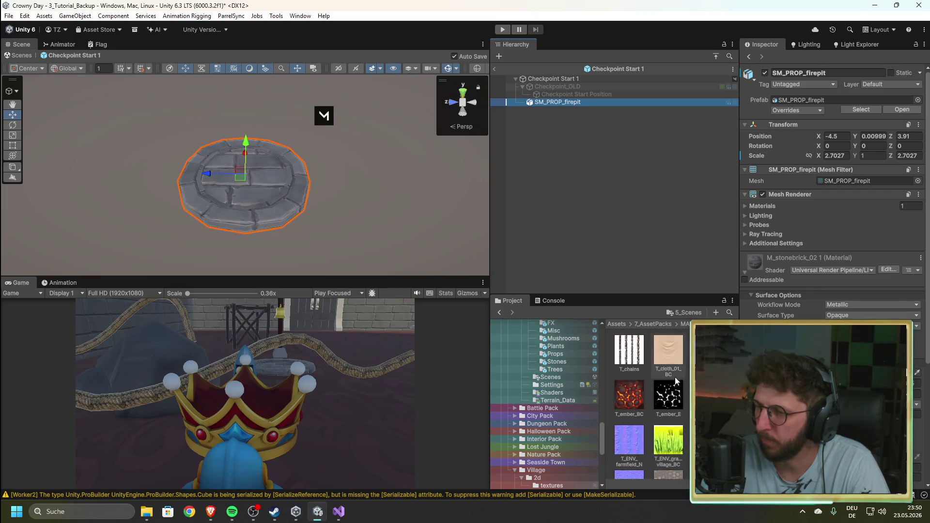
scroll(582, 392, "up", 5)
- Show the Assets/1_Art/Textures folder in the Project window and reselect the firepit
left_click_drag(603, 417, 611, 327)
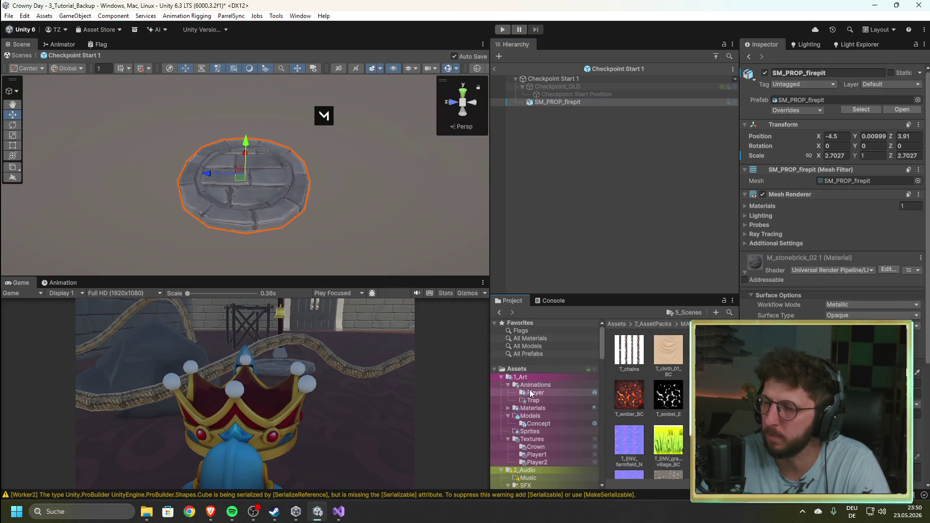
left_click(532, 440)
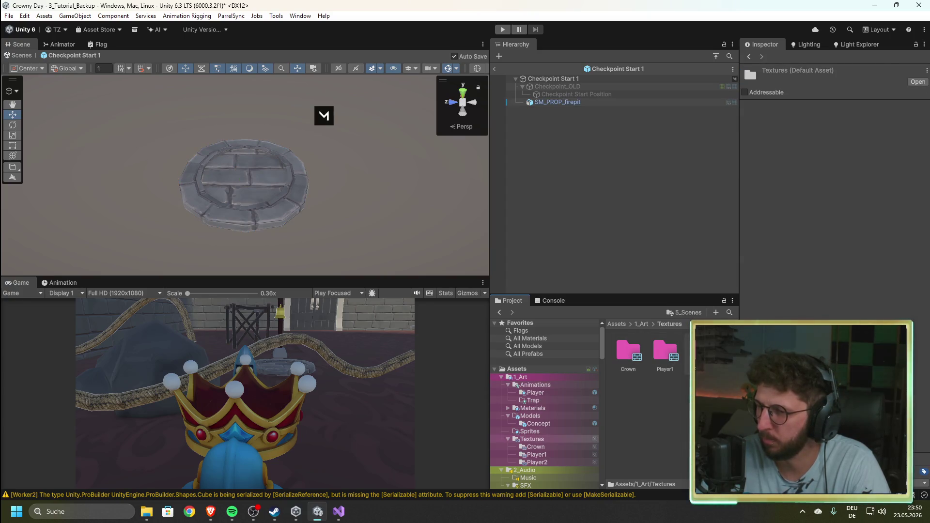
left_click(302, 170)
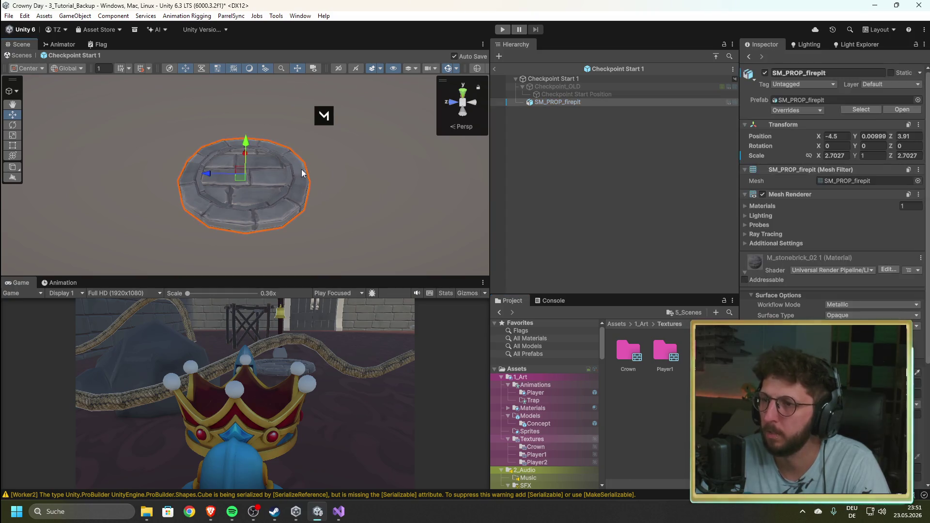
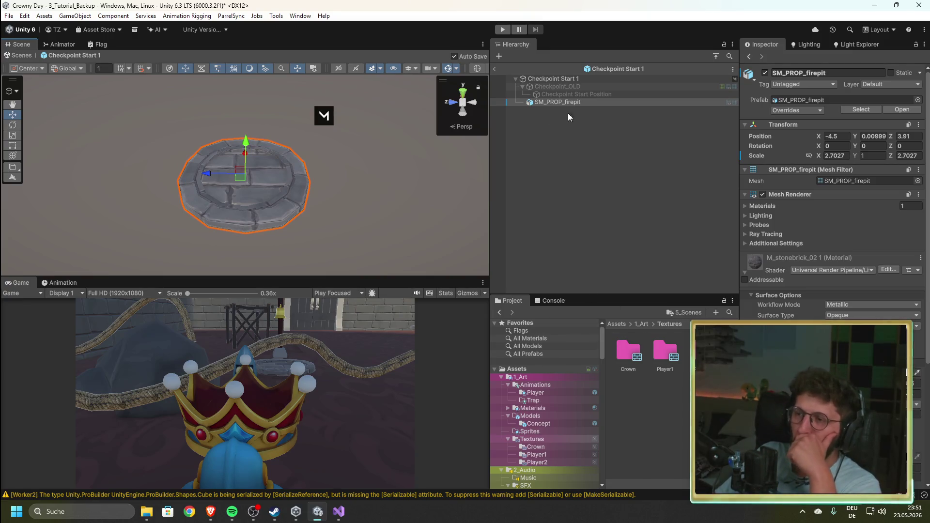
- Ping the M_stonebrick_02 1 material's Base Map texture in the Village pack textures folder
scroll(781, 310, "down", 4)
left_click(770, 269)
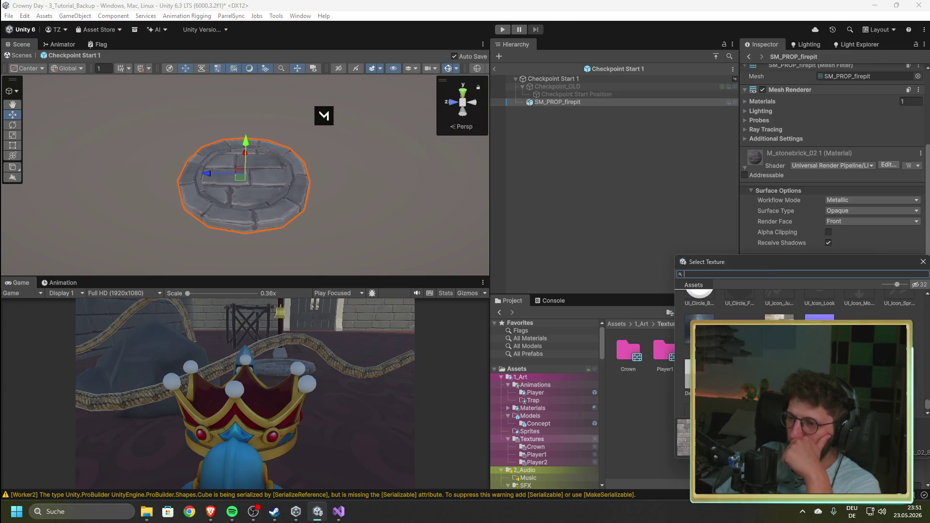
key("Escape")
left_click(763, 270)
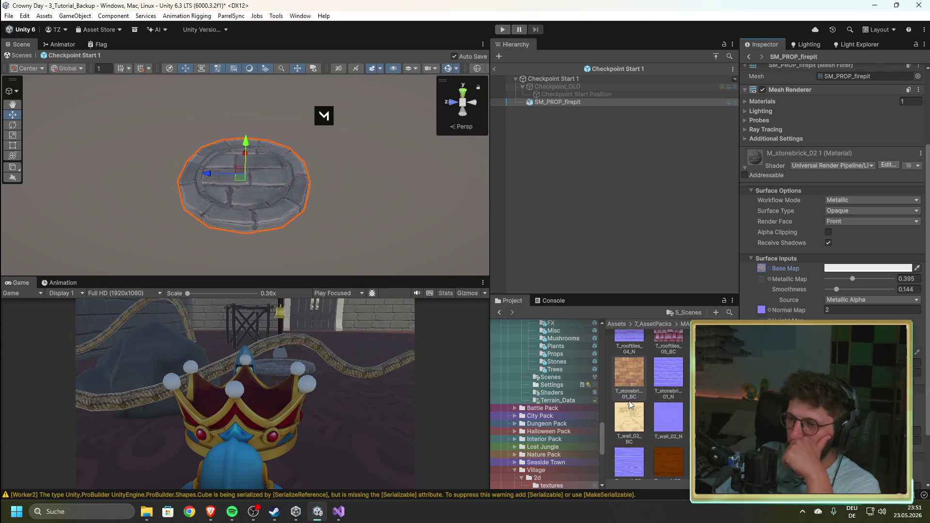
scroll(629, 400, "up", 1)
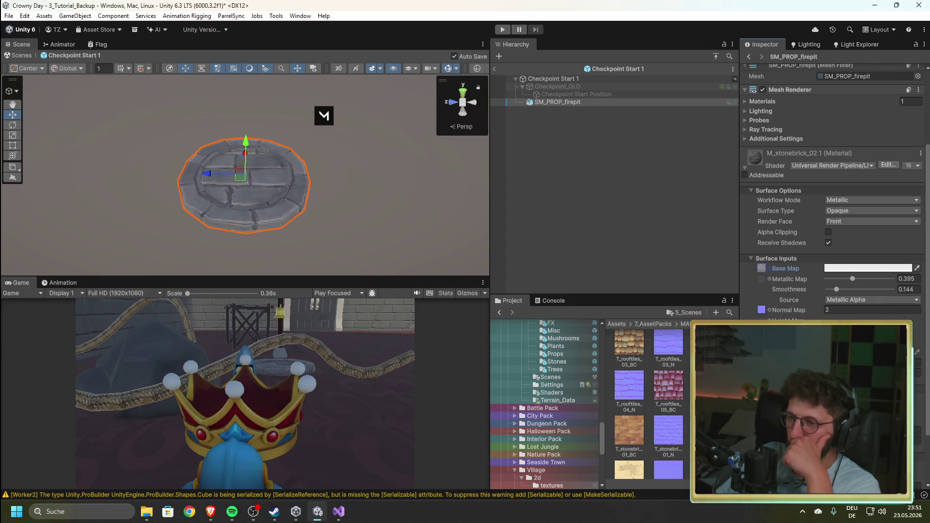
- Tint the firepit material's base colour light blue
left_click(841, 270)
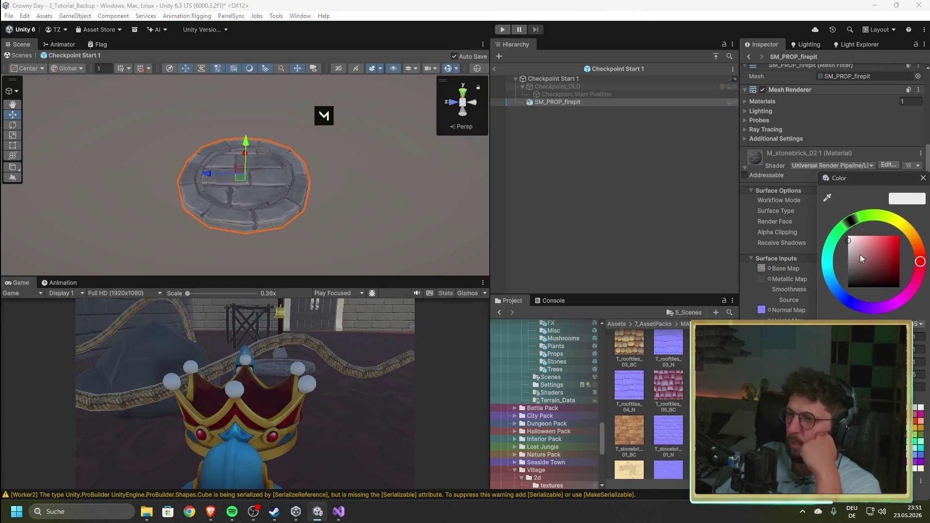
left_click_drag(859, 255, 844, 254)
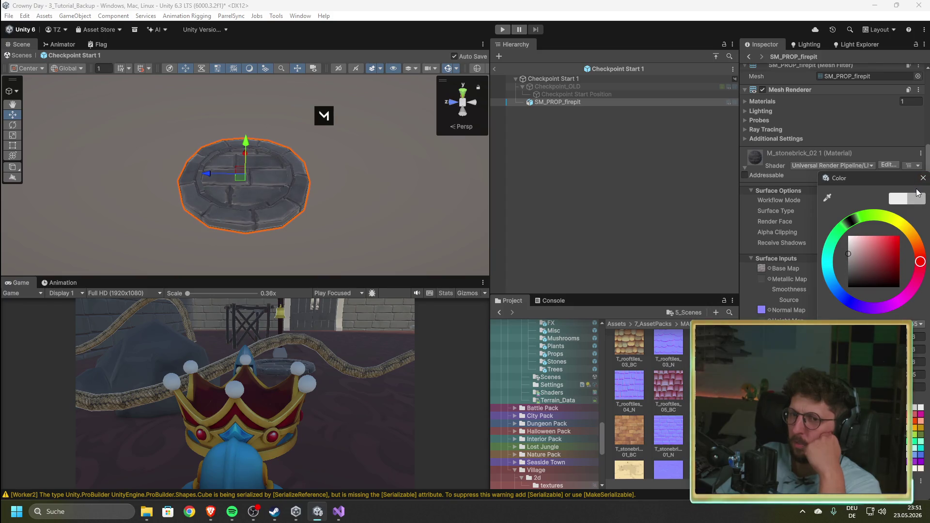
scroll(291, 201, "up", 3)
left_click_drag(291, 201, 416, 203)
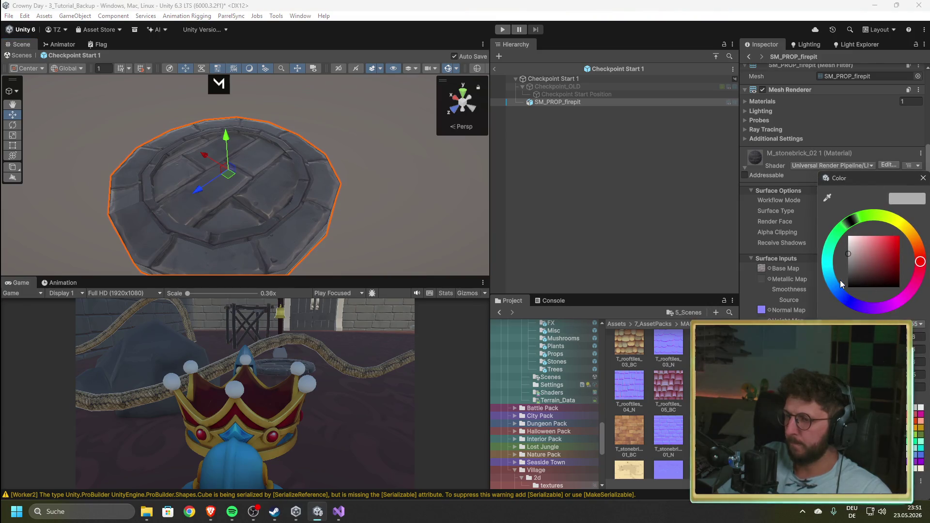
left_click(834, 283)
left_click_drag(865, 235, 880, 239)
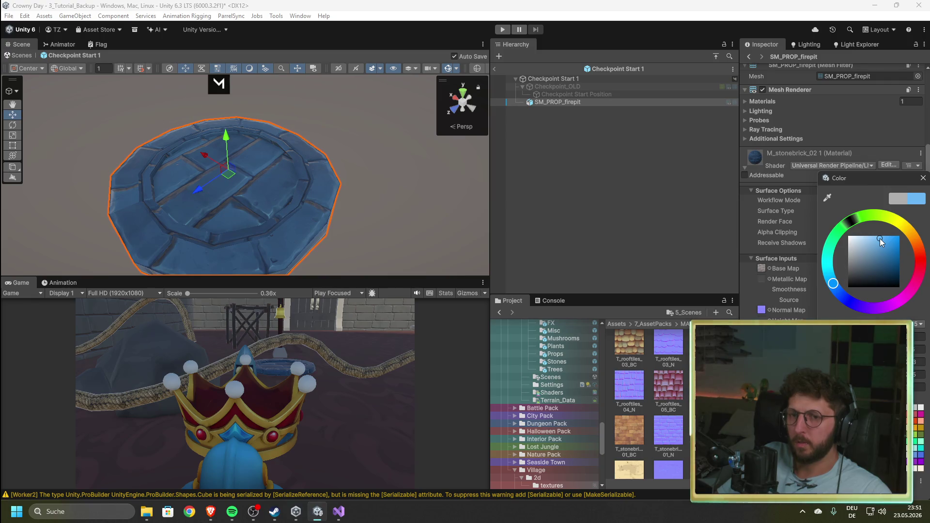
right_click(428, 203)
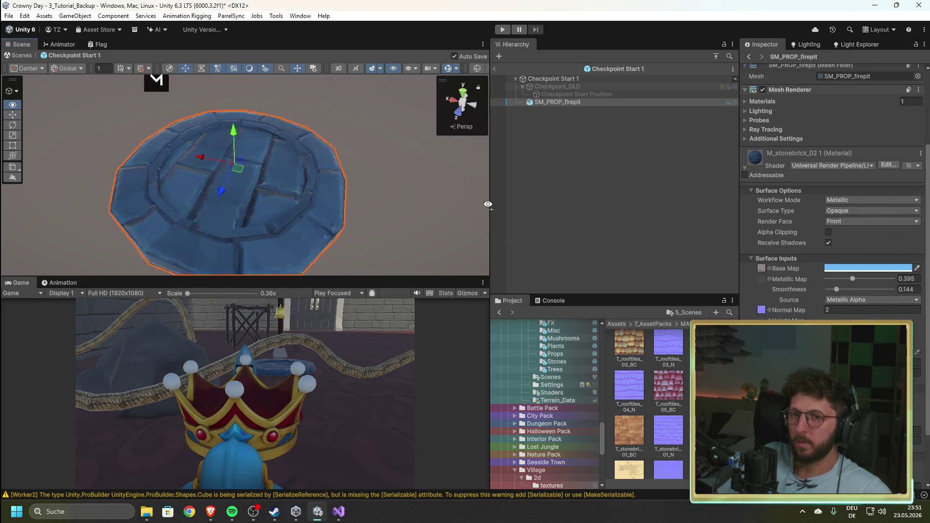
- Set Metallic to about 0.818, Smoothness to 0.179 and Normal Map strength to 2
left_click_drag(853, 279, 920, 282)
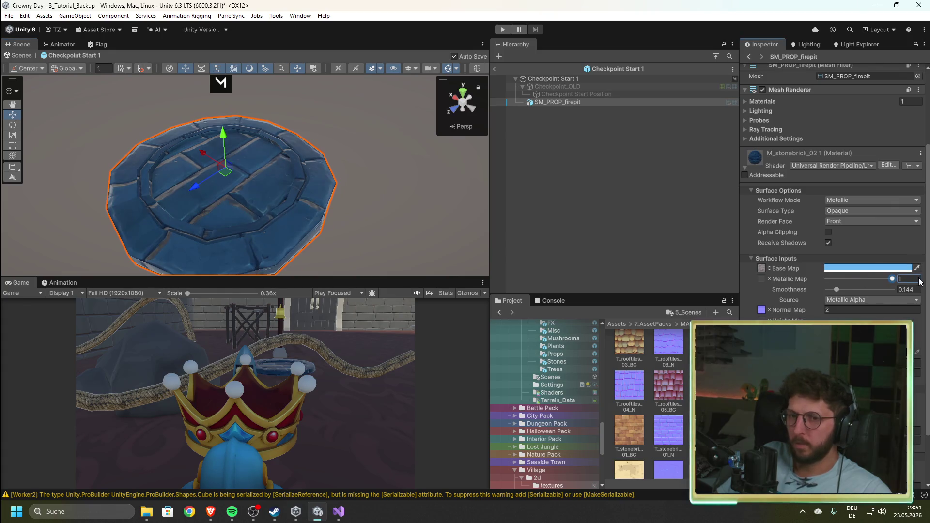
left_click_drag(836, 288, 824, 289)
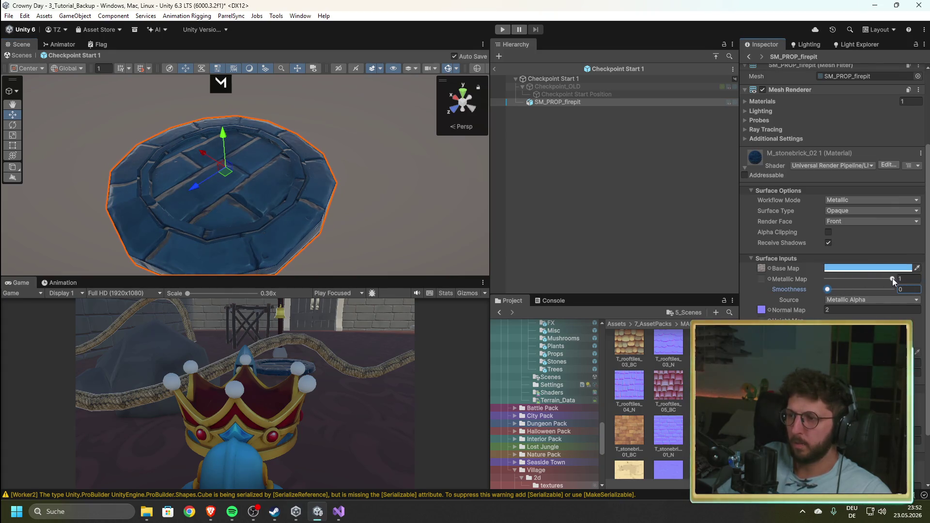
left_click_drag(892, 280, 839, 291)
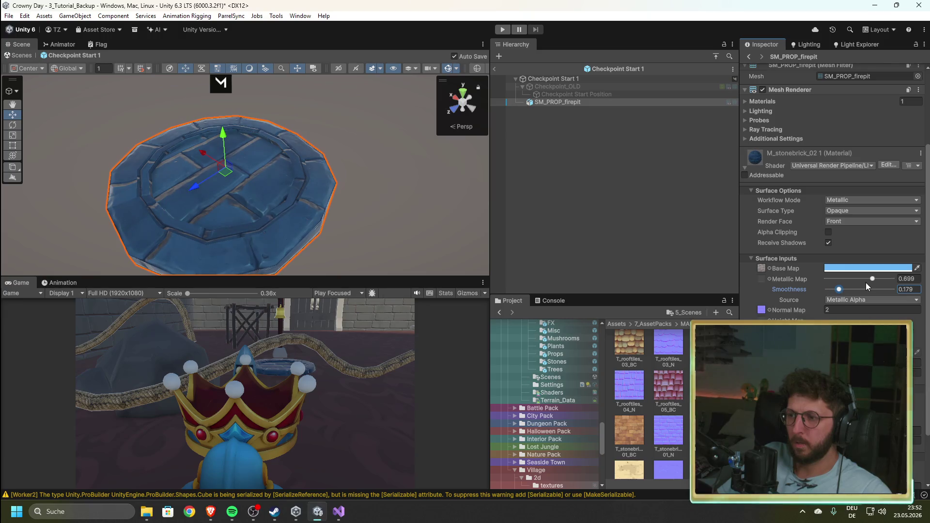
left_click(847, 311)
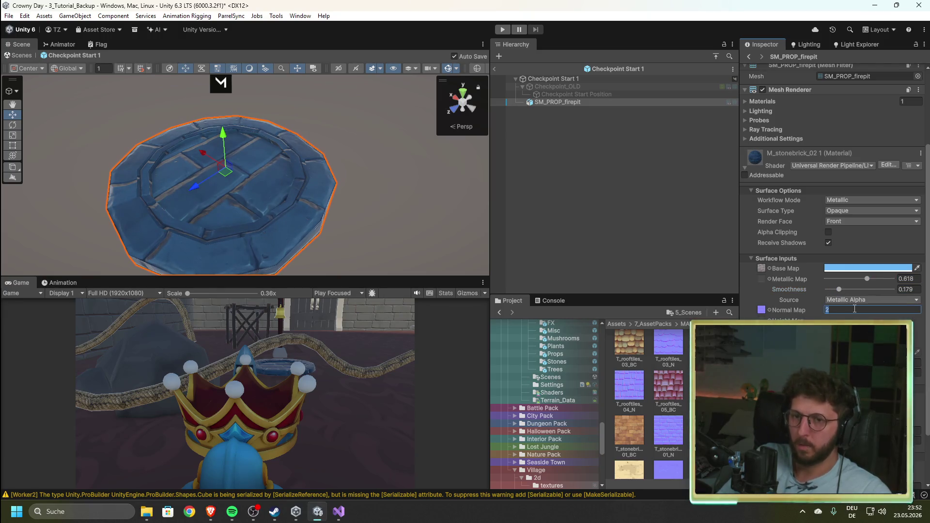
type("1")
key("BackSpace")
type("2")
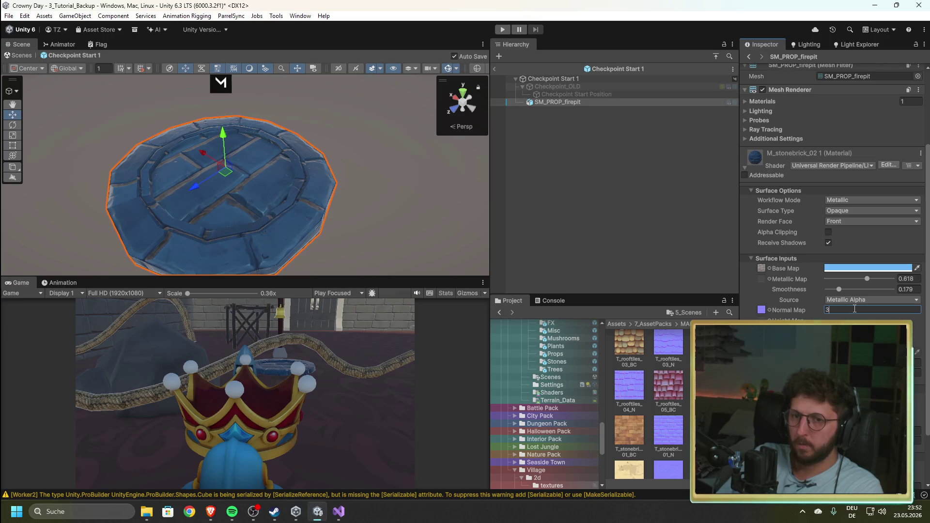
- Darken the blue base tint slightly and deselect the firepit
left_click(854, 266)
left_click_drag(882, 241, 882, 251)
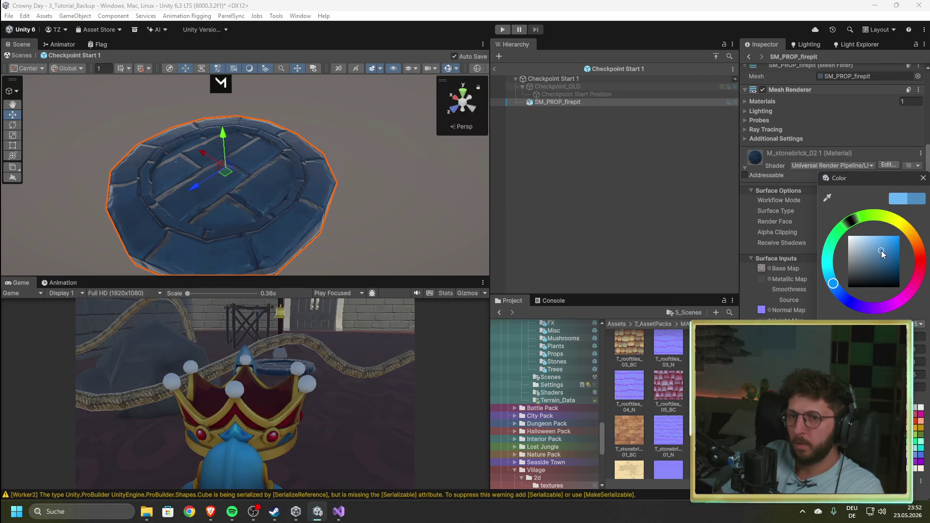
left_click(676, 196)
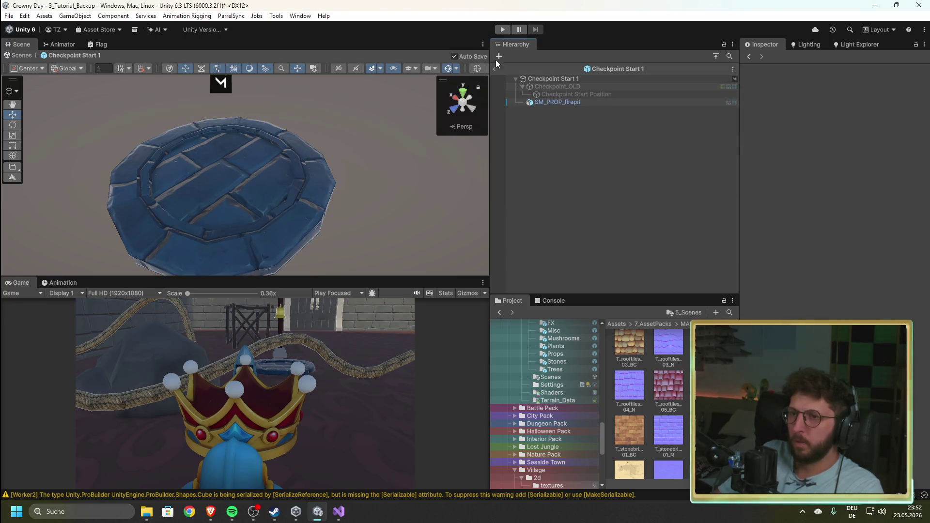
- Back in the level, select the middle checkpoint firepit and ping its mesh asset
left_click(495, 68)
mouse_move(322, 189)
left_mouse_down()
mouse_move(298, 195)
mouse_move(329, 189)
left_mouse_up()
left_click(330, 188)
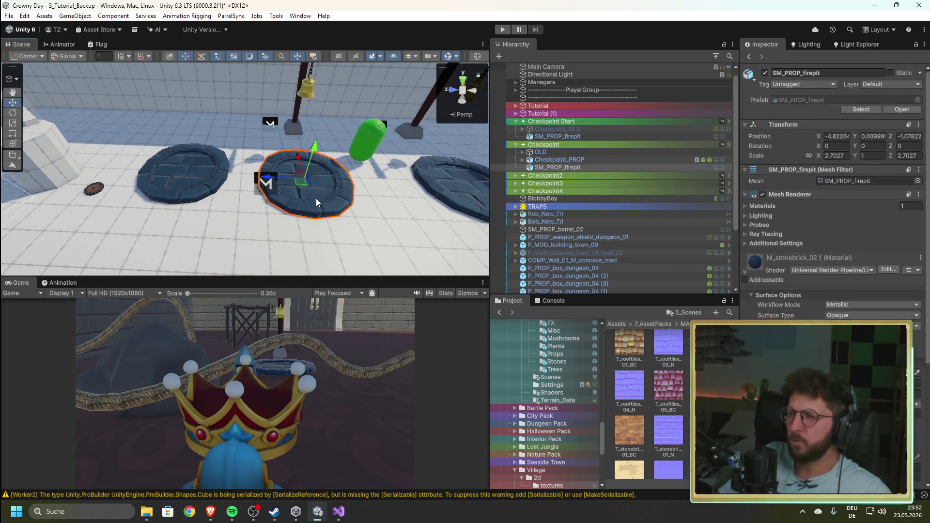
mouse_move(241, 226)
left_mouse_down()
mouse_move(235, 194)
mouse_move(296, 216)
left_mouse_up()
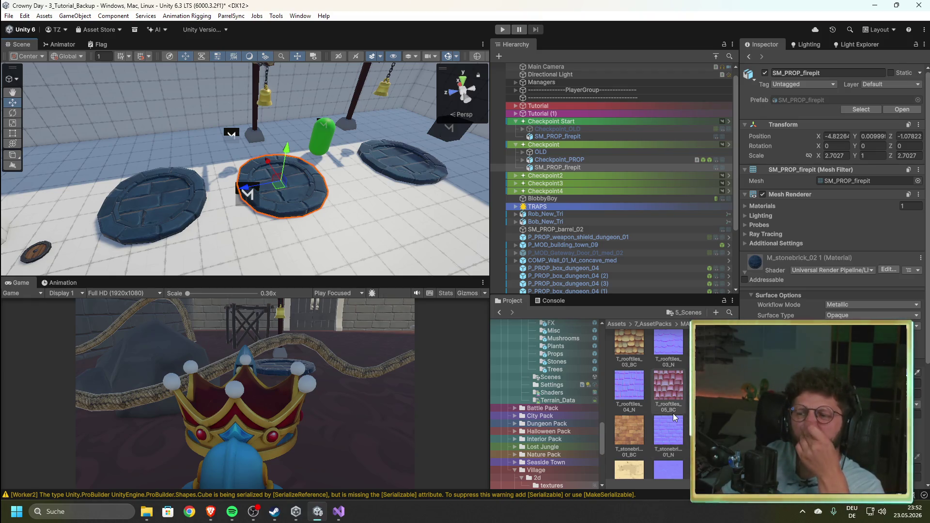
scroll(669, 388, "up", 3)
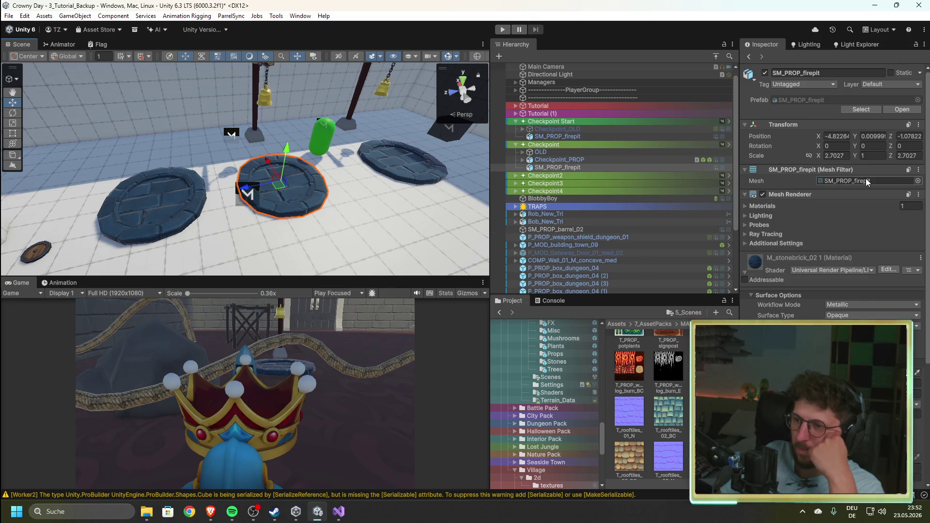
left_click(798, 102)
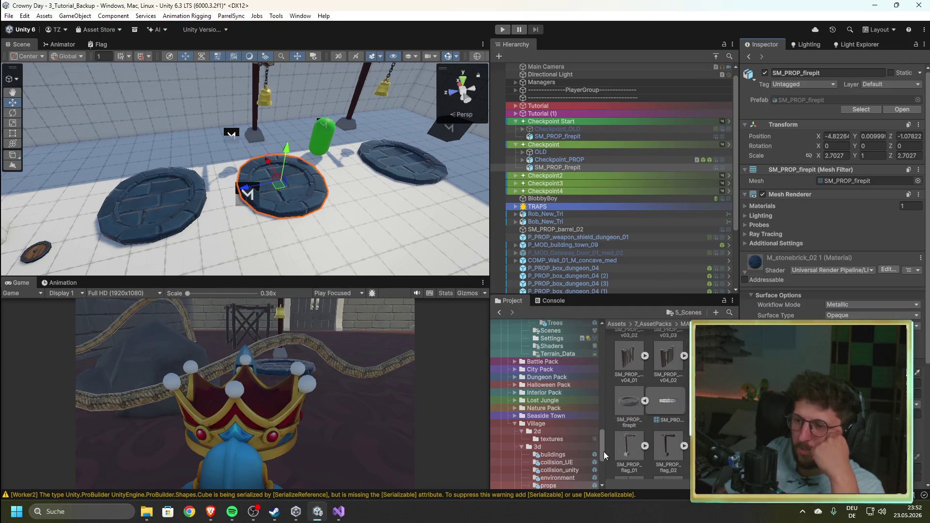
- Open the Checkpoint prefab from 4_Prefabs/Items, then return to the Checkpoint Start 1 prefab
left_click_drag(604, 451, 610, 337)
scroll(540, 406, "down", 10)
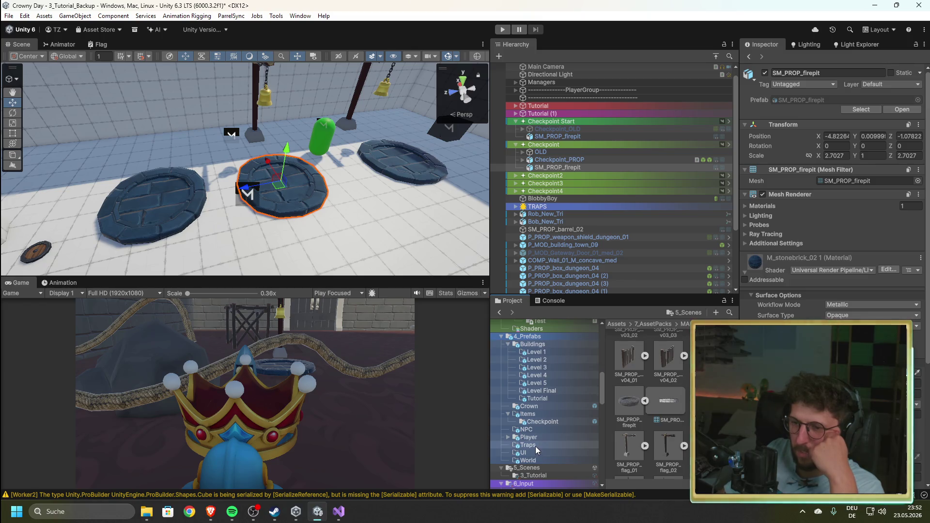
left_click(543, 421)
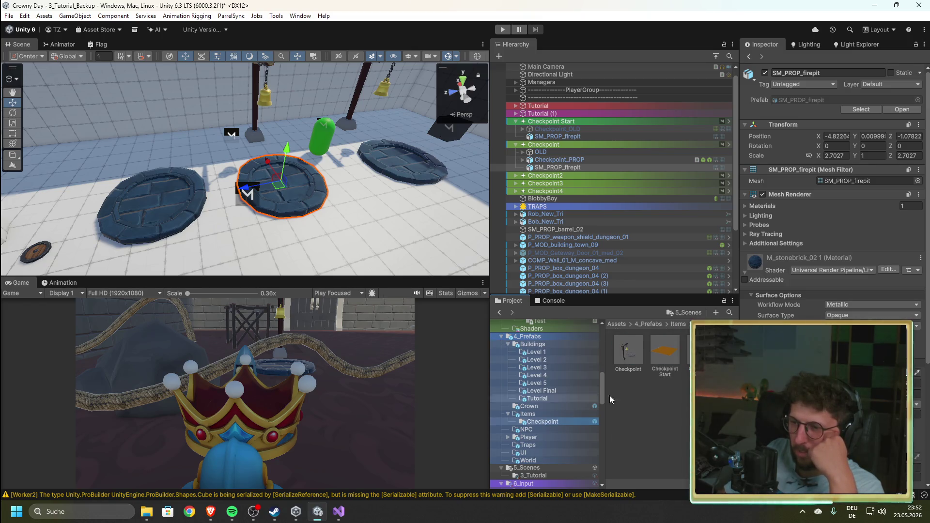
double_click(626, 347)
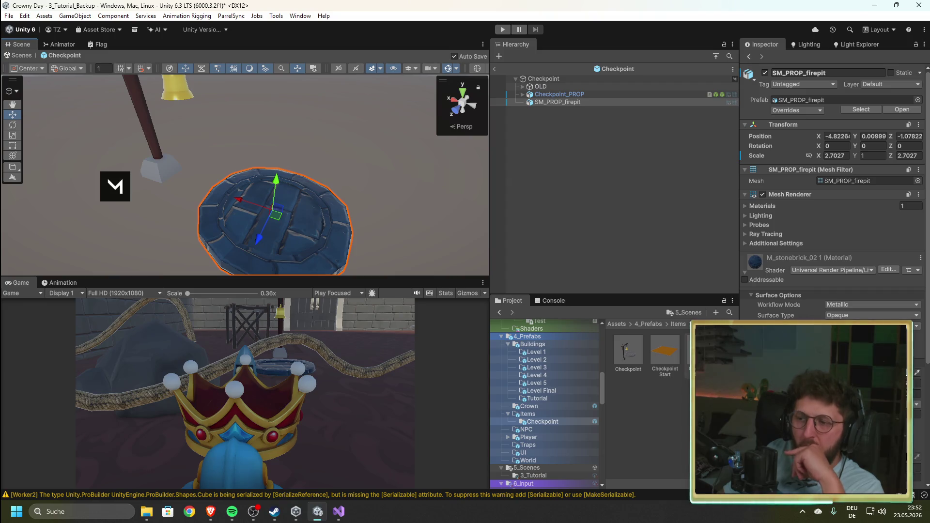
left_click(494, 69)
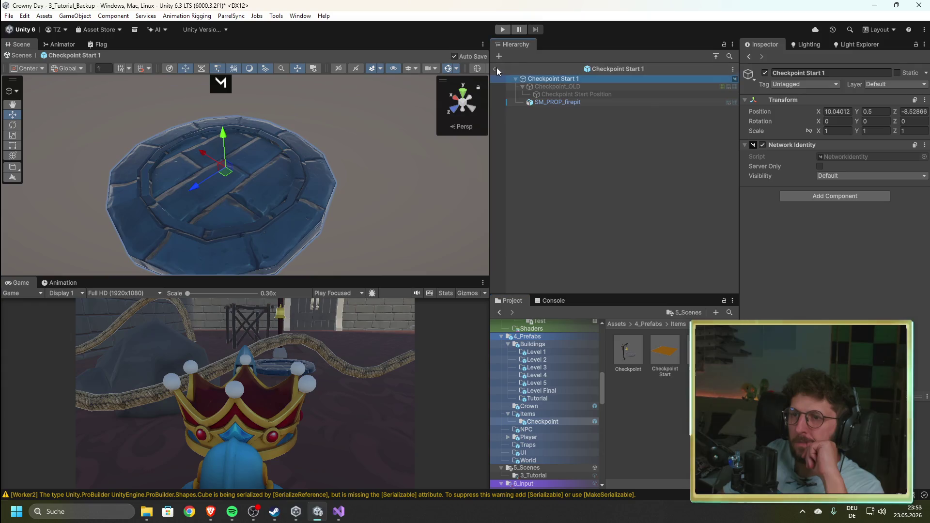
- Leave prefab mode, rename the Checkpoint Start 1 prefab asset to 'Checkpoint Point', and select the Checkpoint Start platform
left_click(497, 69)
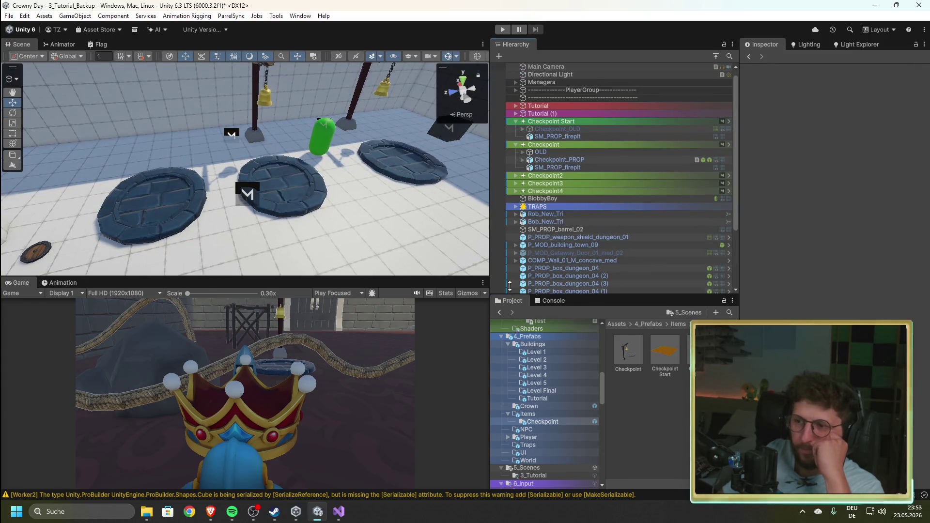
left_click(702, 350)
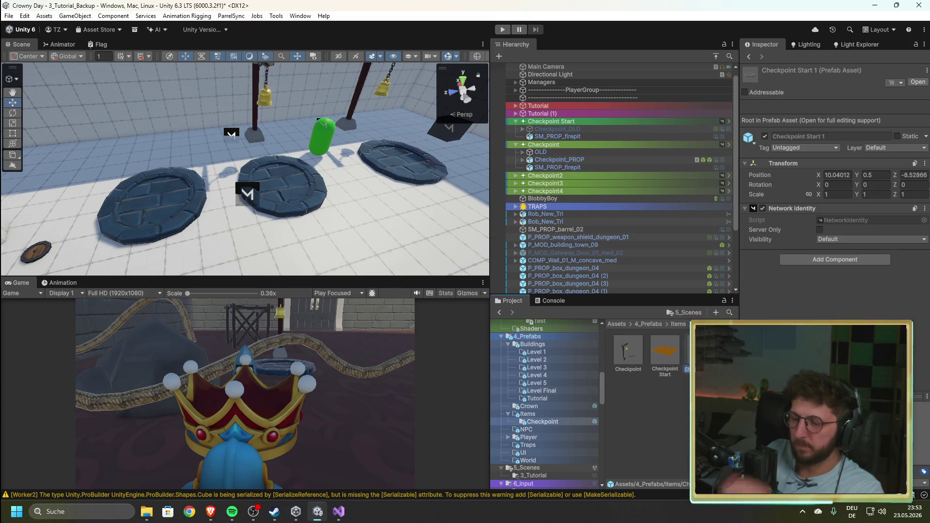
key("F2")
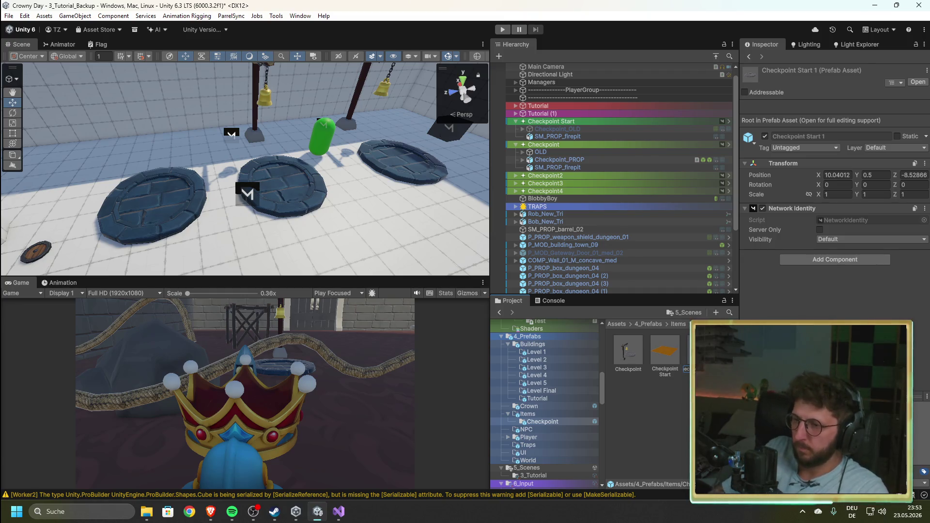
key("Return")
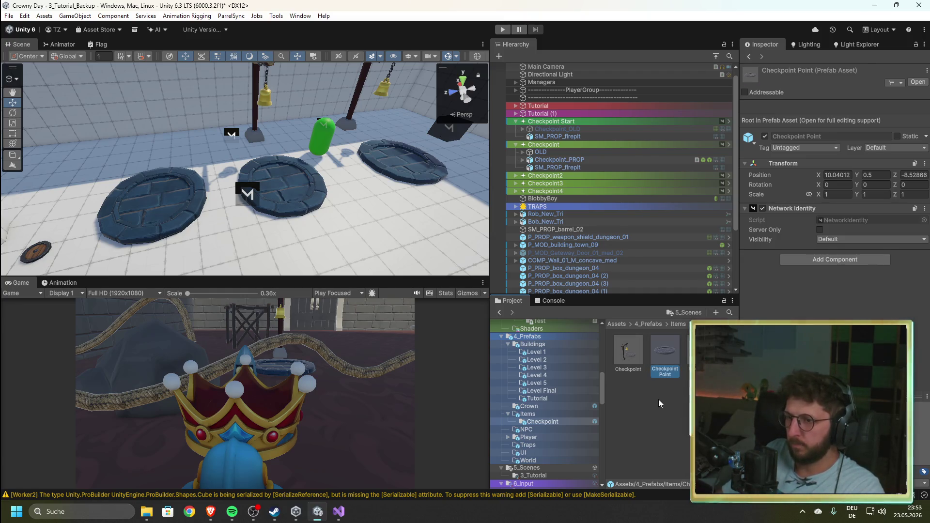
left_click(661, 426)
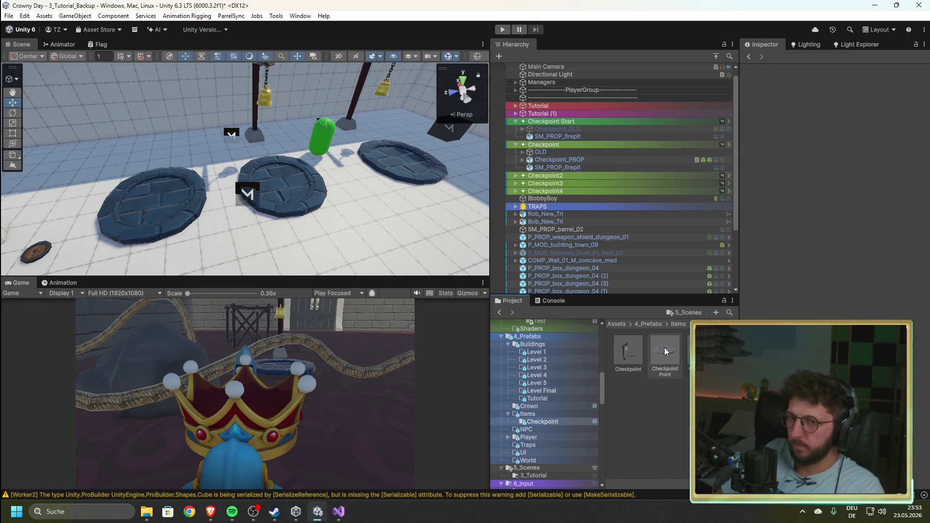
left_click(178, 208)
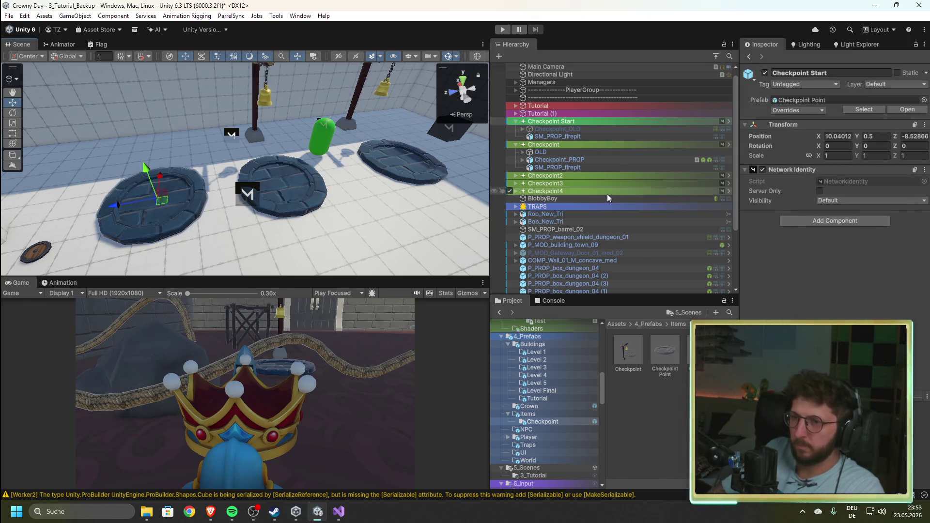
- Lighten the base colour tint of the Checkpoint Start firepit's material
left_click(565, 135)
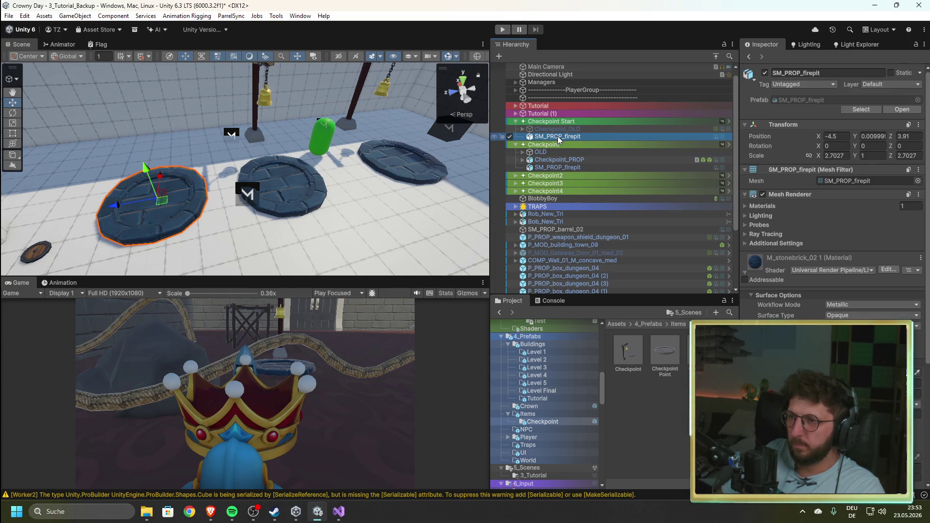
left_click(901, 335)
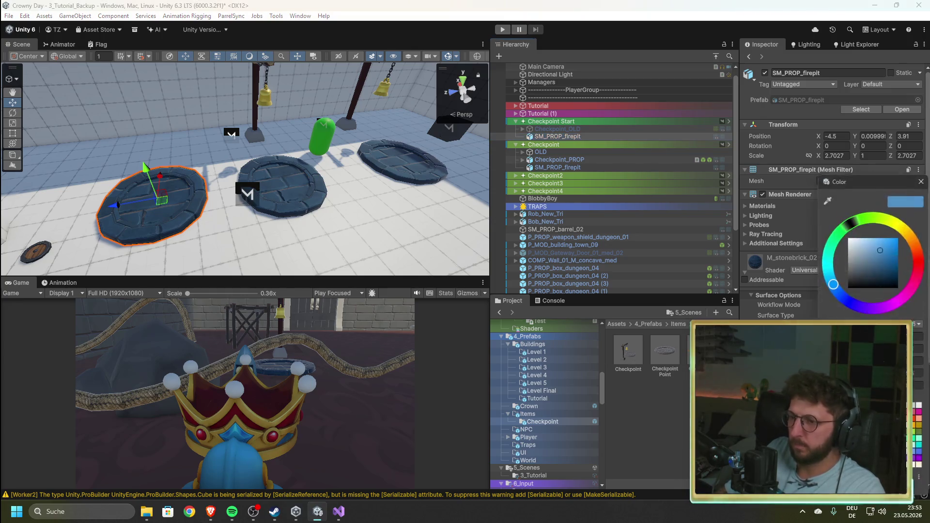
mouse_move(864, 276)
left_mouse_down()
mouse_move(852, 249)
mouse_move(868, 240)
left_mouse_up()
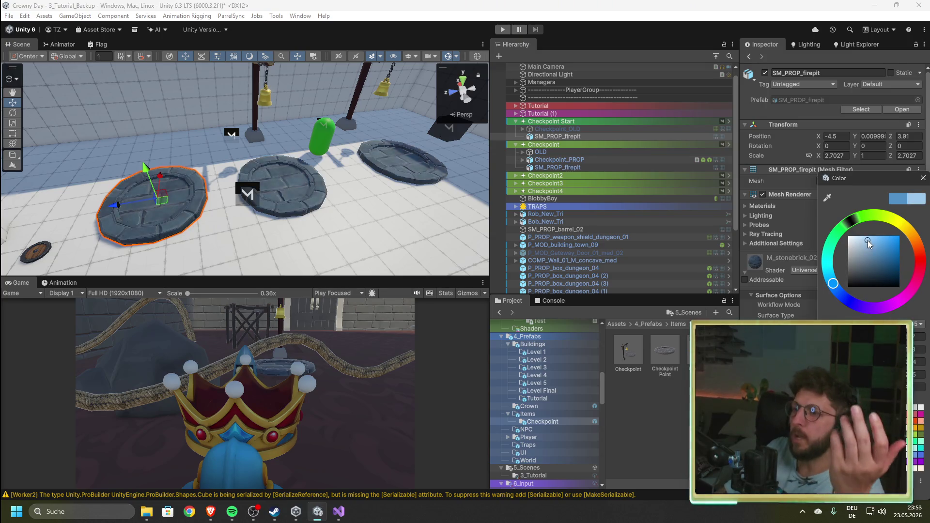
left_click(922, 179)
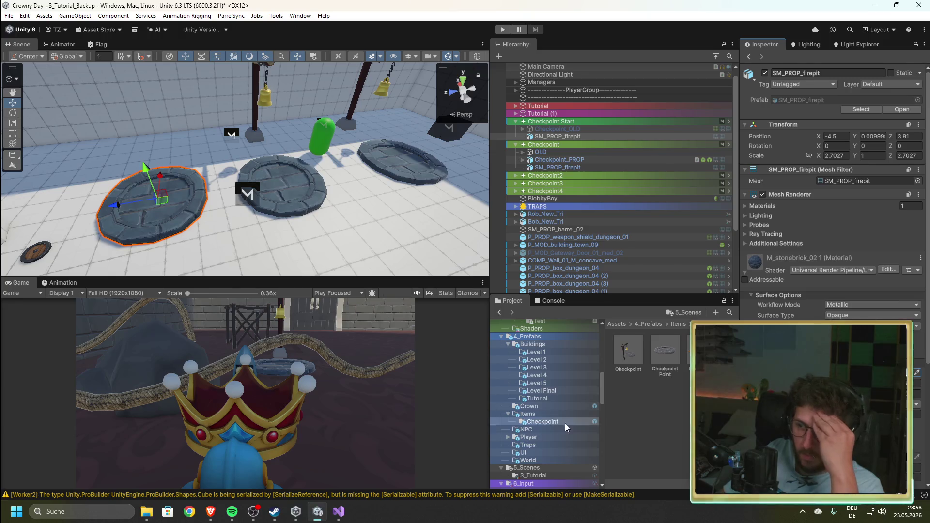
- Open the 1_Art Materials folder and select the firepit under Checkpoint
left_click_drag(602, 391, 602, 336)
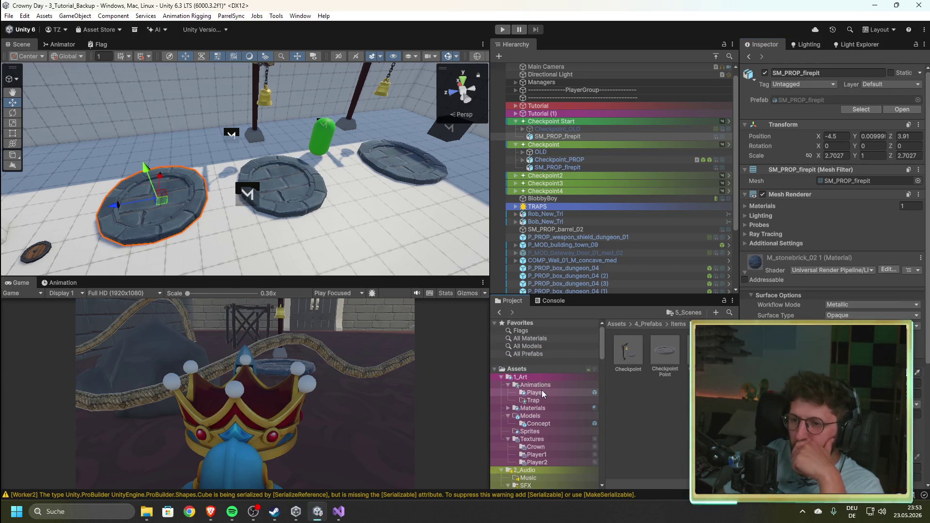
left_click(540, 378)
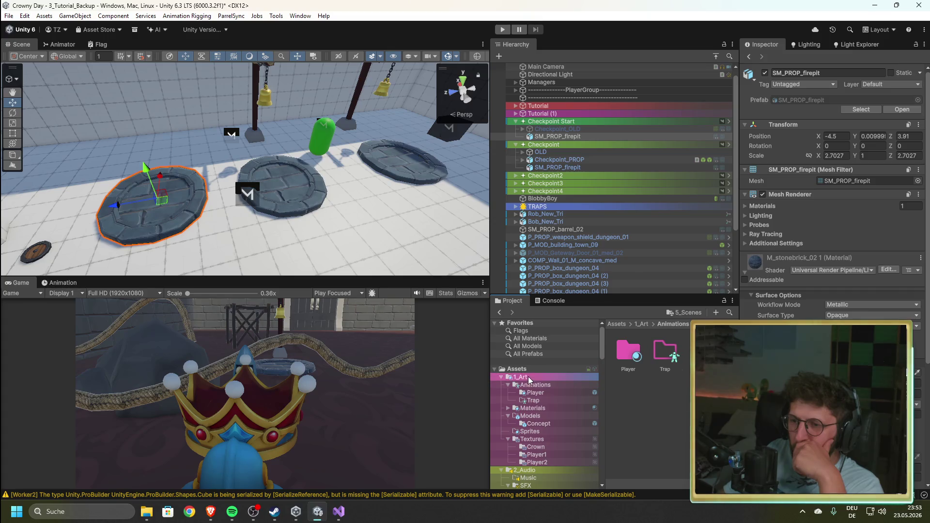
double_click(672, 356)
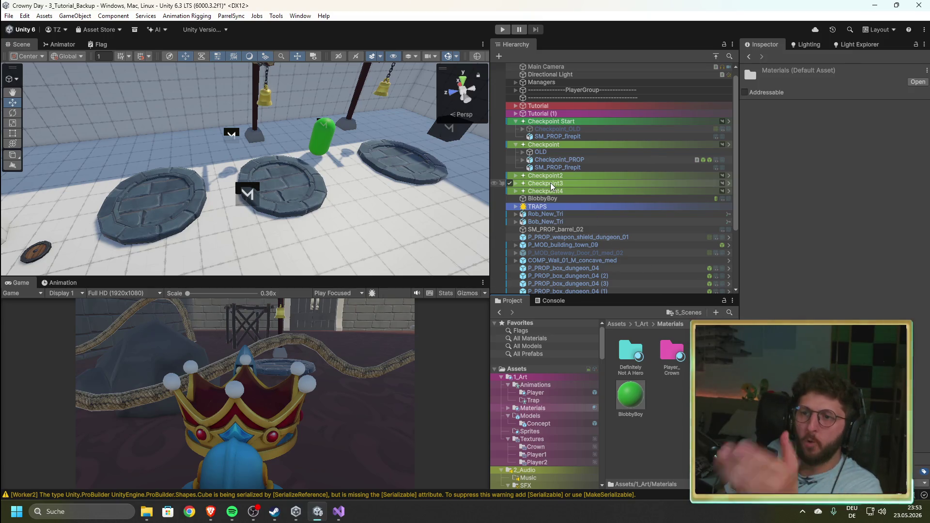
left_click(164, 207)
left_click(710, 160)
left_click(700, 167)
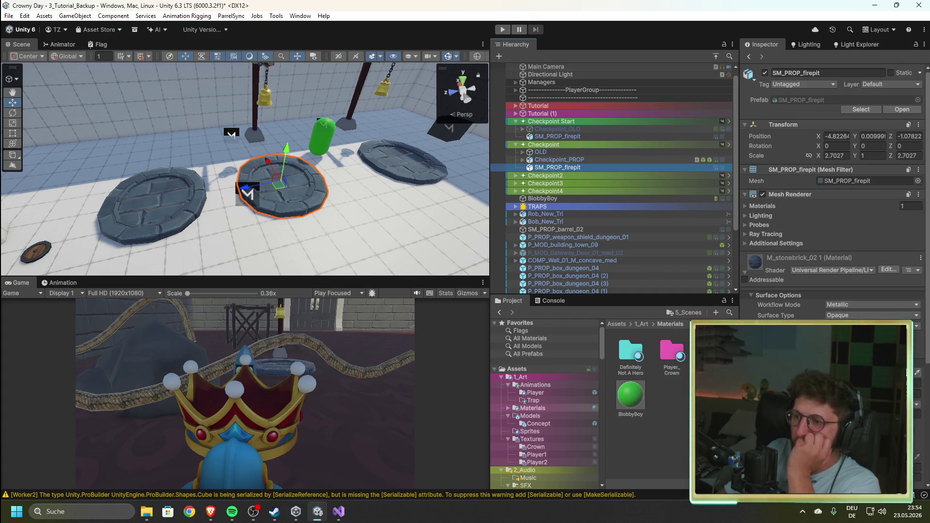
- Set the Checkpoint firepit's material tint to white, then reselect the Checkpoint Start firepit
left_click(873, 369)
left_click_drag(867, 248, 849, 236)
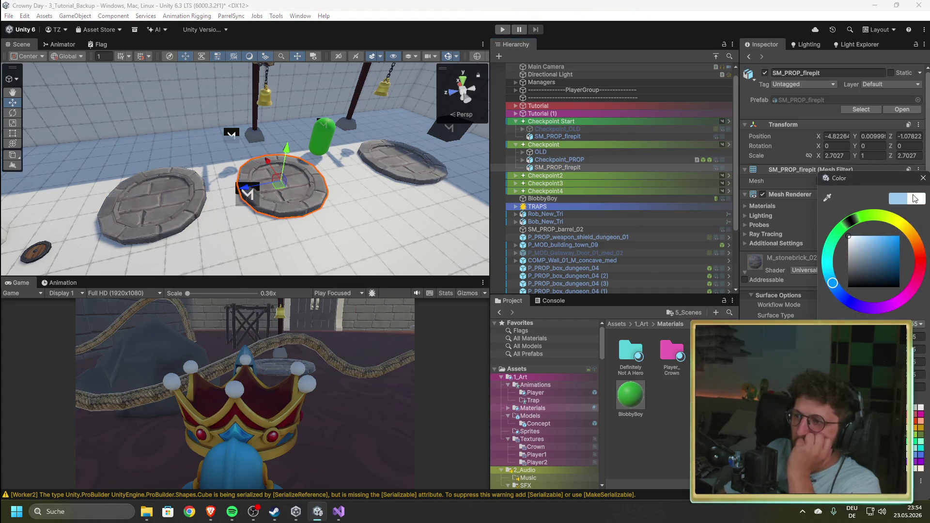
left_click(924, 179)
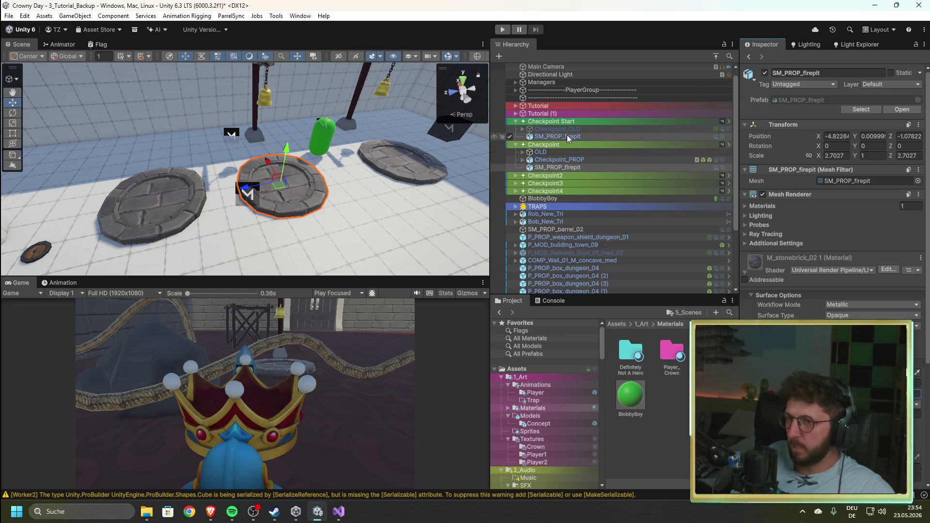
mouse_move(334, 213)
left_mouse_down()
mouse_move(508, 204)
mouse_move(417, 167)
left_mouse_up()
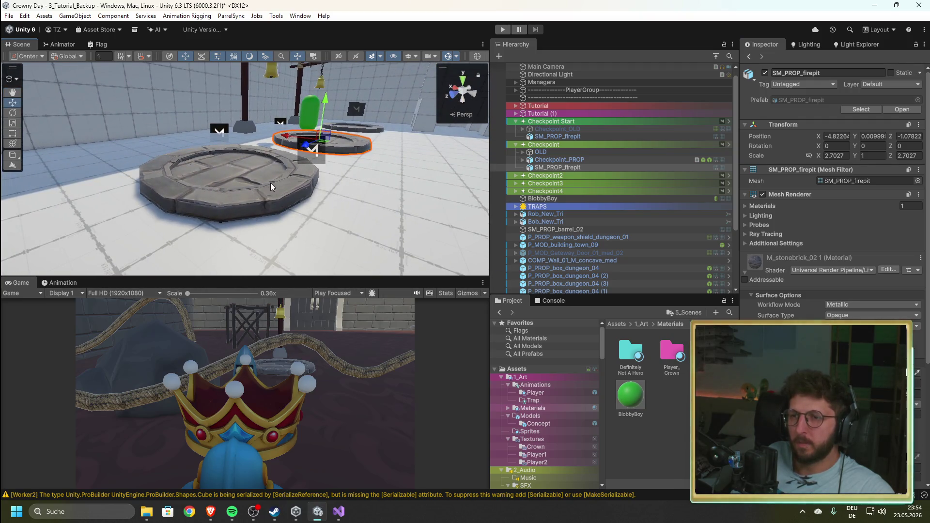
left_click(271, 186)
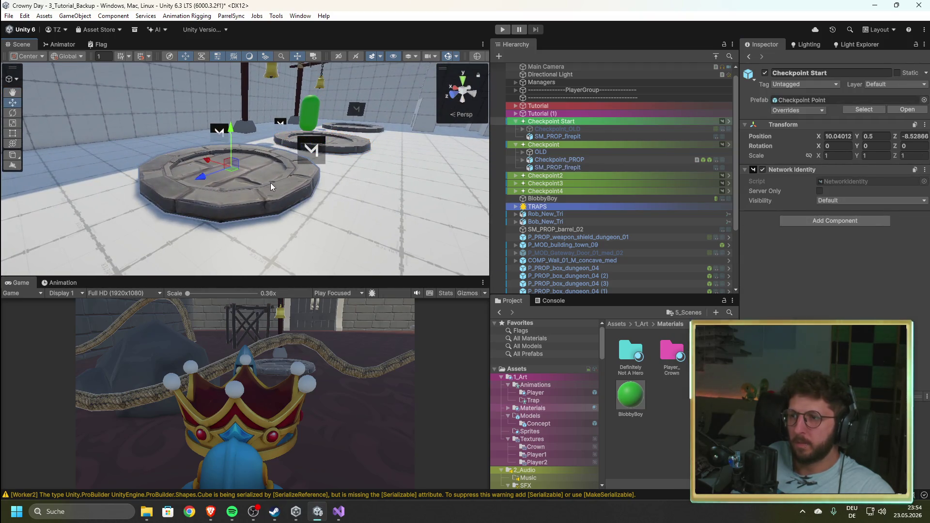
left_click(557, 137)
scroll(821, 311, "up", 5)
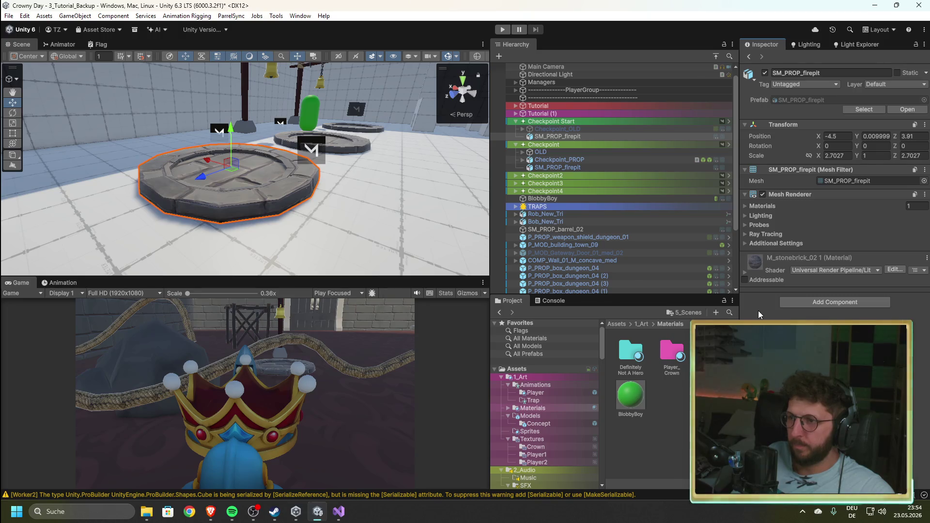
- Add a Mesh Collider to the Checkpoint Start firepit and enable Convex
left_click(804, 303)
type("mes")
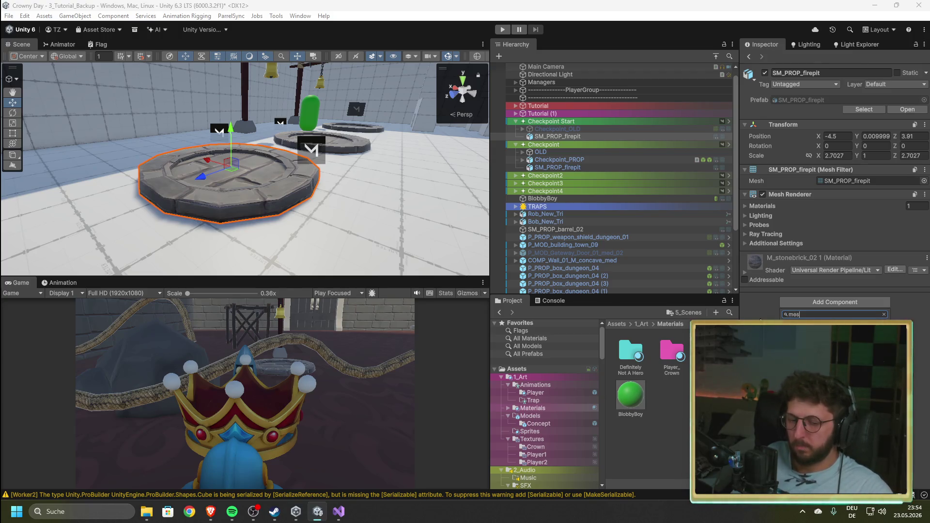
type("h")
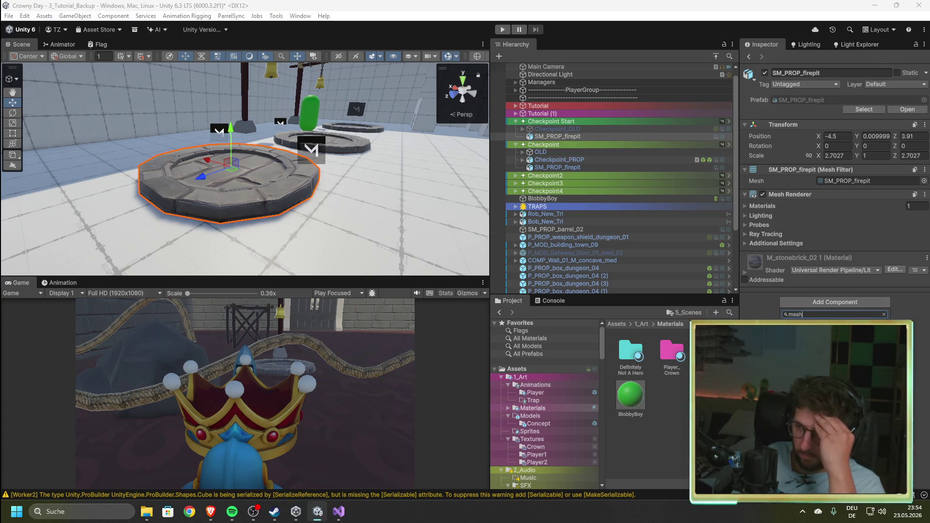
left_click(814, 323)
left_click(745, 257)
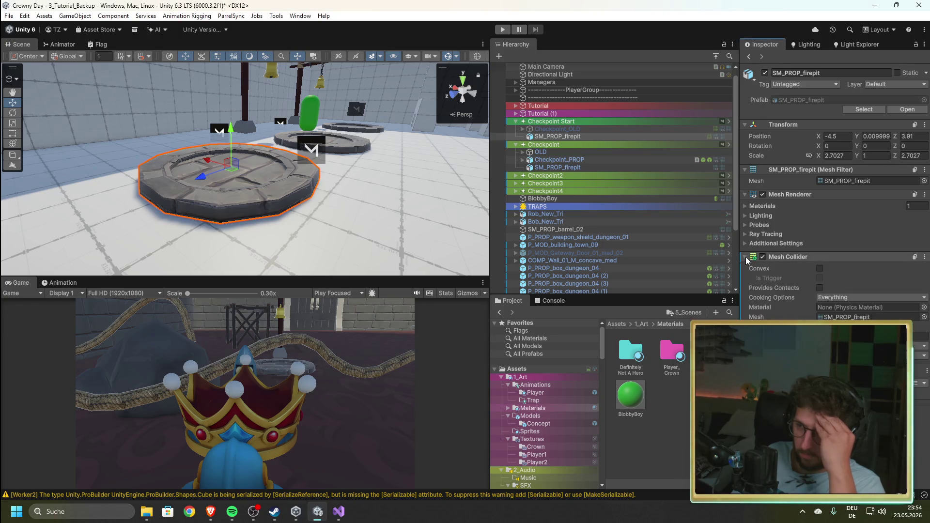
left_click(820, 268)
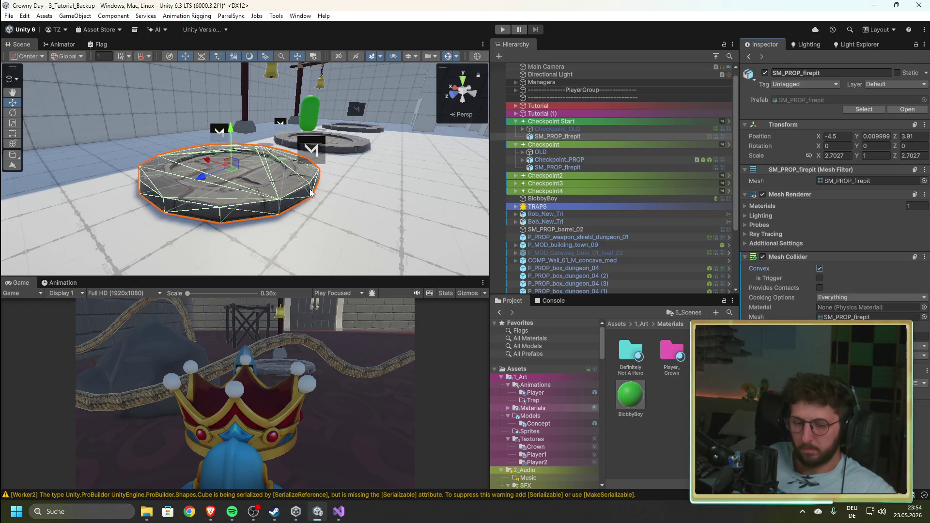
- Select the right-hand firepit platform, then reselect the left Checkpoint Start platform
mouse_move(298, 198)
left_mouse_down()
mouse_move(332, 225)
mouse_move(299, 249)
mouse_move(308, 231)
left_mouse_up()
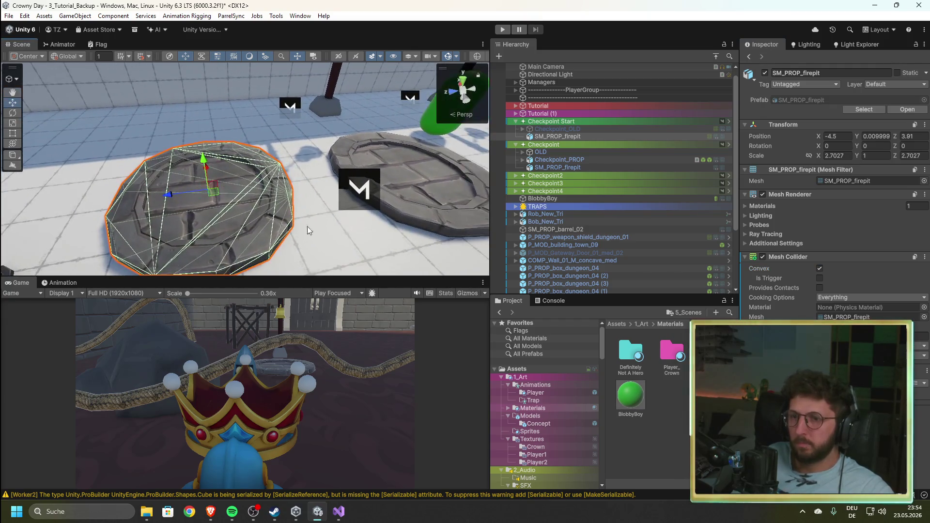
left_click(436, 197)
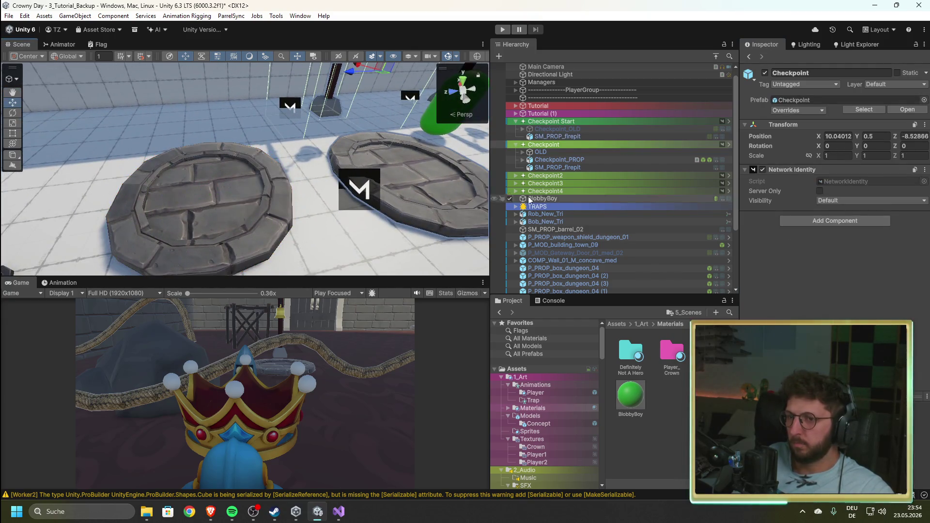
left_click(454, 216)
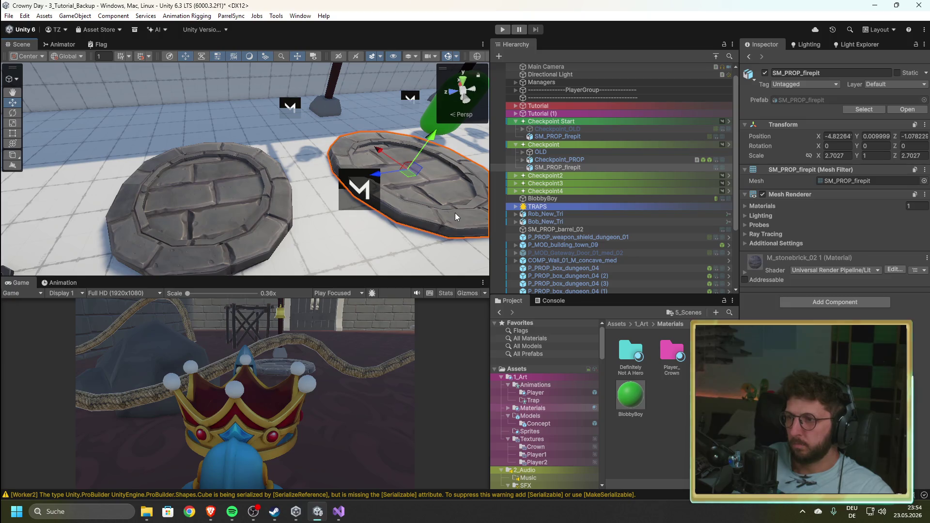
left_click(258, 236)
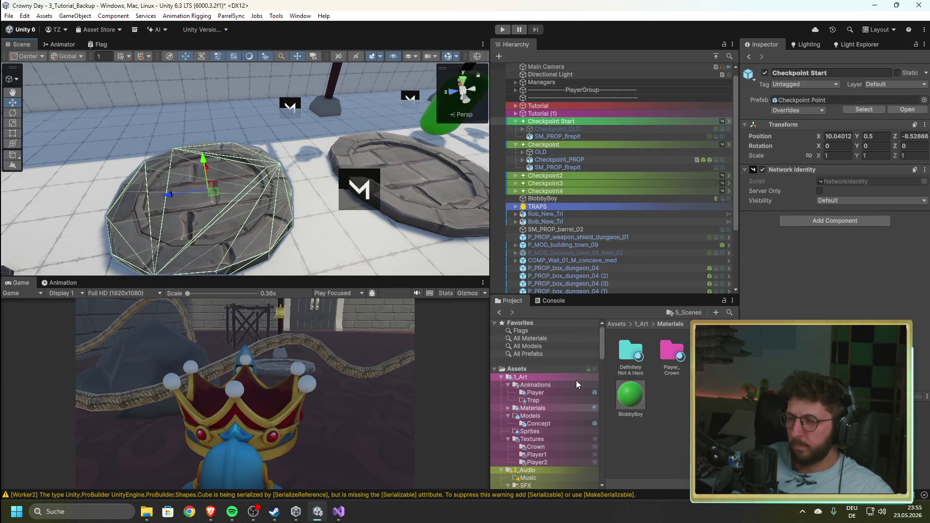
- Open the Checkpoint Point prefab from 4_Prefabs/Items/Checkpoint in Prefab Mode
scroll(574, 398, "down", 5)
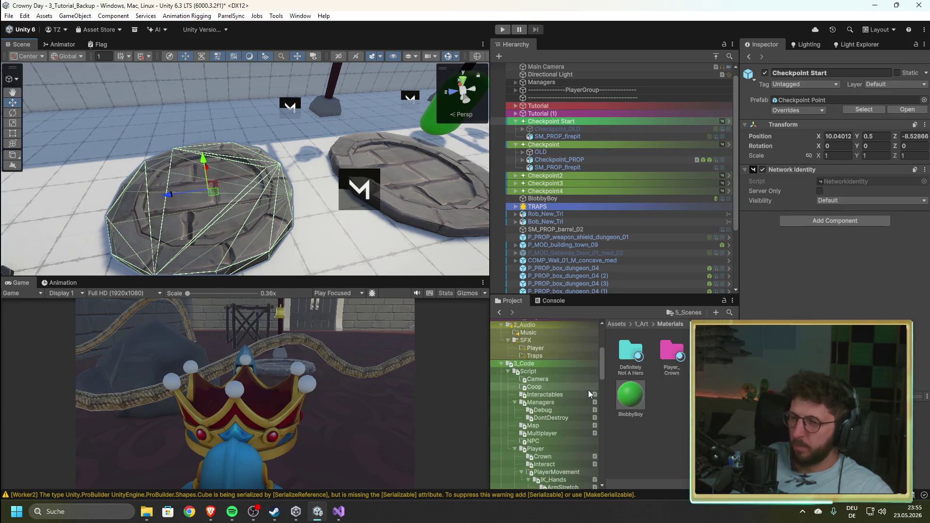
scroll(588, 394, "down", 10)
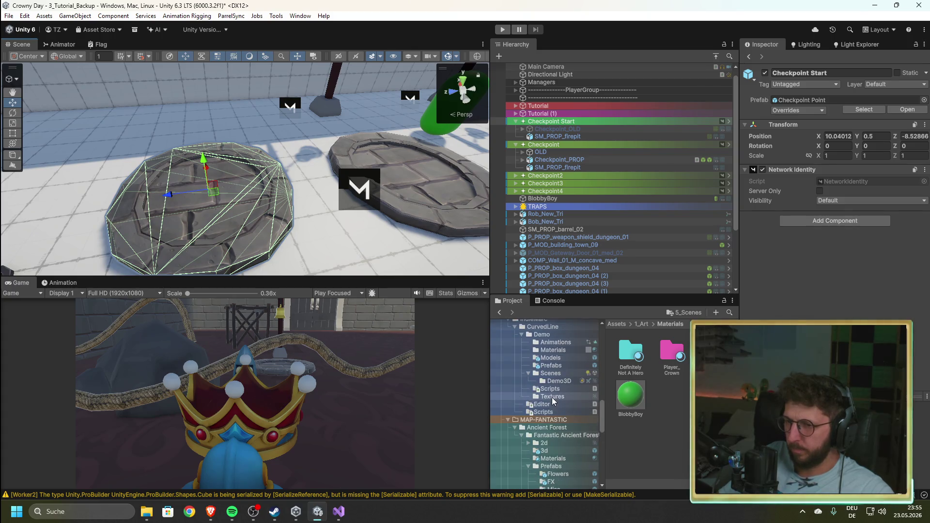
left_click(551, 365)
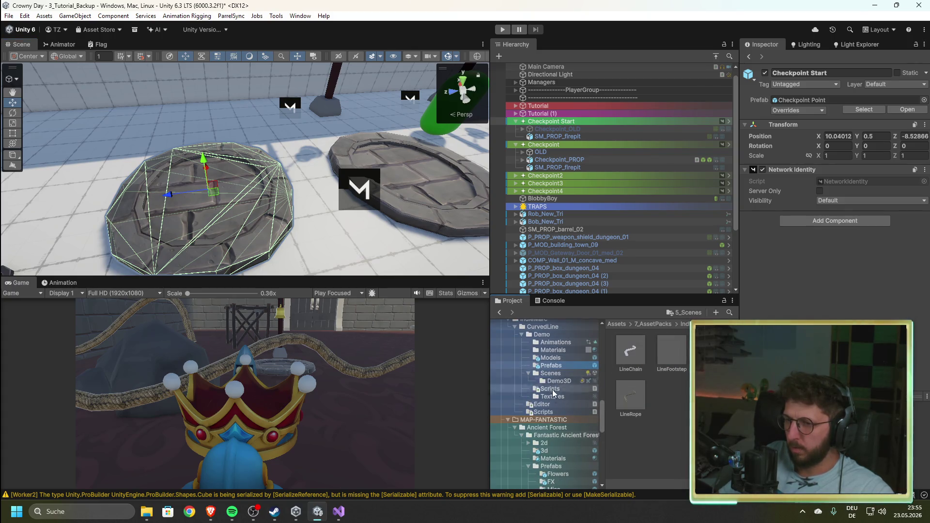
scroll(552, 392, "up", 4)
scroll(550, 409, "up", 3)
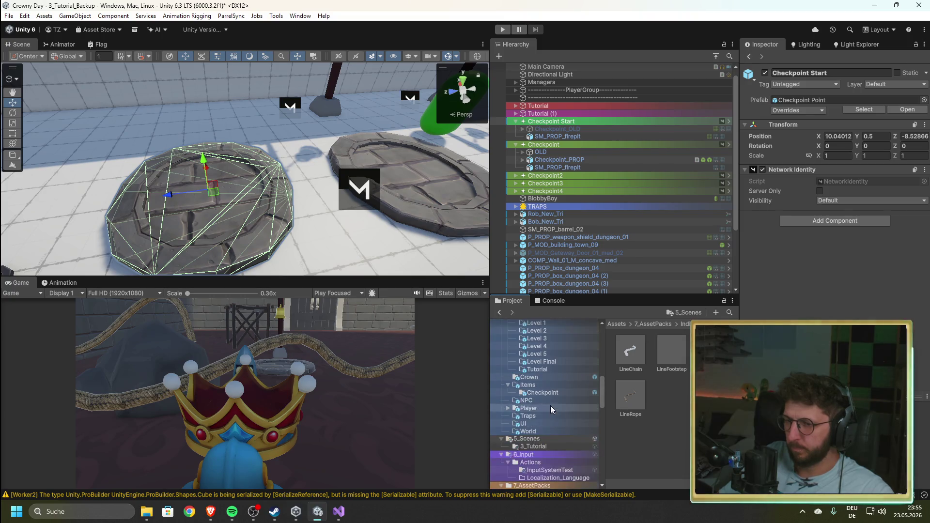
left_click(549, 391)
left_click(678, 354)
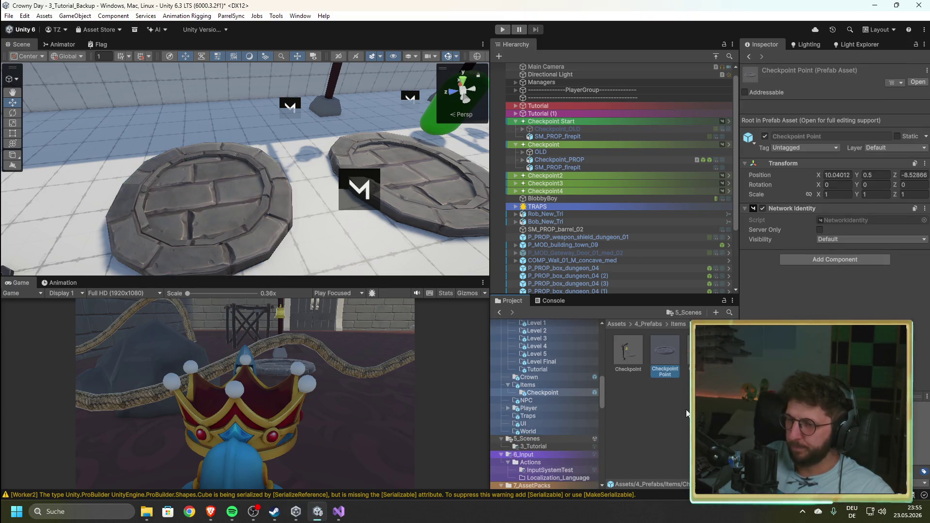
double_click(665, 353)
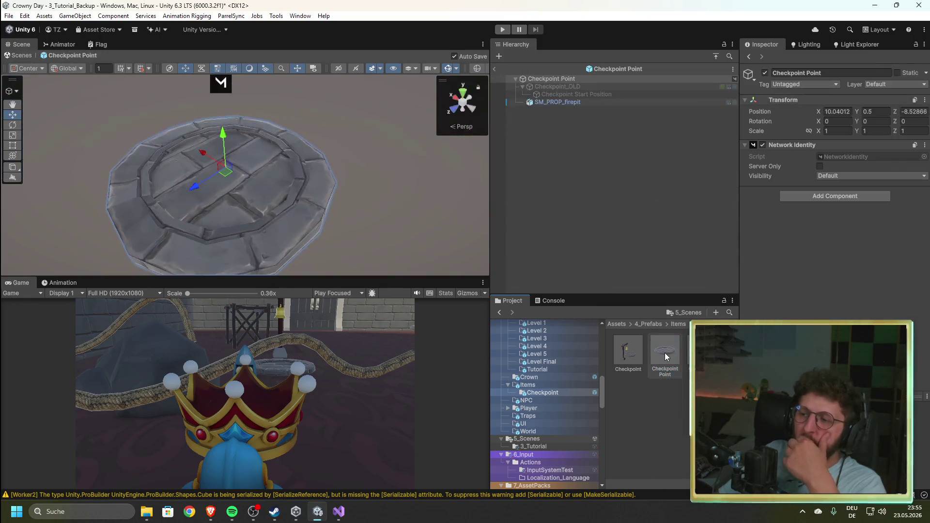
- Try renaming Checkpoint Point to 'Checkpoint Start', which is rejected, and return to the scene
left_click(672, 385)
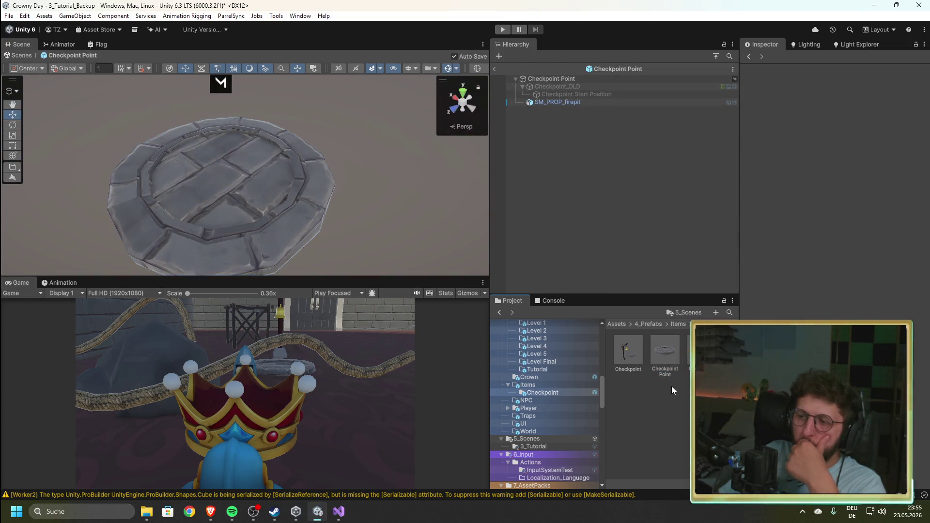
left_click(665, 371)
left_click(667, 368)
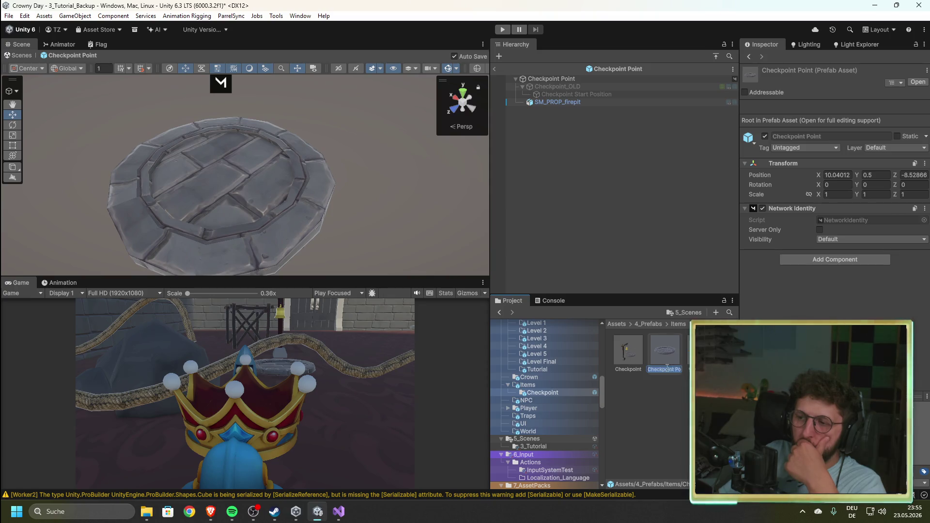
key("BackSpace")
key("BackSpace")
key("BackSpace")
type("St")
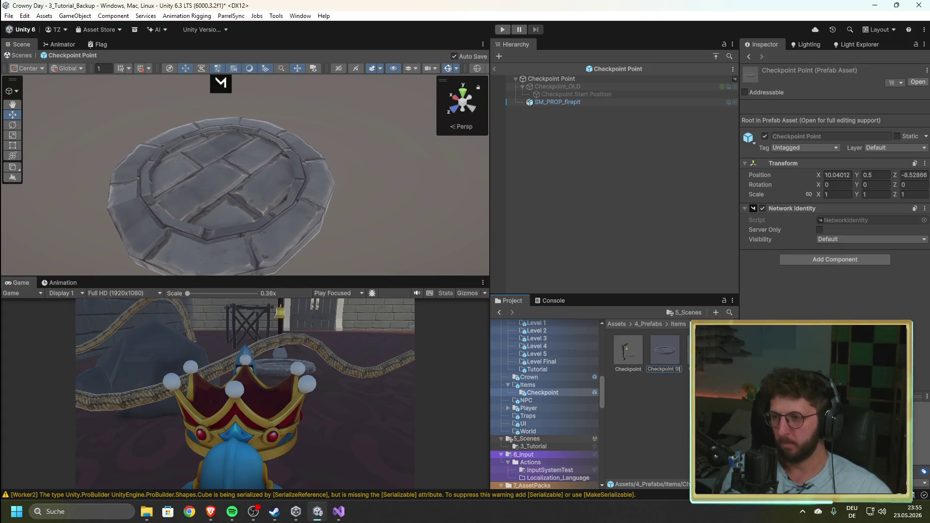
type("art")
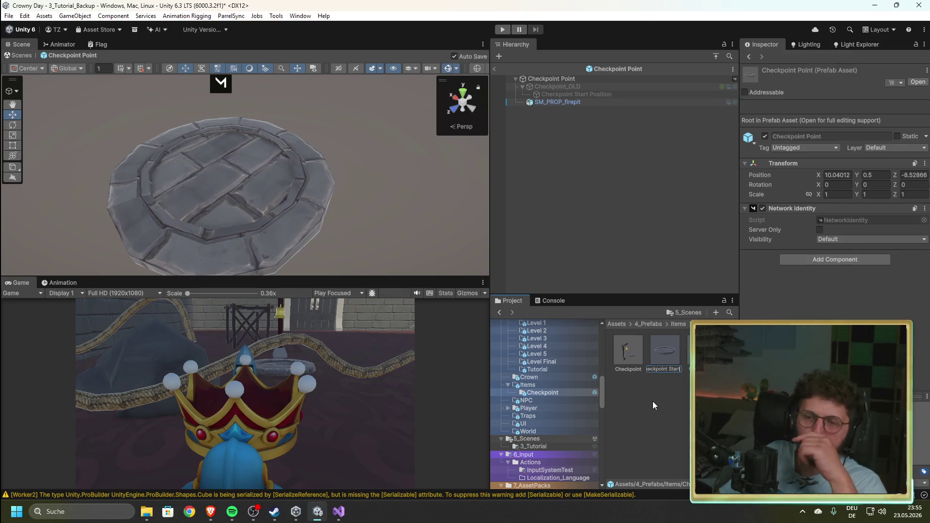
key("Return")
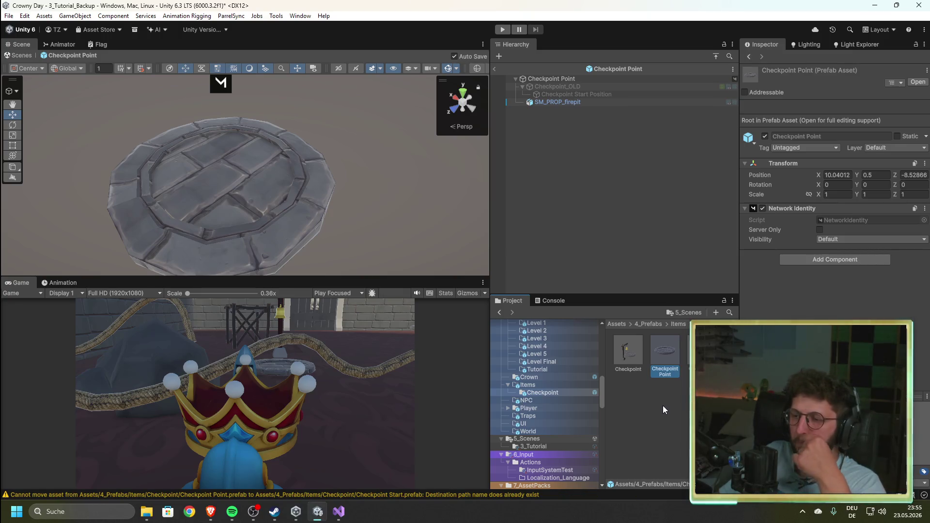
left_click(495, 68)
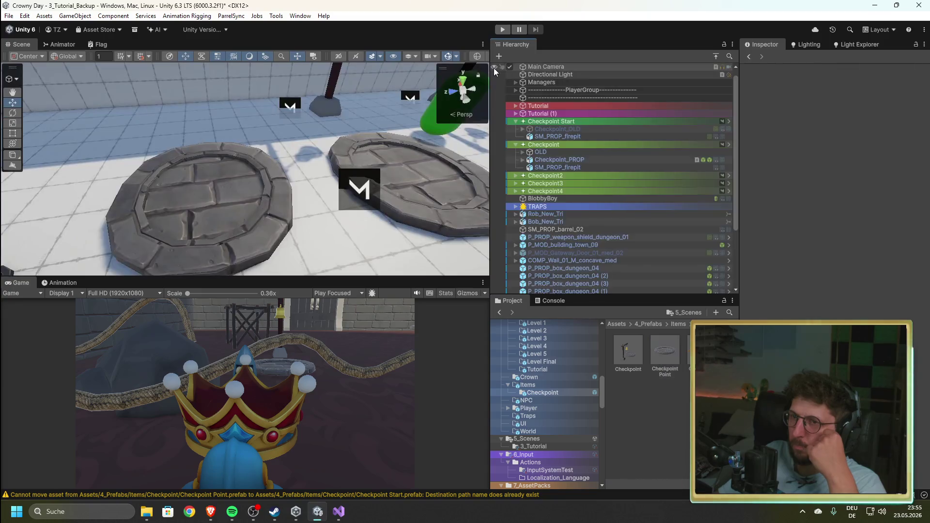
- Rename the Checkpoint Point prefab asset to 'Checkpoint_Start' and inspect it beside the Checkpoint prefab
left_click(667, 375)
left_click(663, 371)
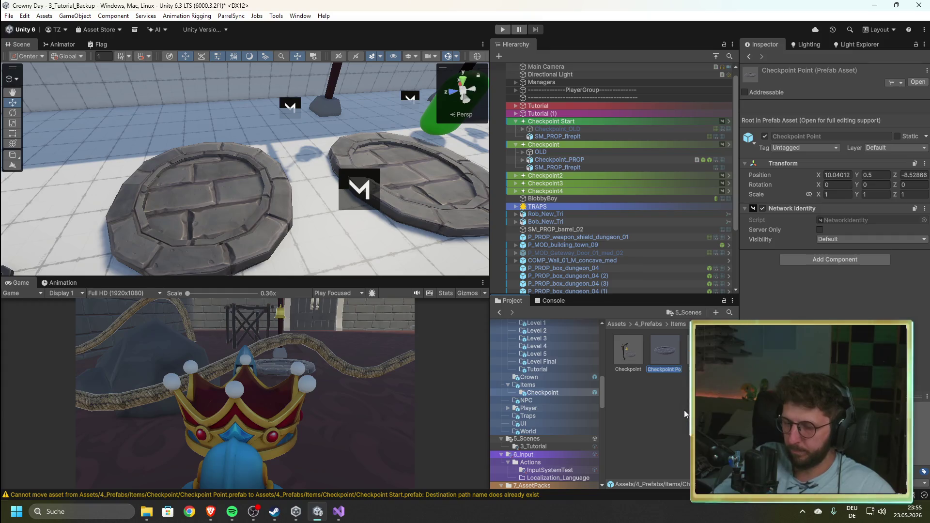
key("BackSpace")
key("BackSpace")
key("BackSpace")
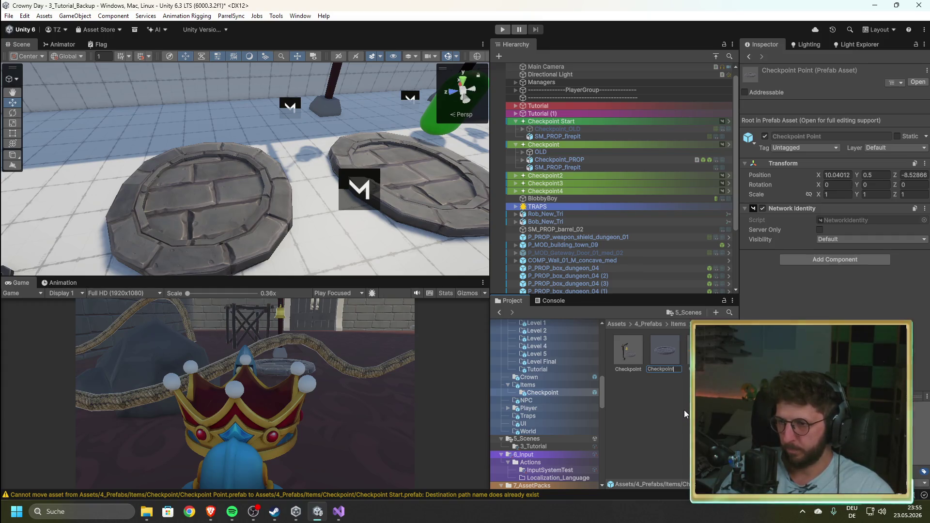
type("_Start")
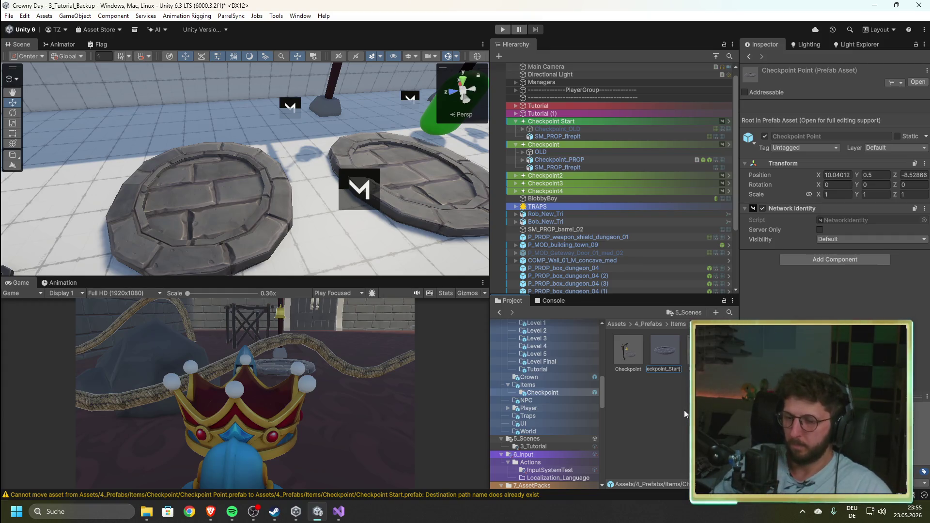
key("Return")
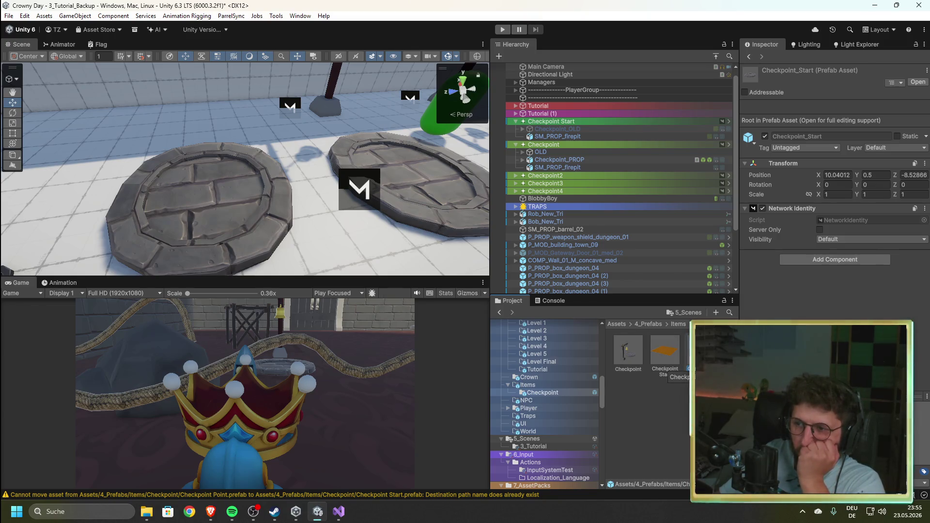
left_click(638, 354)
left_click(700, 351)
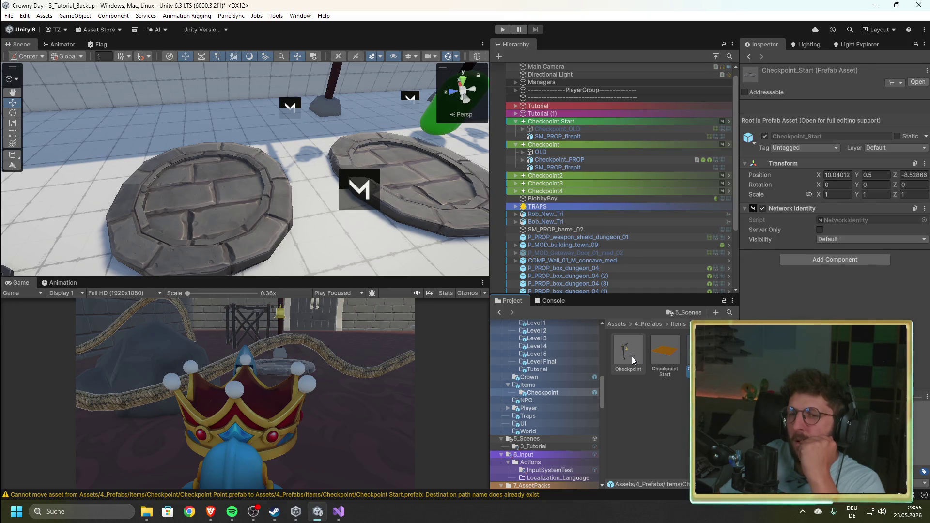
- Select the firepit under Checkpoint Start and look through its Hierarchy context menu
left_click(542, 137)
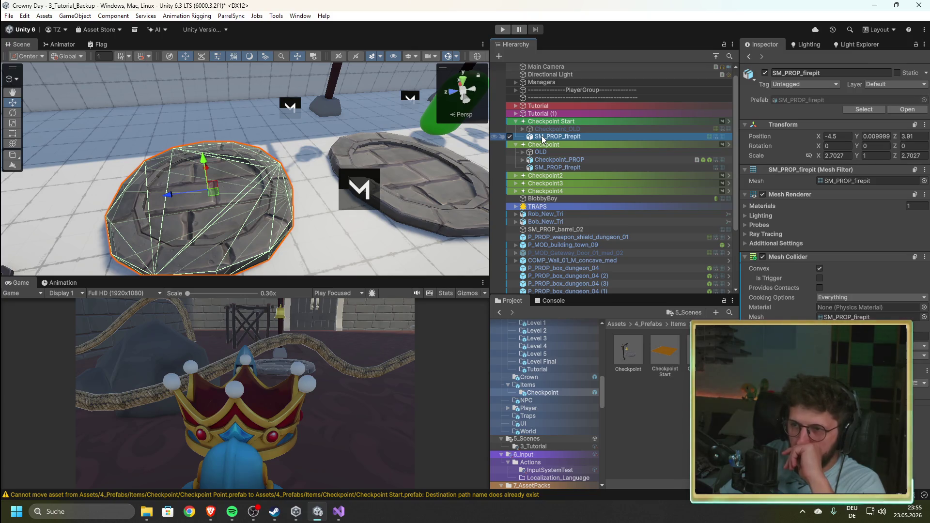
right_click(542, 137)
mouse_move(602, 242)
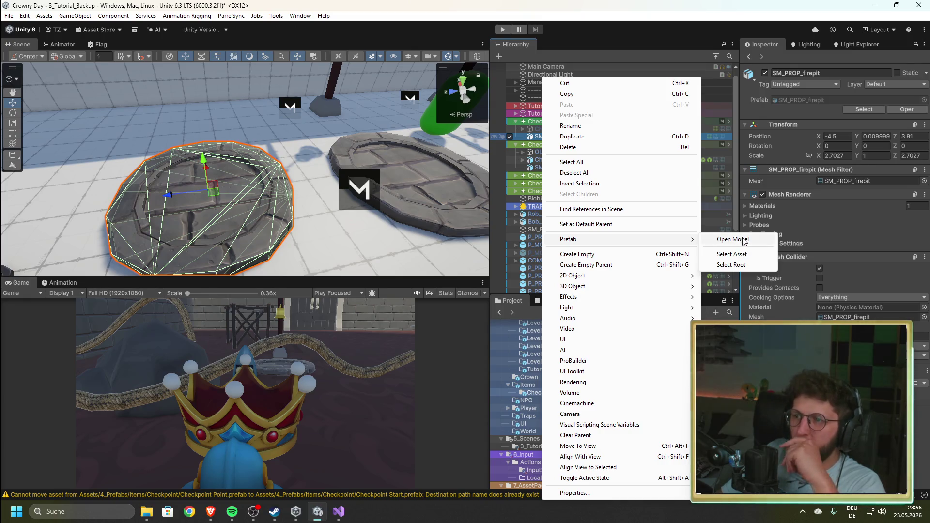
left_click(737, 240)
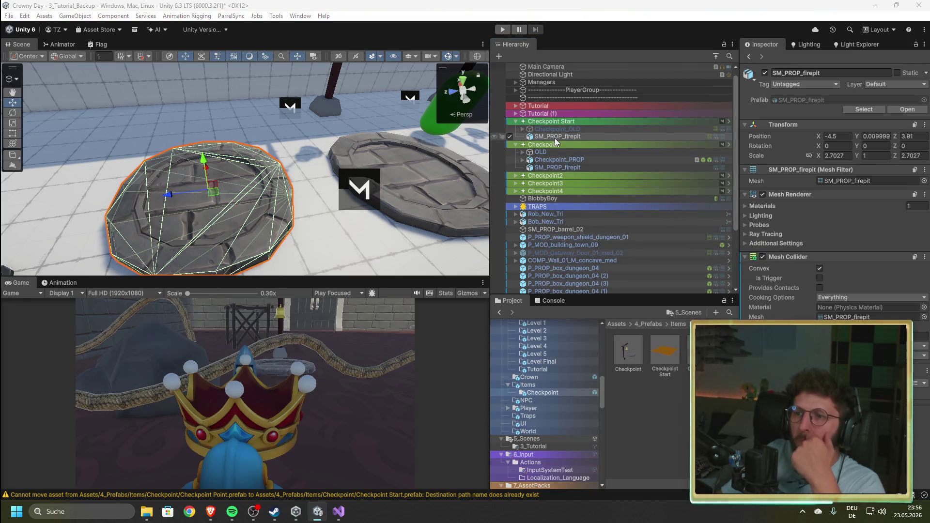
right_click(555, 138)
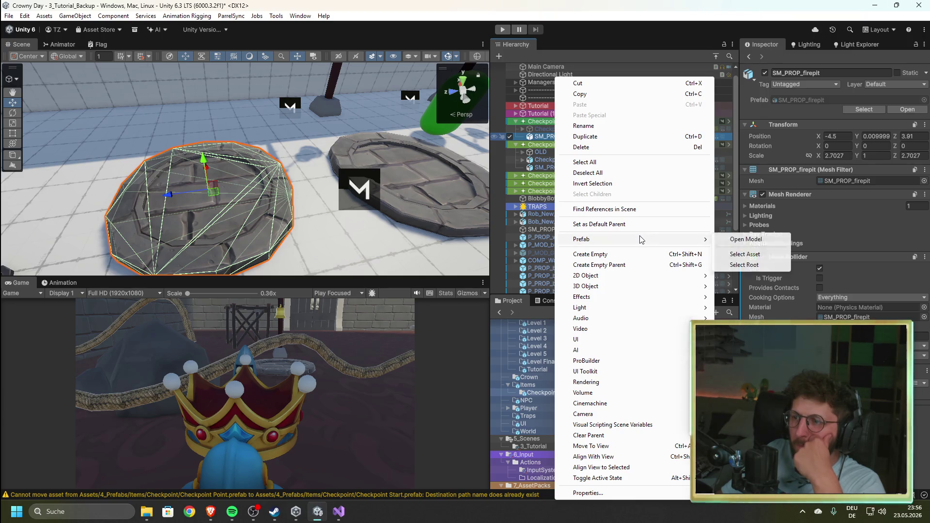
left_click(532, 138)
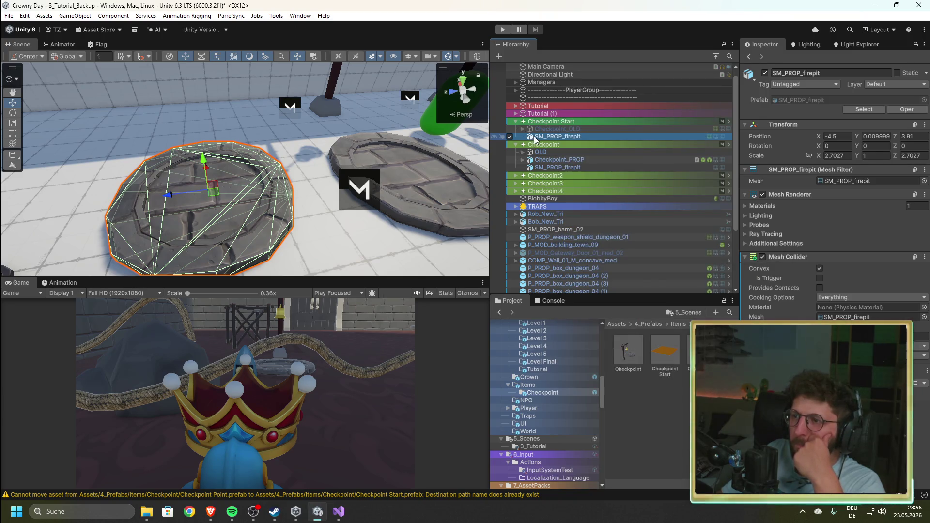
left_click(545, 158)
left_click(548, 136)
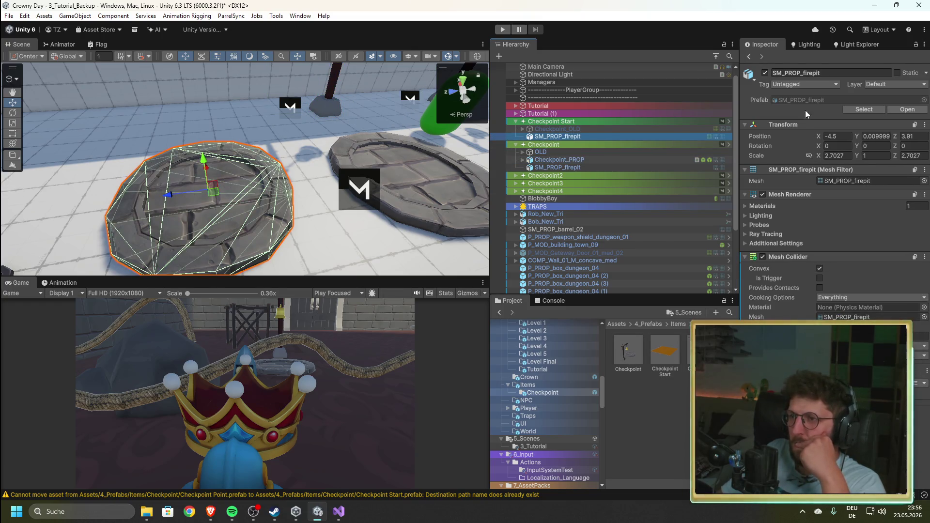
- Ping SM_PROP_firepit's source asset in the Village pack props folder
left_click(815, 101)
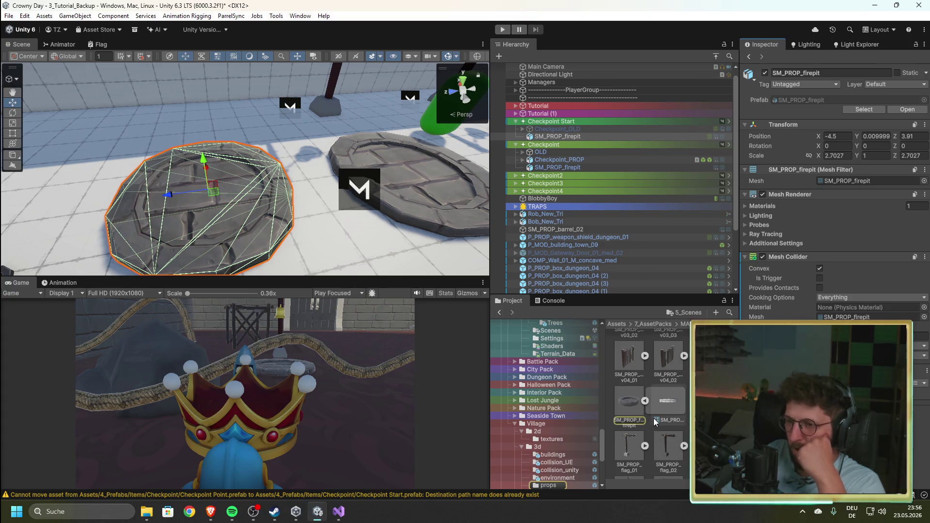
scroll(675, 420, "down", 1)
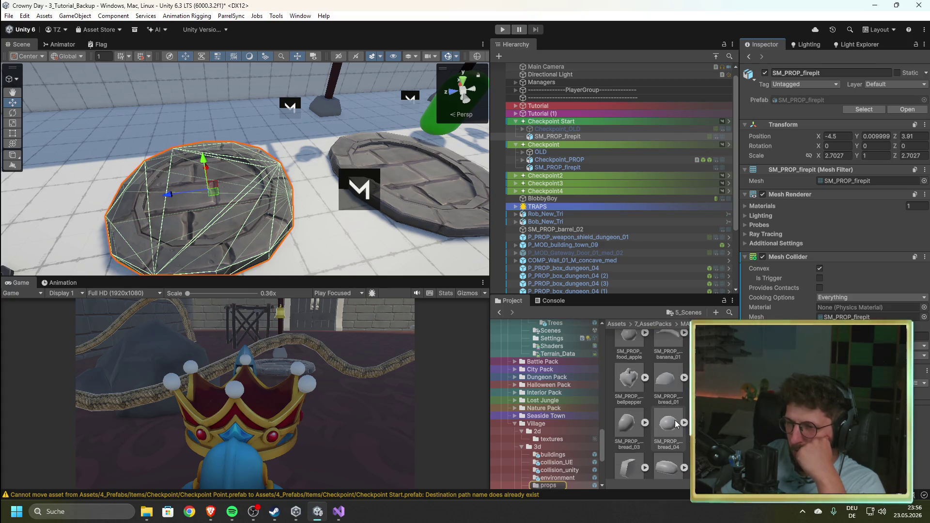
scroll(676, 424, "down", 1)
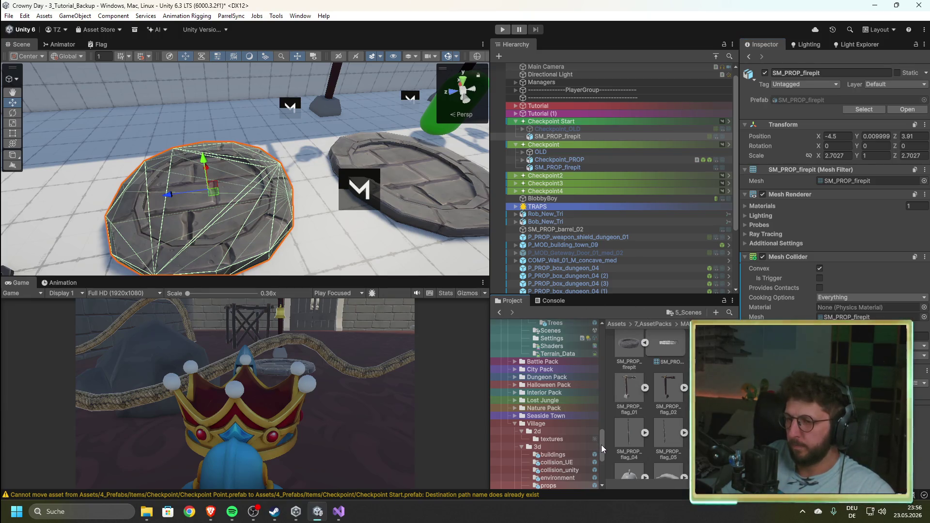
scroll(601, 445, "up", 1)
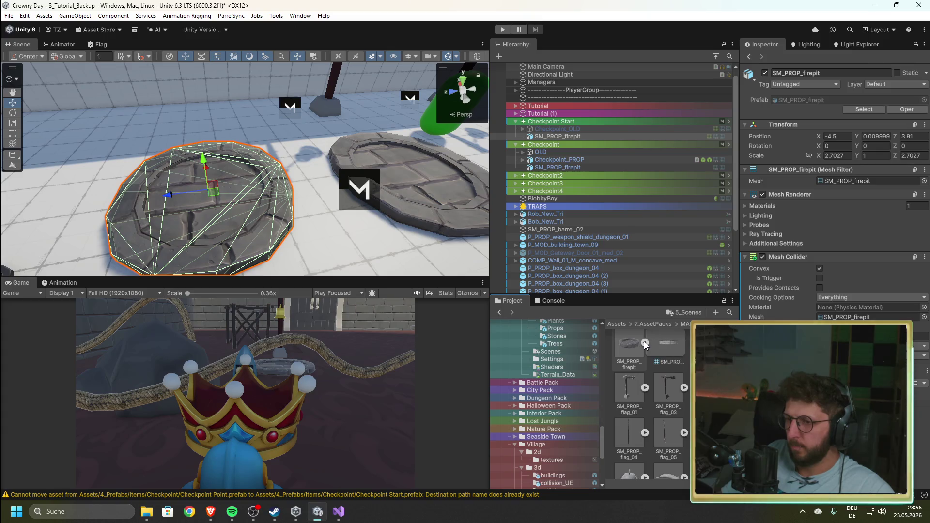
left_click_drag(603, 440, 591, 329)
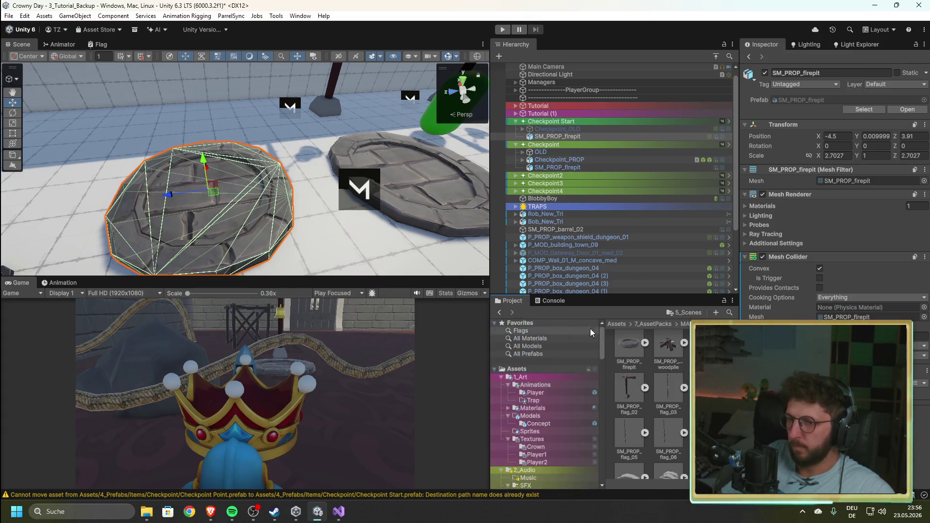
- Search the project assets for 'firepit' and select the SM_PROP_firepit model
left_click(730, 312)
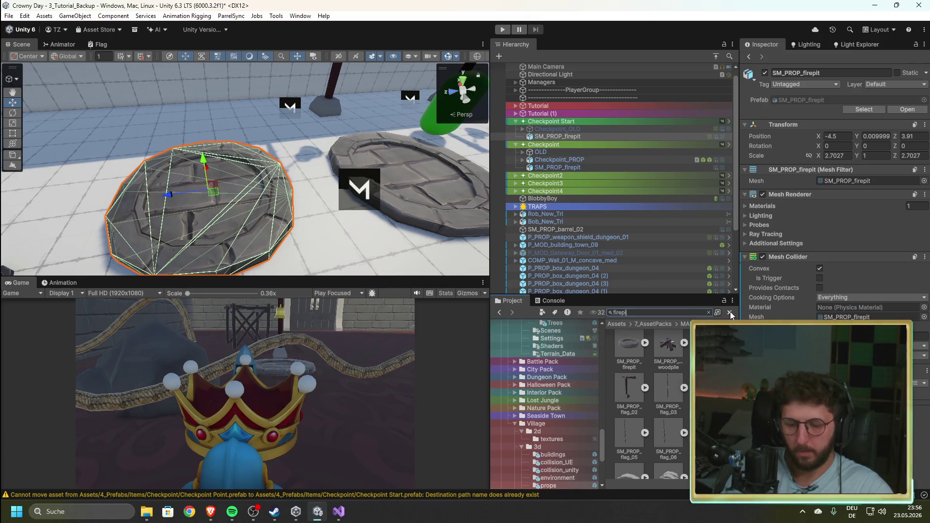
type("firepit")
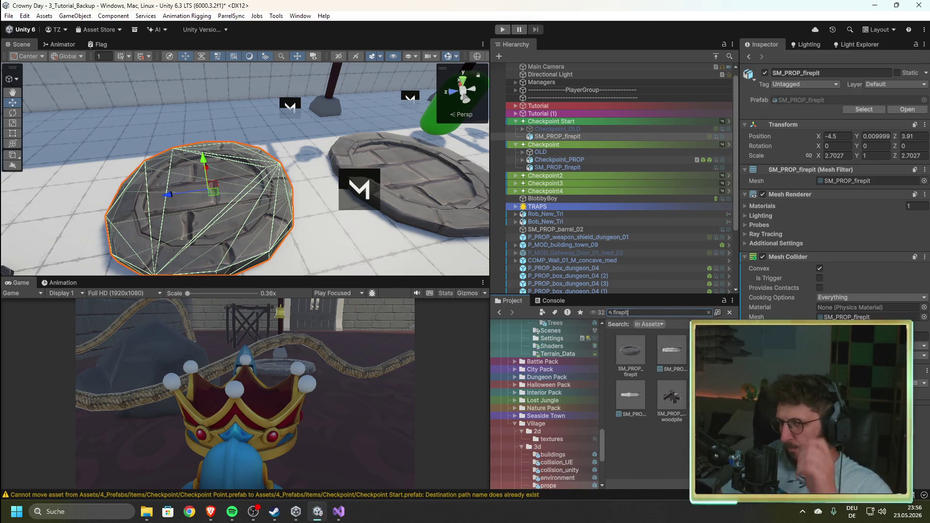
left_click(633, 350)
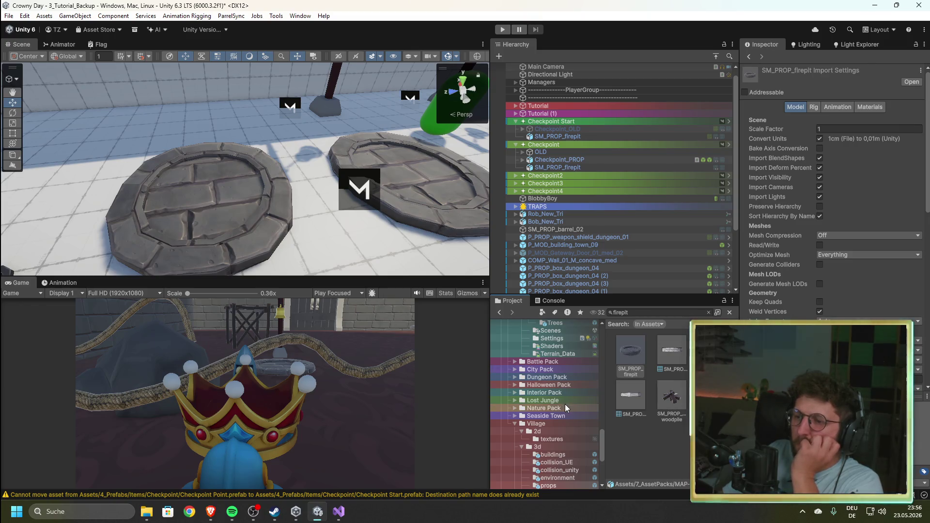
scroll(587, 412, "down", 3)
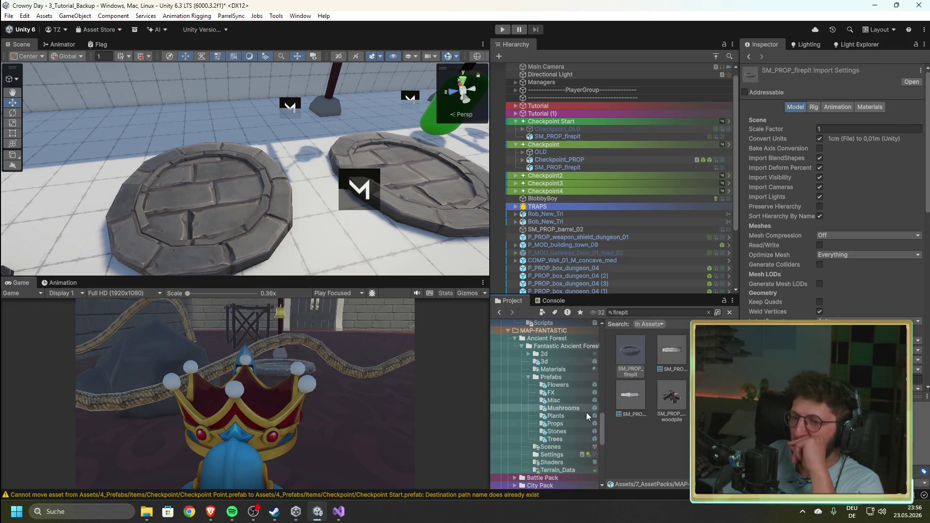
left_click_drag(604, 435, 603, 333)
- Browse the project's prefabs filtered by 'firepi', broaden the search, then clear it
left_click(529, 353)
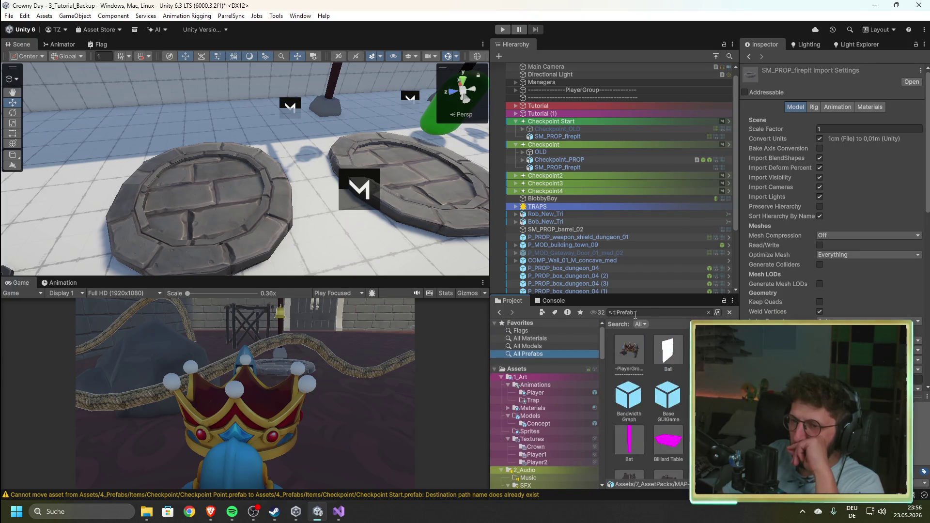
type(" firep")
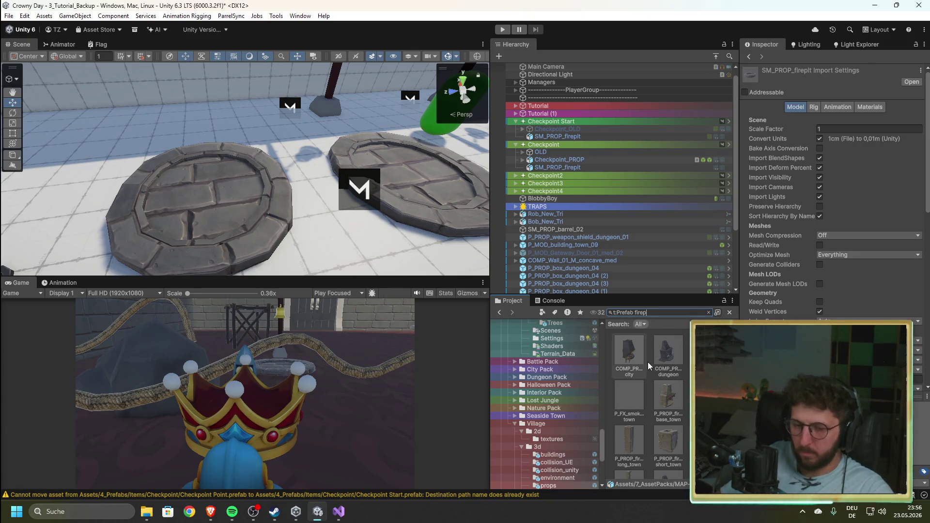
type("i")
key("BackSpace")
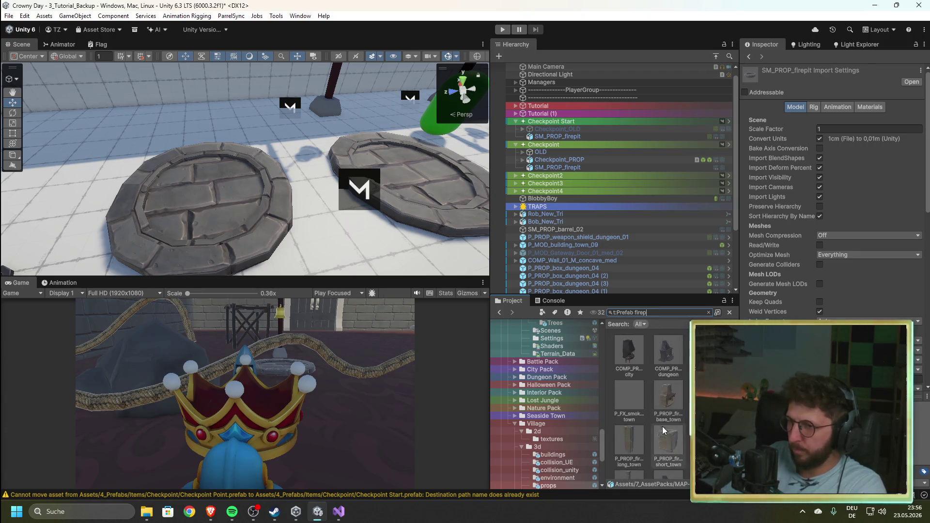
scroll(679, 440, "up", 1)
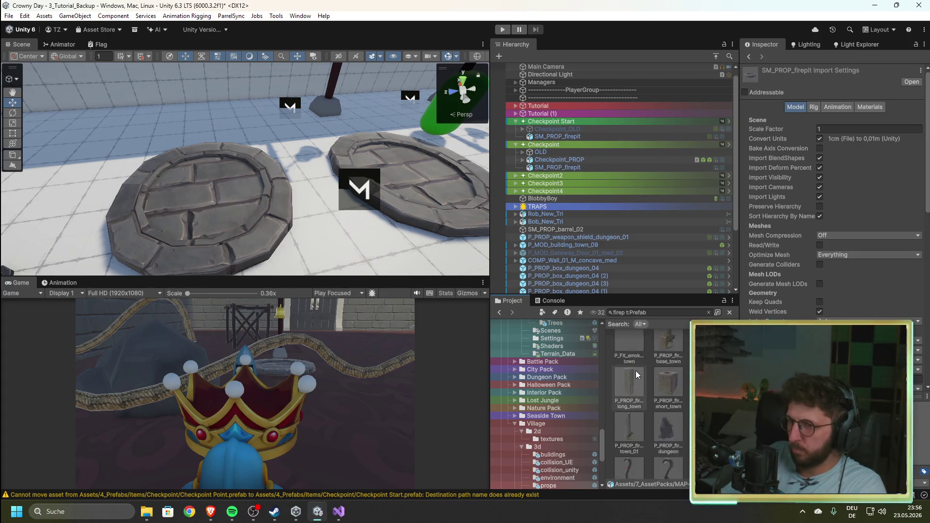
scroll(636, 371, "up", 3)
left_click(625, 312)
left_click(624, 313)
key("BackSpace")
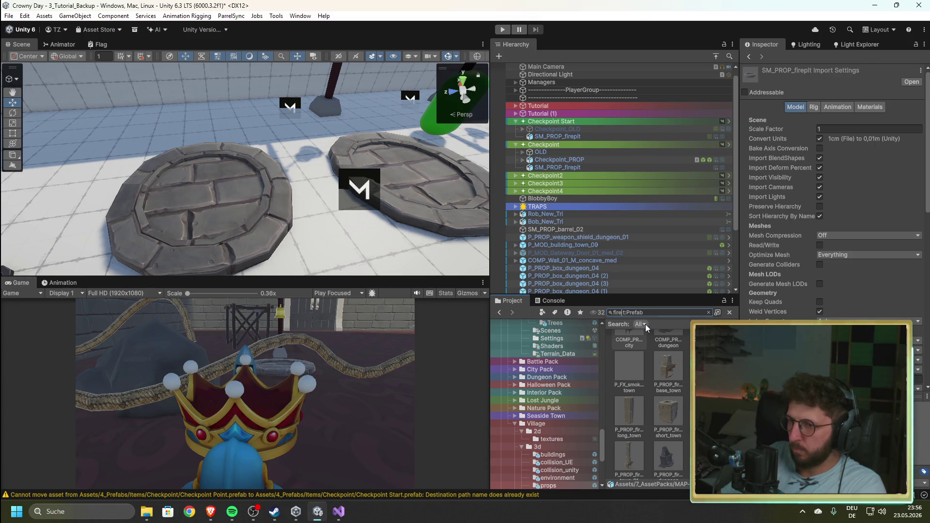
scroll(660, 416, "down", 5)
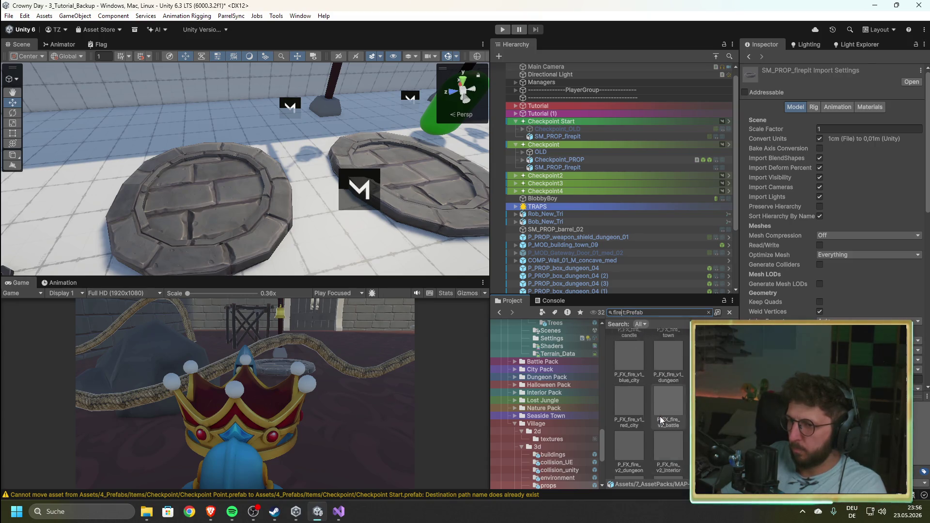
scroll(660, 417, "down", 4)
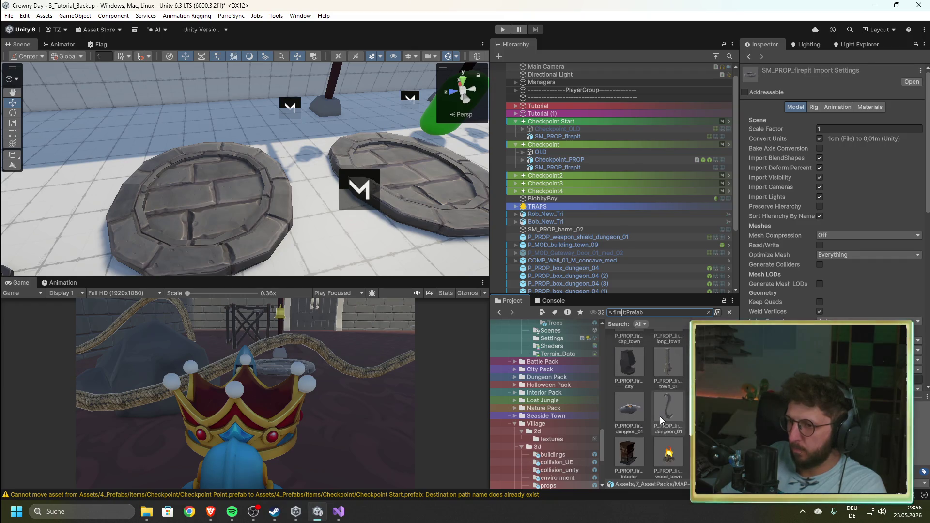
scroll(659, 417, "down", 5)
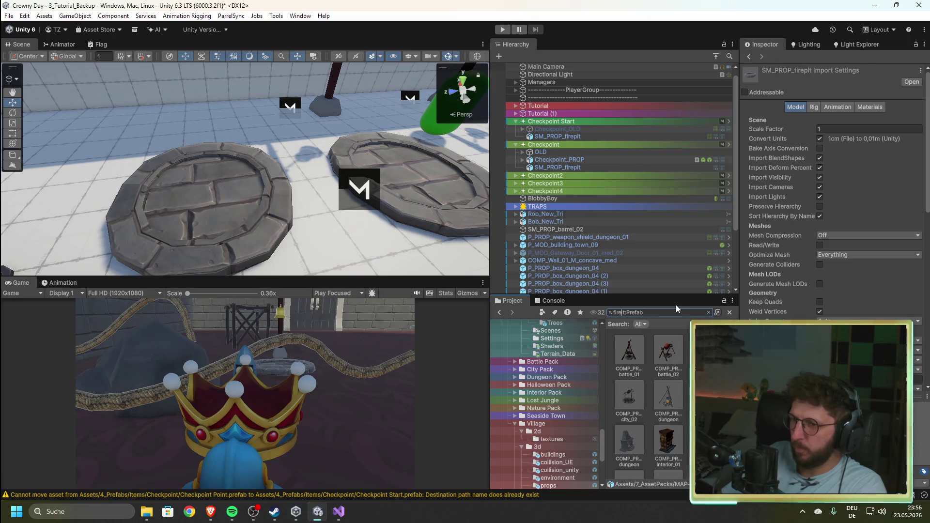
left_click(709, 313)
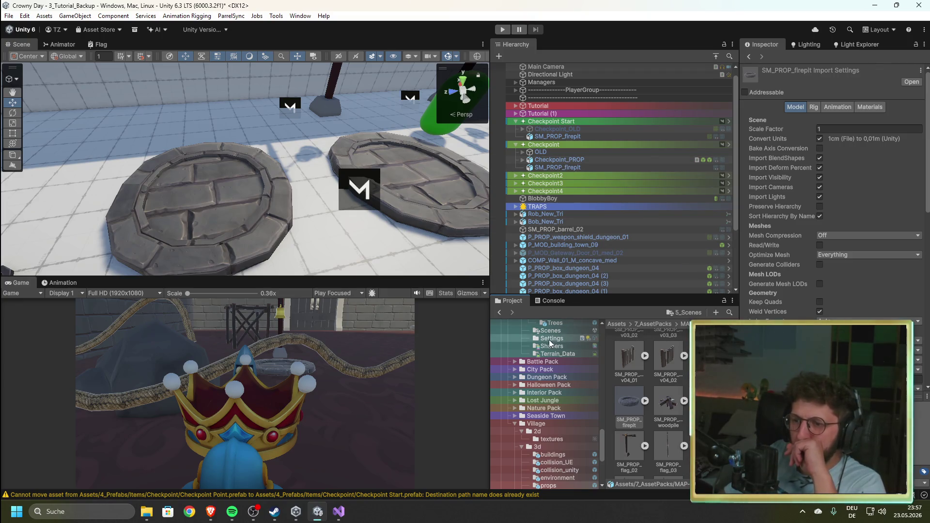
- Open the Checkpoint prefab from 4_Prefabs > Items > Checkpoint in Prefab Mode
scroll(551, 401, "up", 5)
scroll(550, 402, "up", 4)
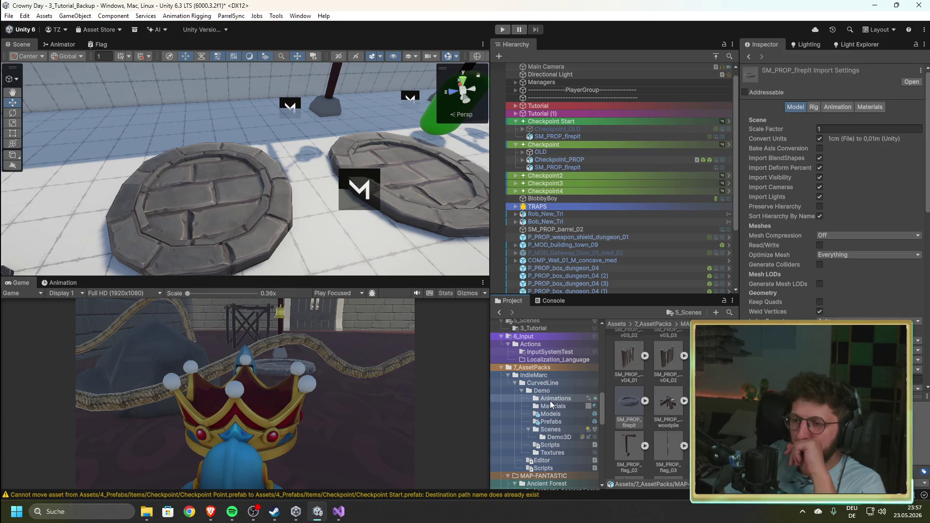
scroll(603, 412, "up", 5)
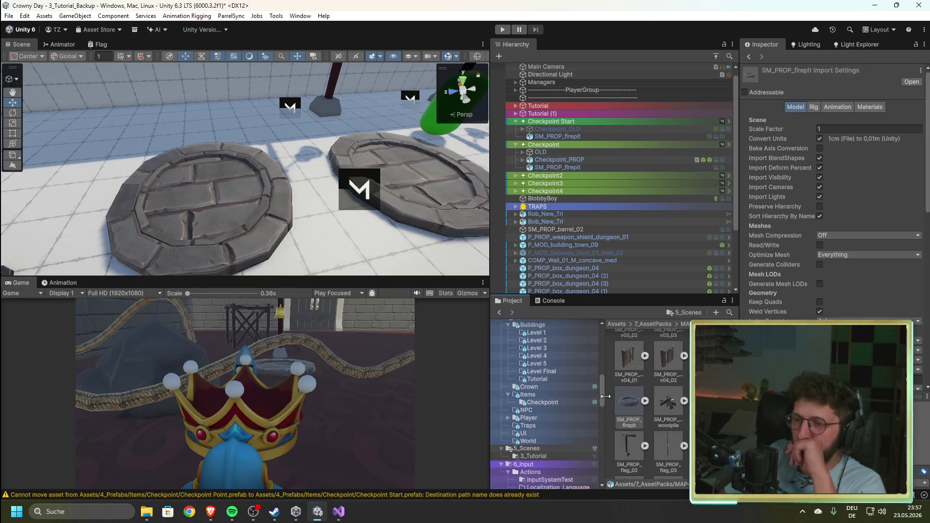
left_click(538, 398)
left_click(547, 407)
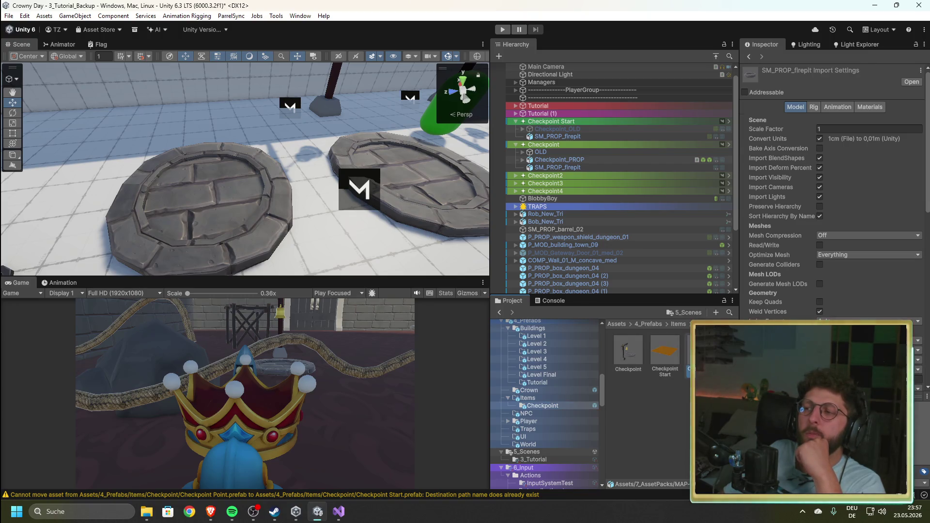
left_click(702, 352)
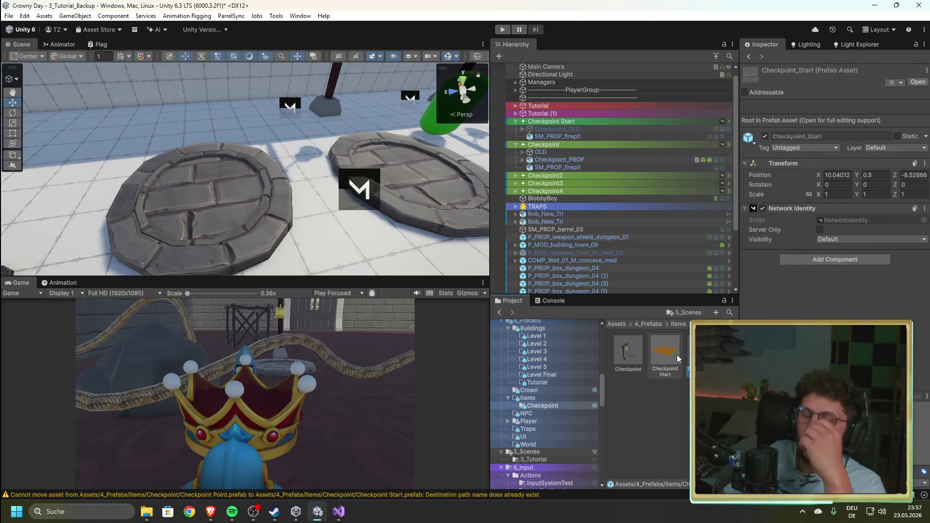
double_click(630, 350)
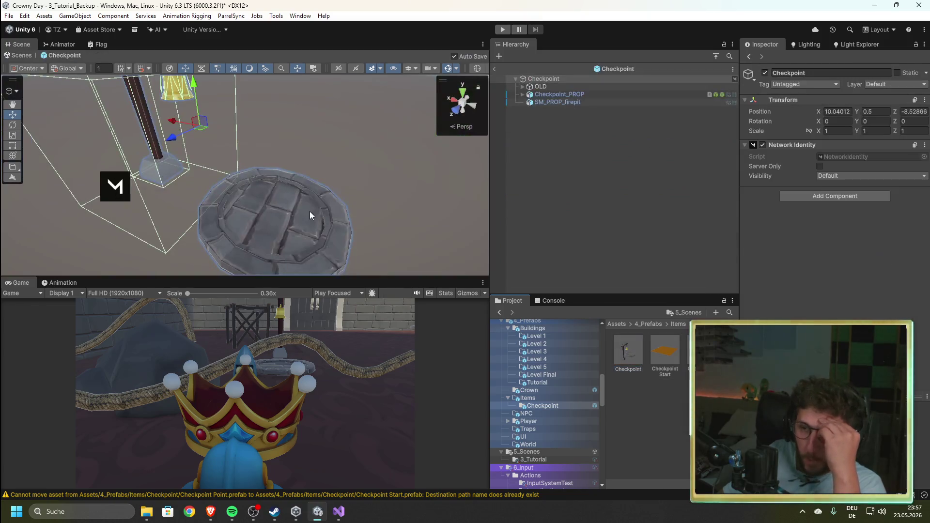
- Rename SM_PROP_firepit to 'firepit' in the Checkpoint prefab's Hierarchy by deleting the prefix
left_click(579, 102)
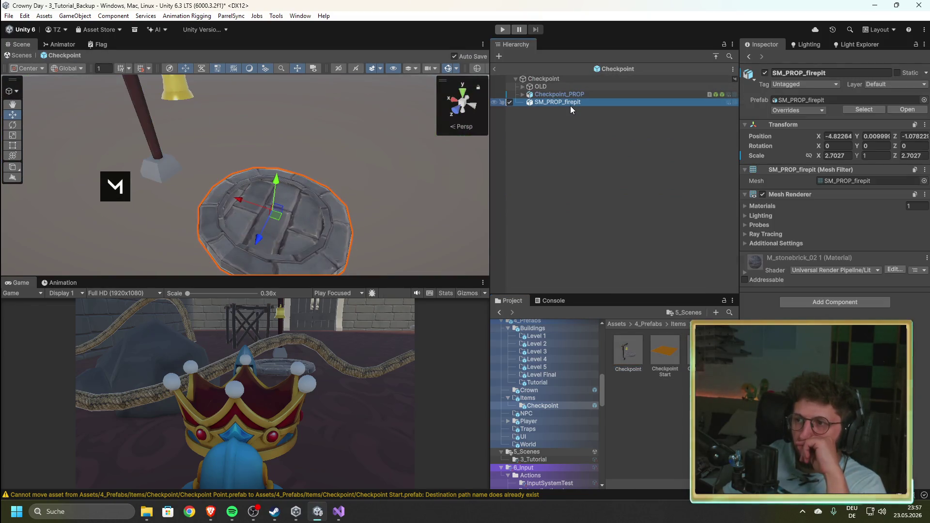
left_click(562, 102)
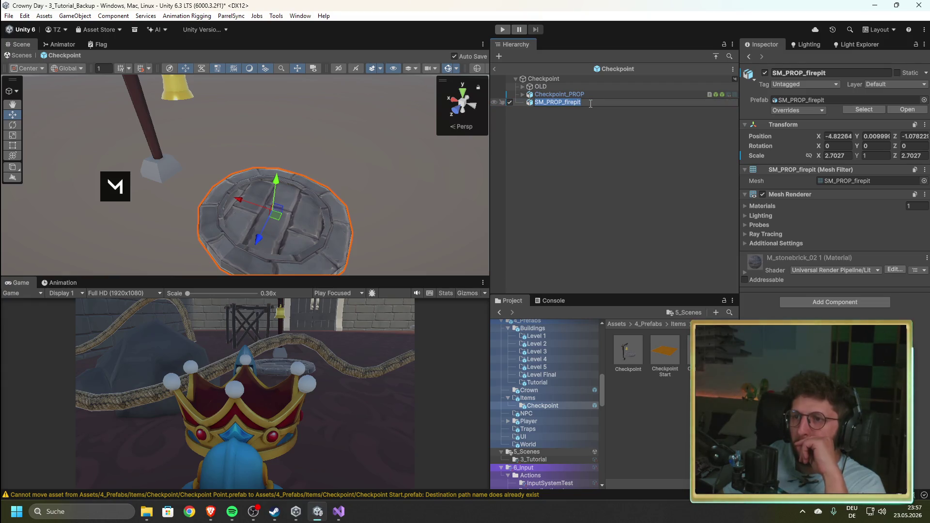
key("Escape")
key("Up")
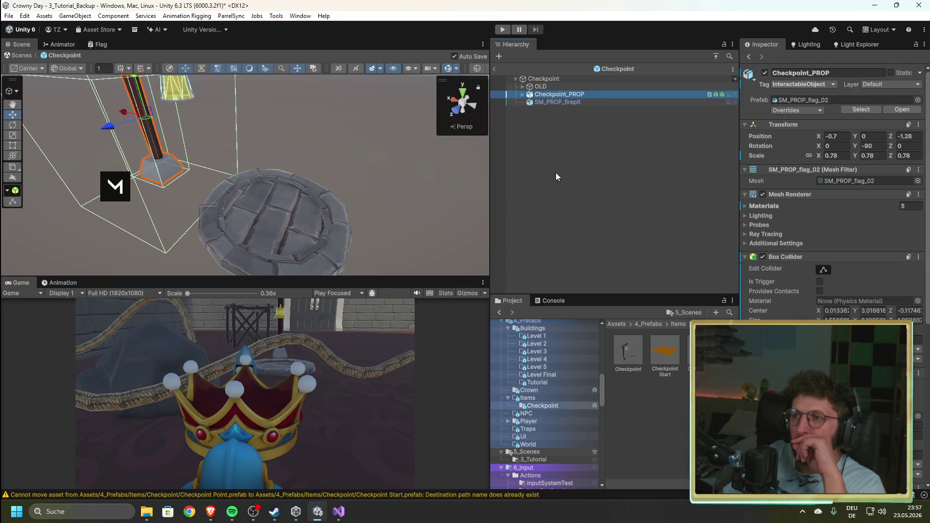
left_click(552, 101)
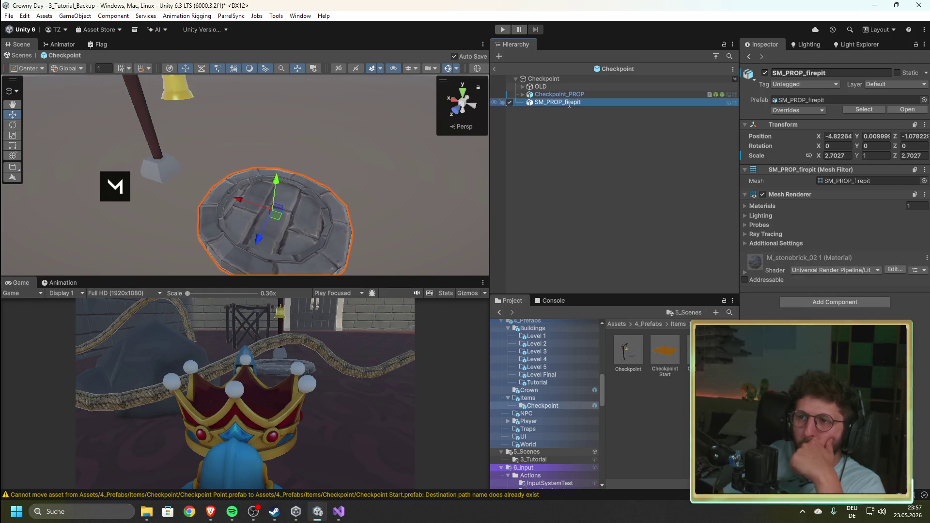
key("F2")
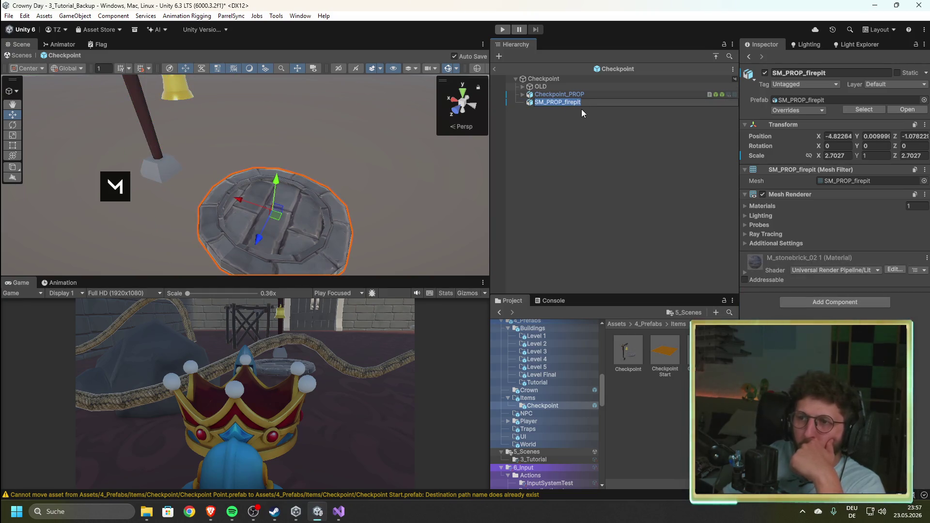
left_click(566, 103)
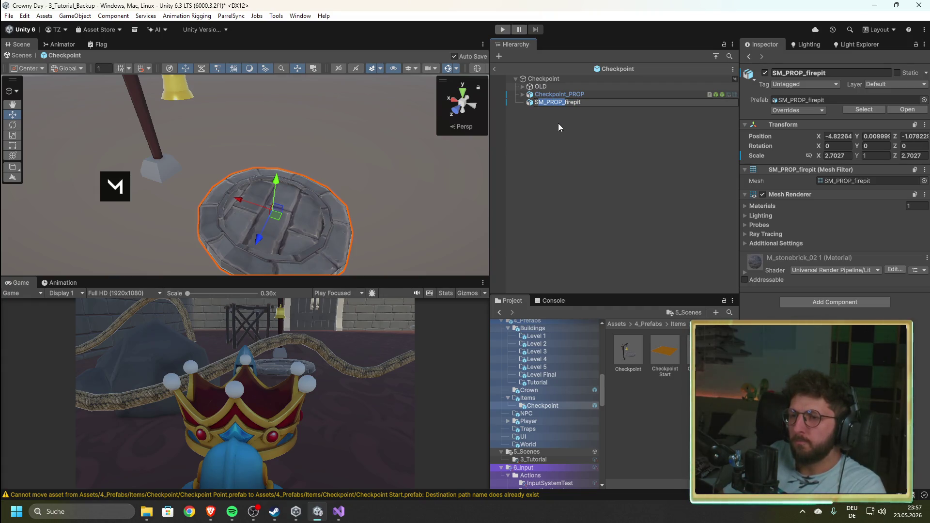
key("BackSpace")
key("Return")
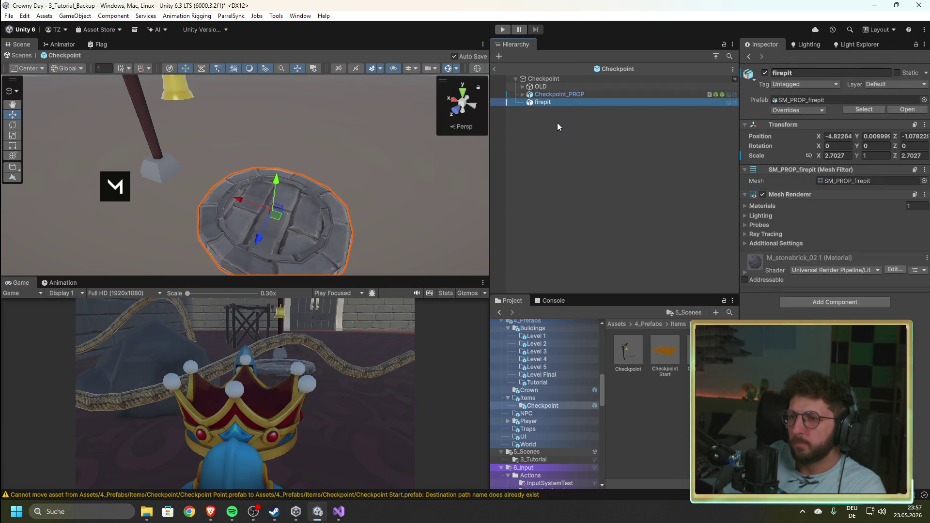
right_click(548, 103)
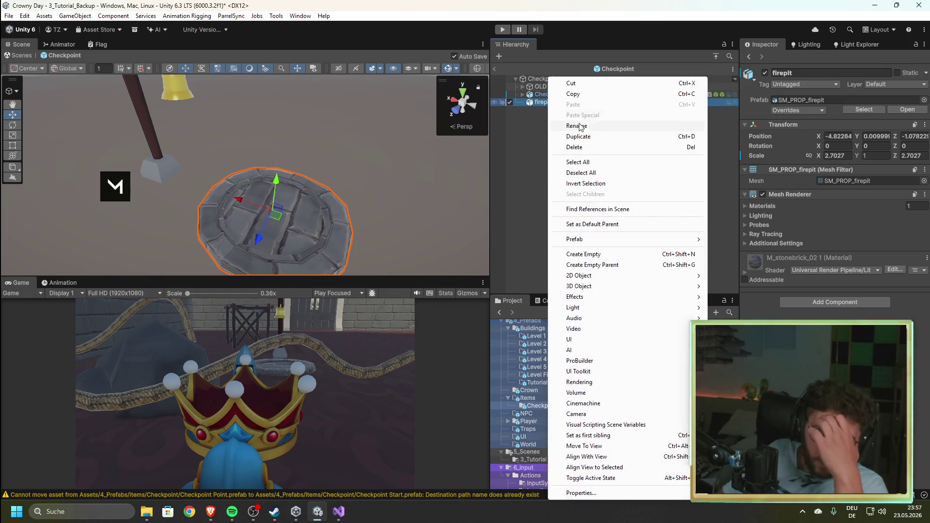
- Create an empty child 'Checkpoint Spawn' under firepit and set its Position Y to 1.51
left_click(619, 256)
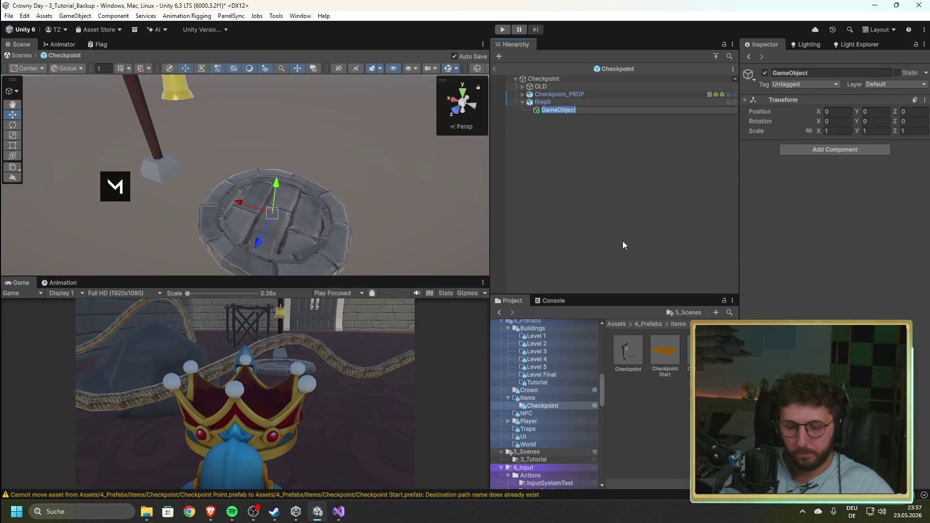
type("Checkpoint")
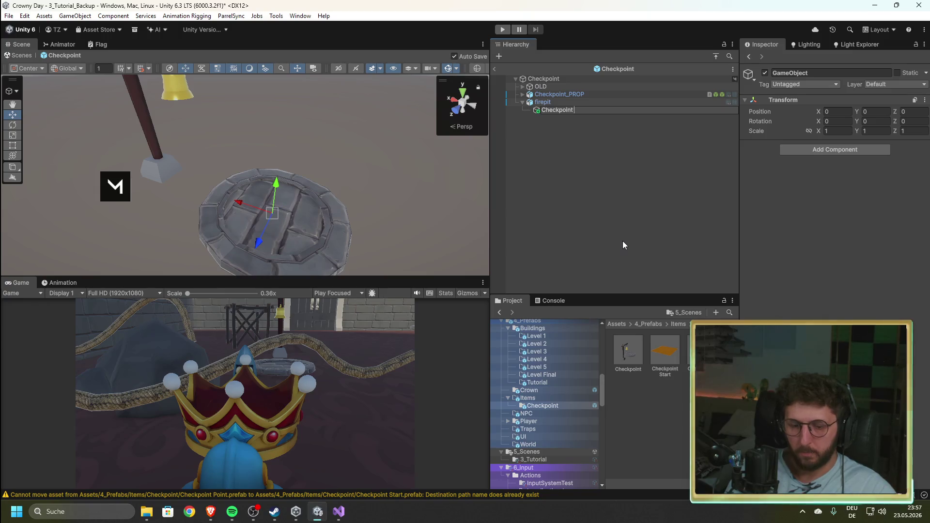
type("Spawn")
left_click(583, 162)
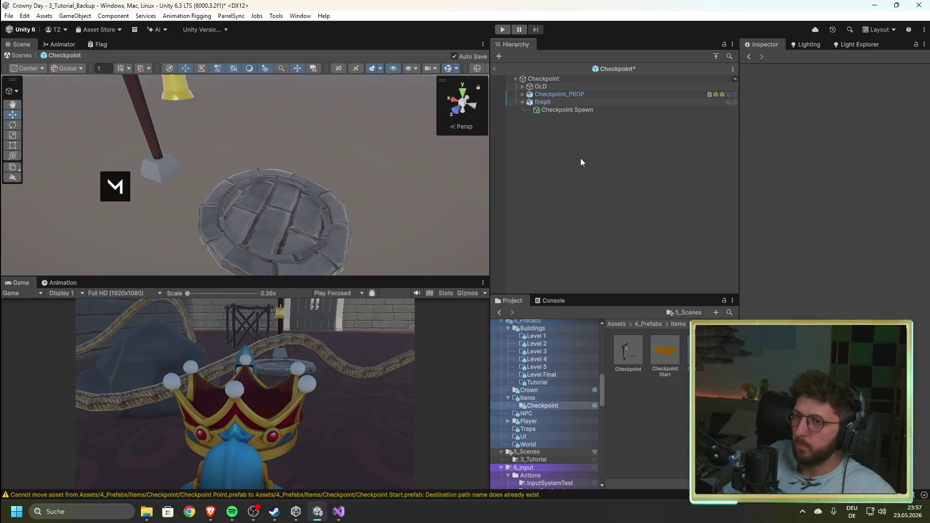
left_click(561, 109)
mouse_move(400, 142)
left_mouse_down()
mouse_move(404, 239)
mouse_move(174, 144)
mouse_move(176, 165)
left_mouse_up()
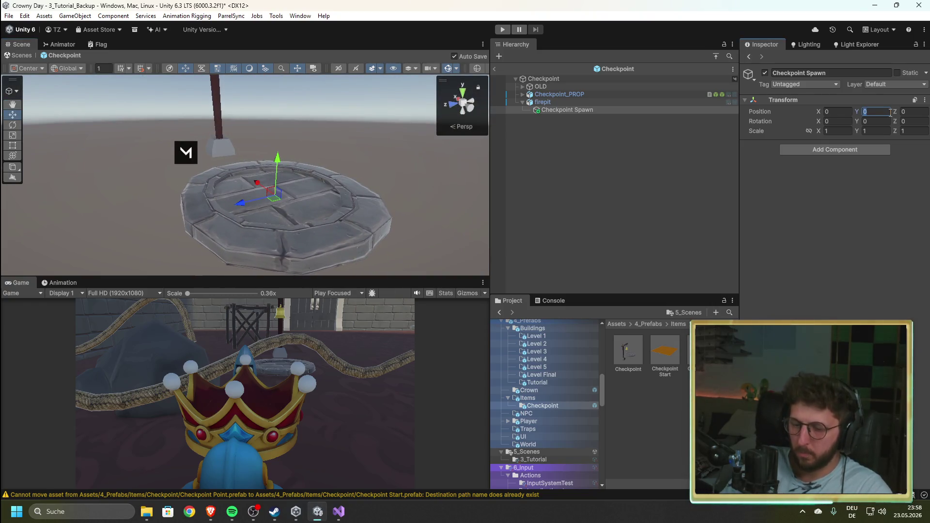
type("1.51")
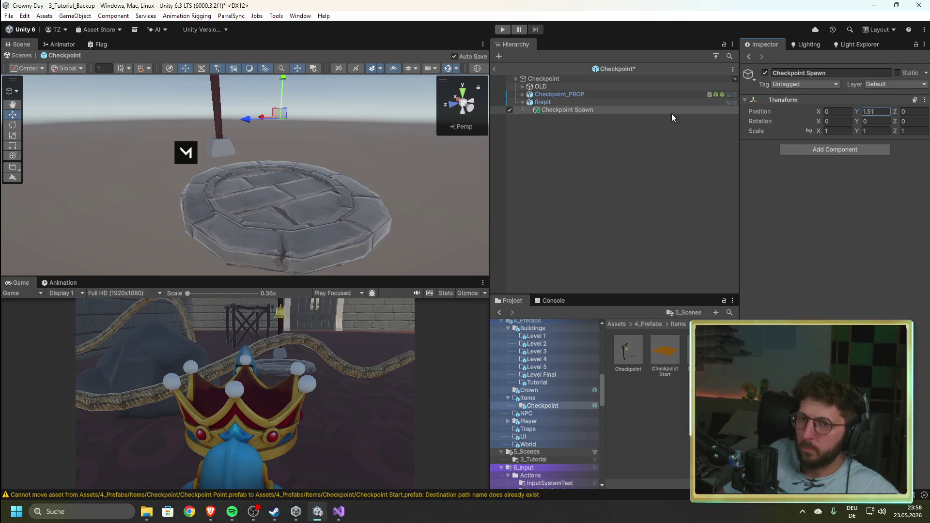
left_click(609, 193)
left_click(560, 109)
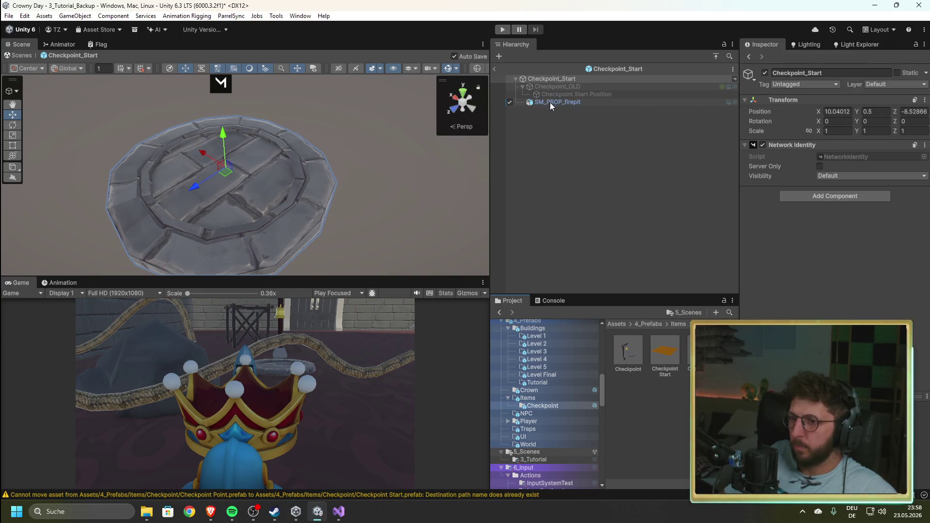
- Reopen the Checkpoint prefab to check Checkpoint Spawn, then switch to the Checkpoint_Start prefab
left_click(631, 347)
double_click(632, 346)
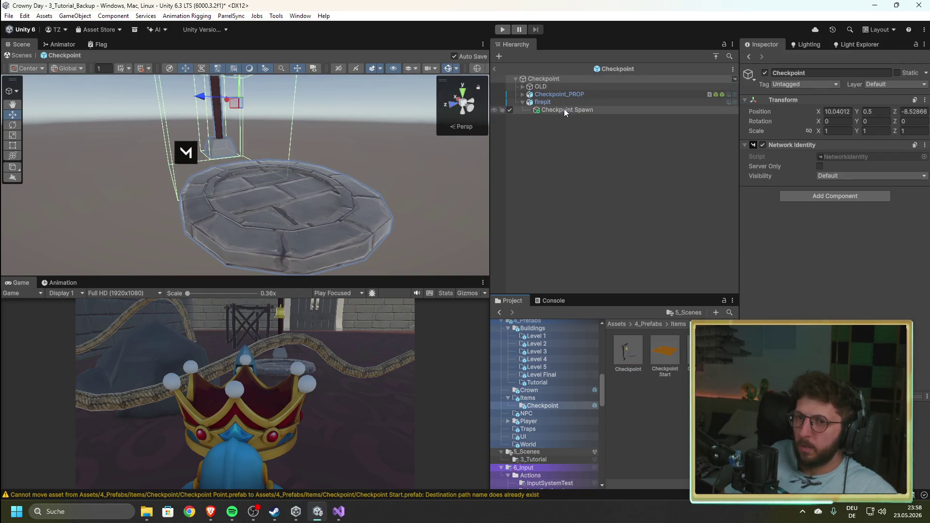
left_click(564, 108)
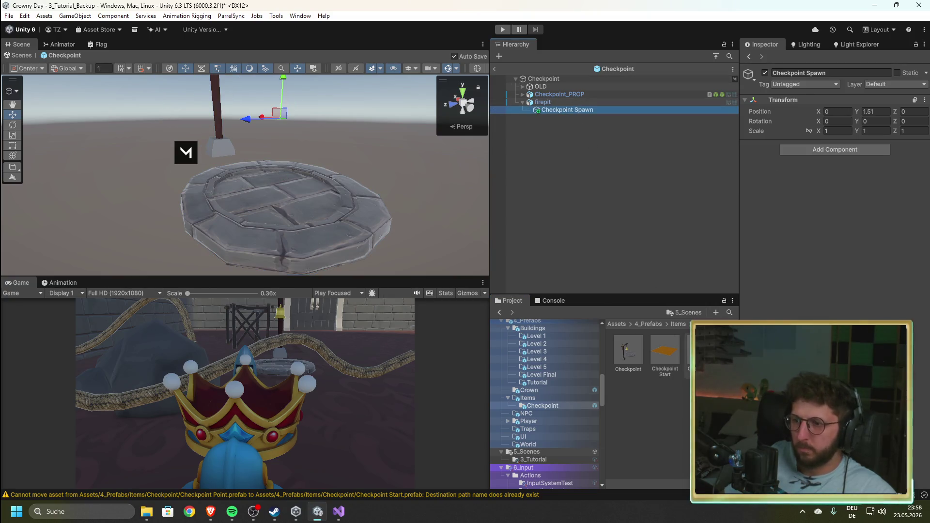
left_click(543, 108)
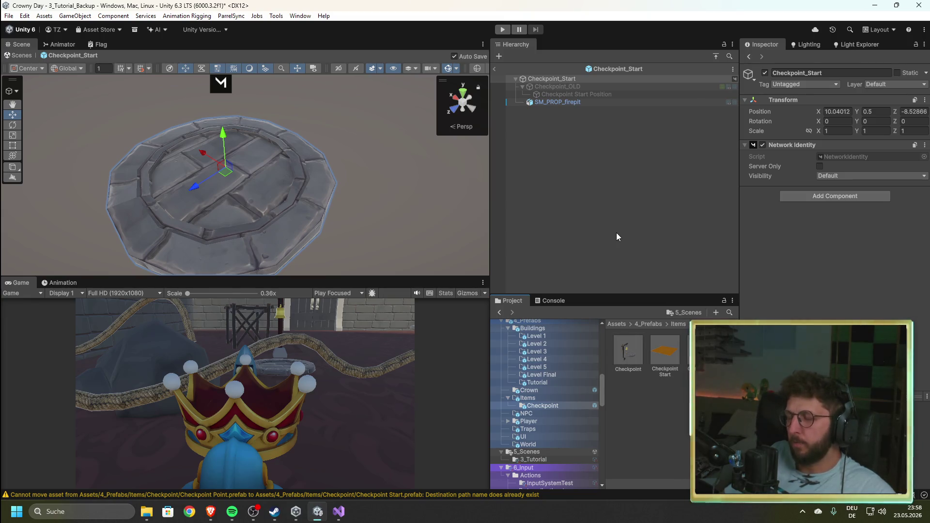
- Rename Checkpoint_Start's SM_PROP_firepit to 'firepit' through the Rename action
left_click(572, 104)
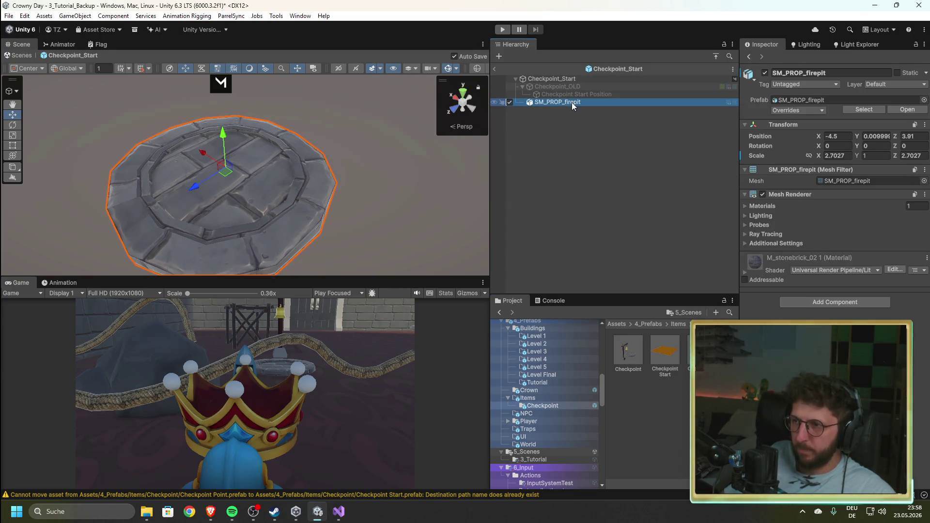
right_click(572, 105)
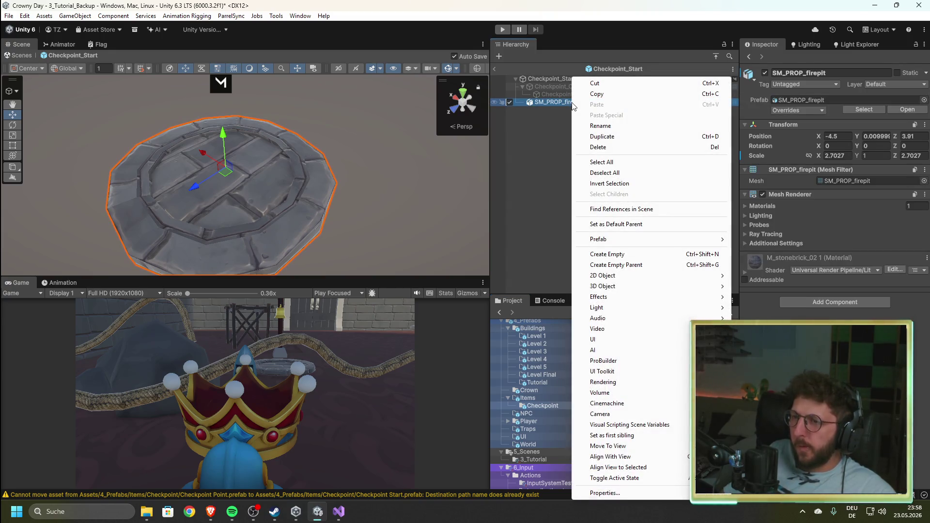
left_click(557, 100)
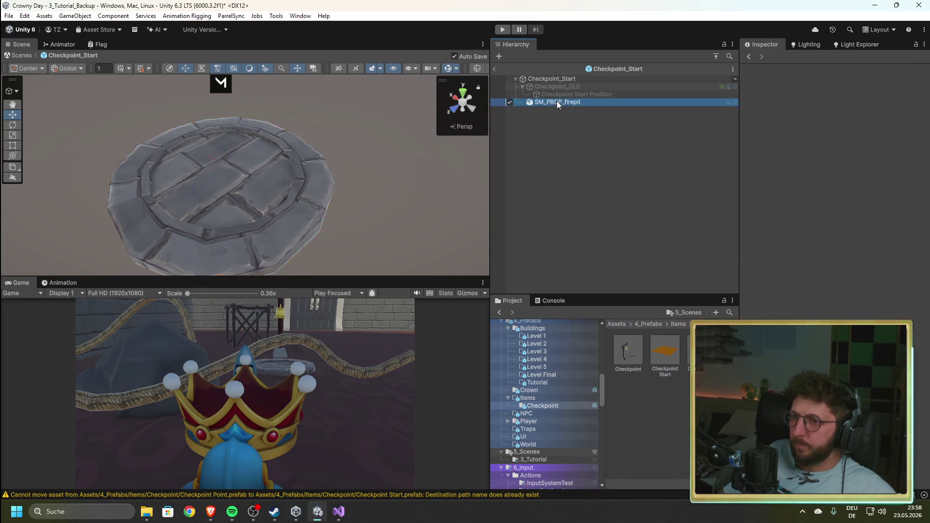
left_click(563, 102)
key("Right")
key("Left")
key("Left")
key("Left")
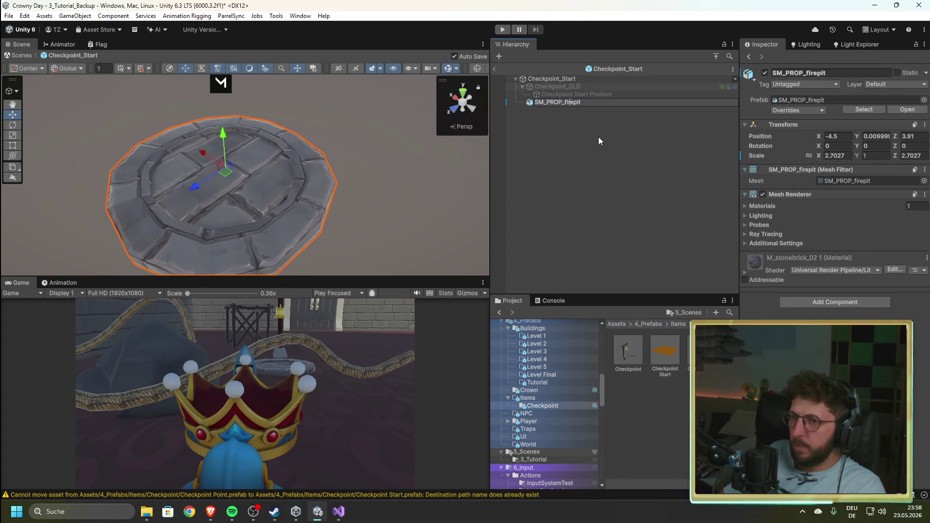
key("BackSpace")
key("BackSpace")
key("BackSpace")
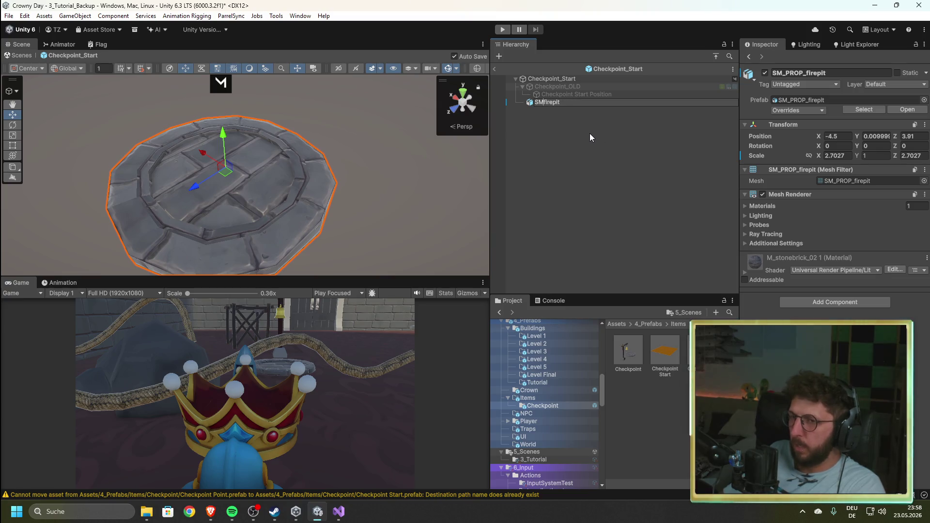
left_click(590, 133)
- Add an empty child named 'Checkpoint Spawn' under firepit
right_click(554, 103)
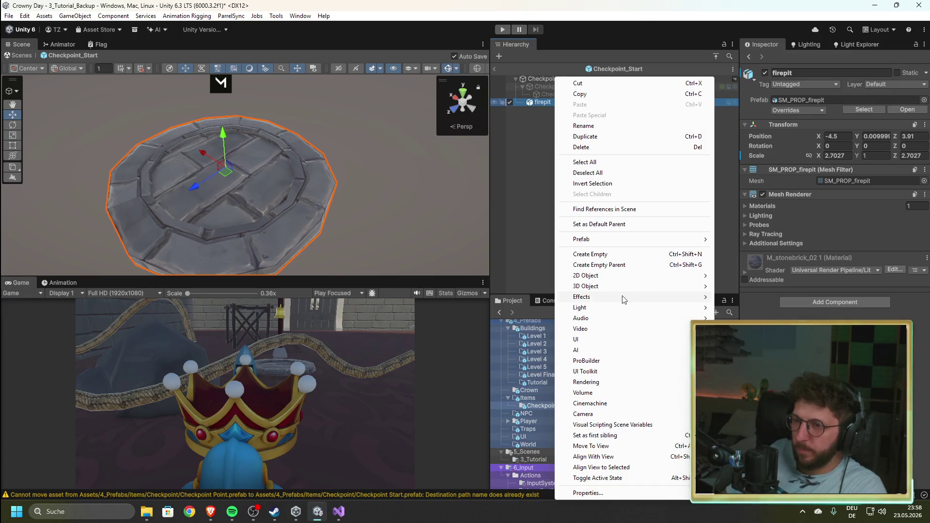
left_click(623, 256)
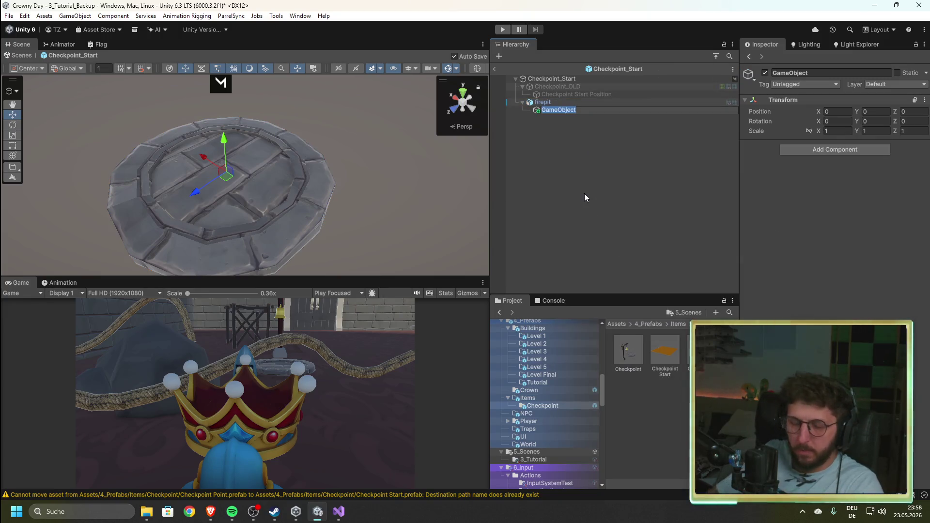
type("Spawn")
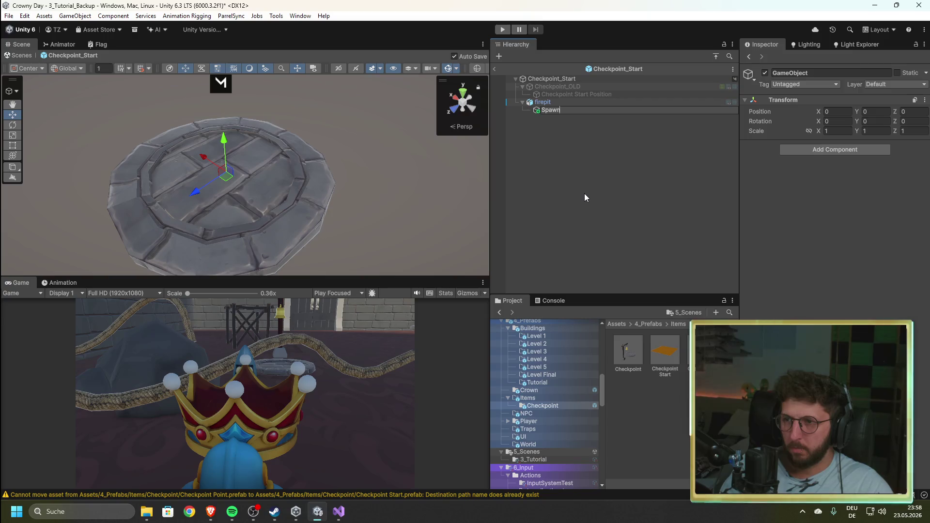
key("BackSpace")
key("BackSpace")
key("BackSpace")
key("BackSpace")
key("BackSpace")
type("Ch")
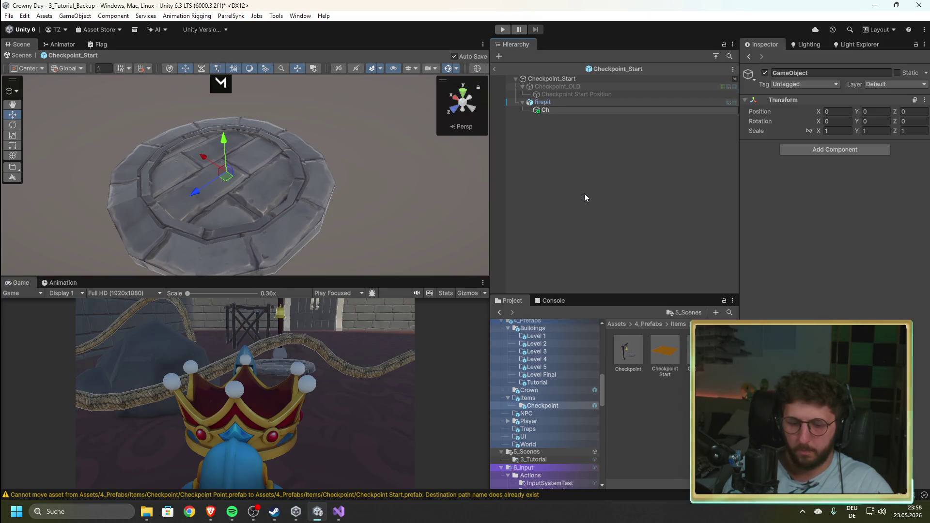
type("eckpoint Spawn")
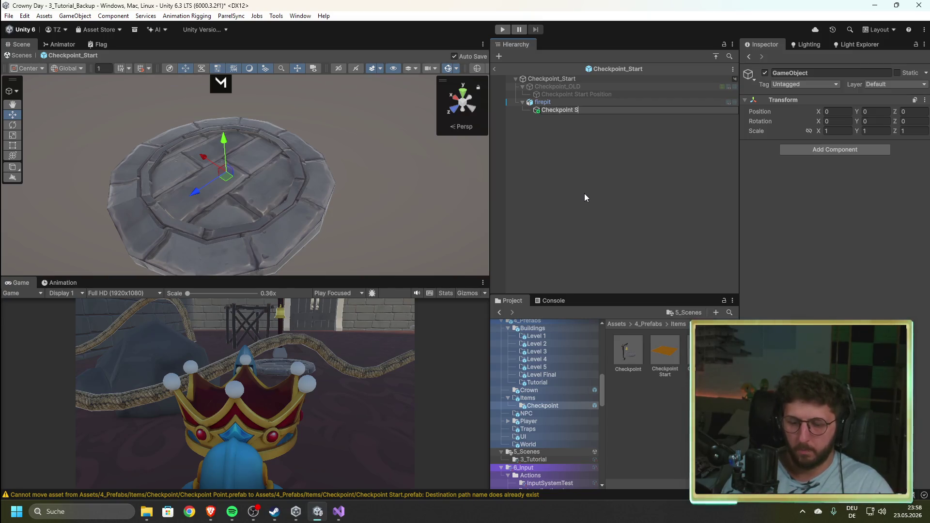
left_click(563, 173)
double_click(629, 350)
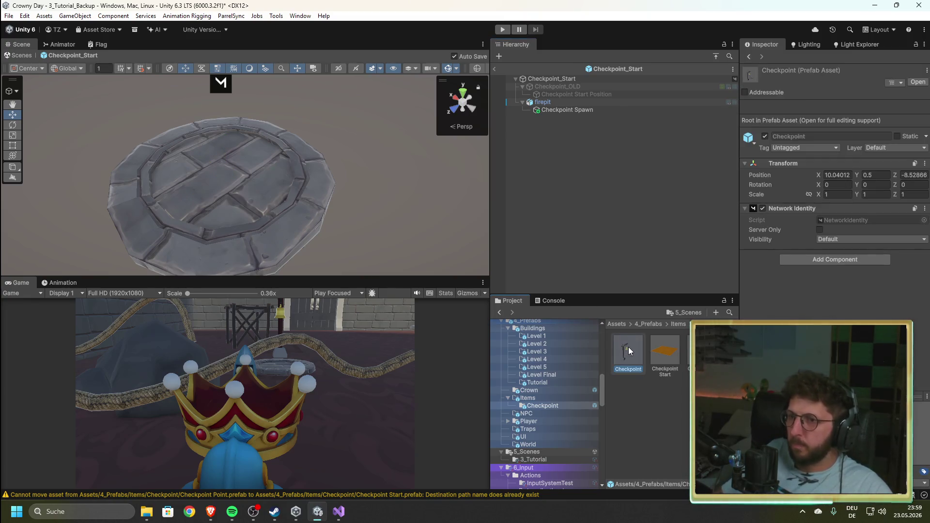
- Exit Prefab Mode and select Checkpoint Spawn under Checkpoint Start's firepit in the scene Hierarchy
left_click(494, 70)
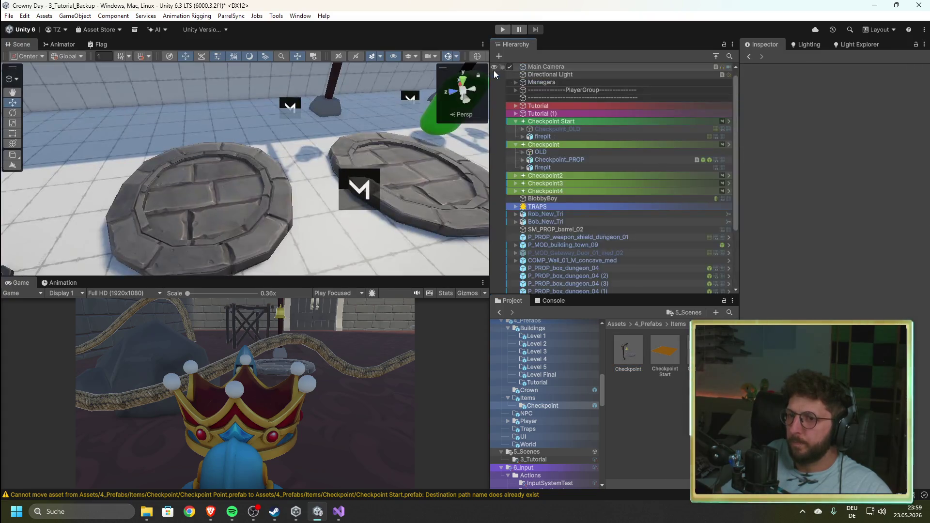
left_click(241, 225)
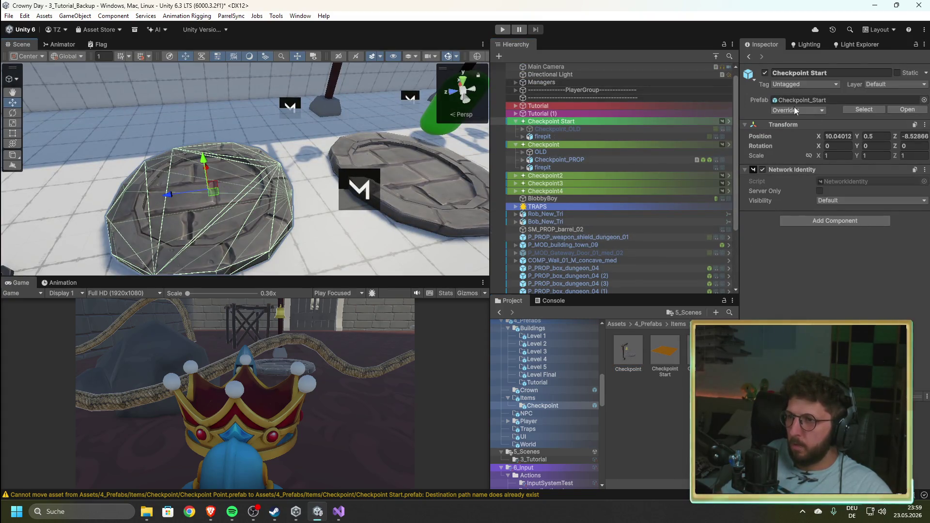
left_click(544, 161)
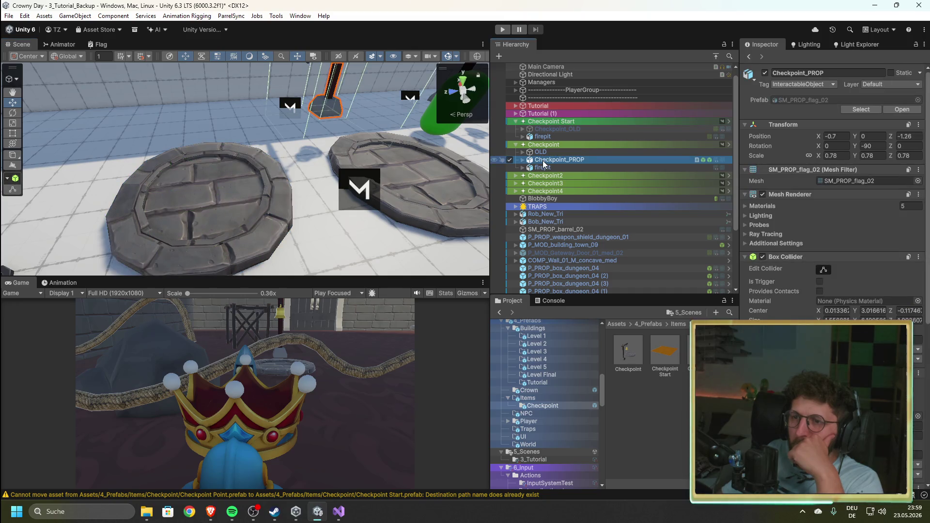
left_click(543, 168)
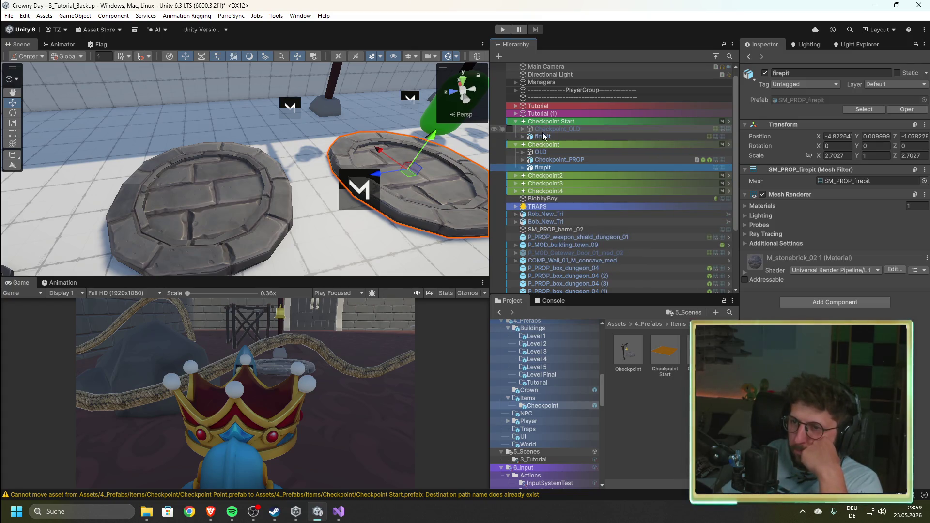
left_click(523, 138)
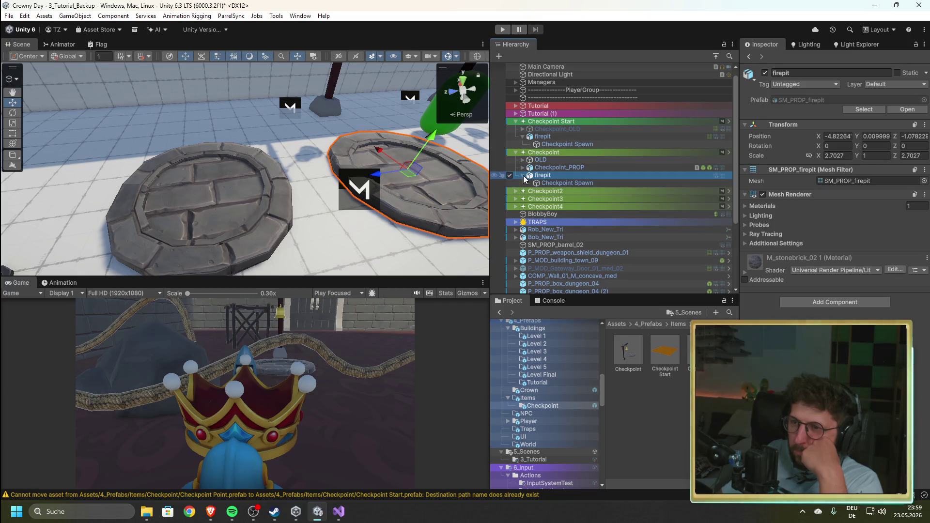
left_click(553, 144)
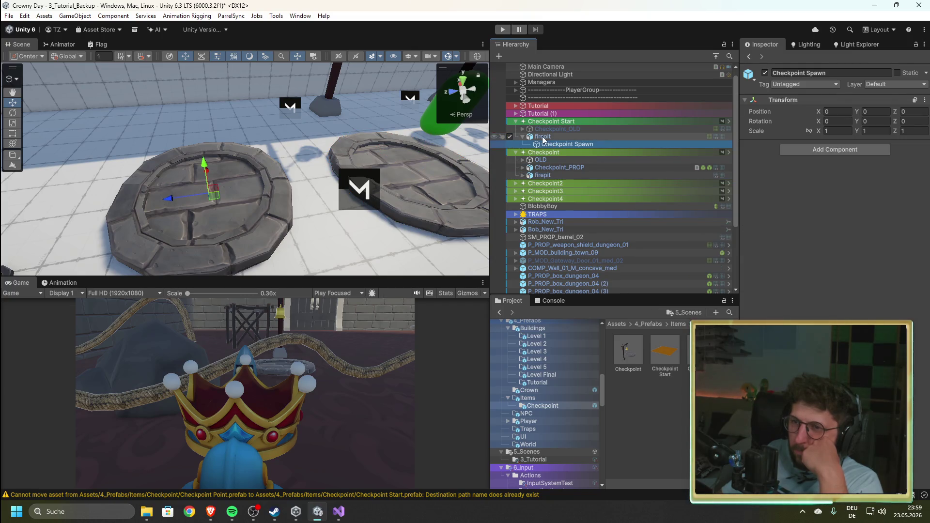
double_click(671, 366)
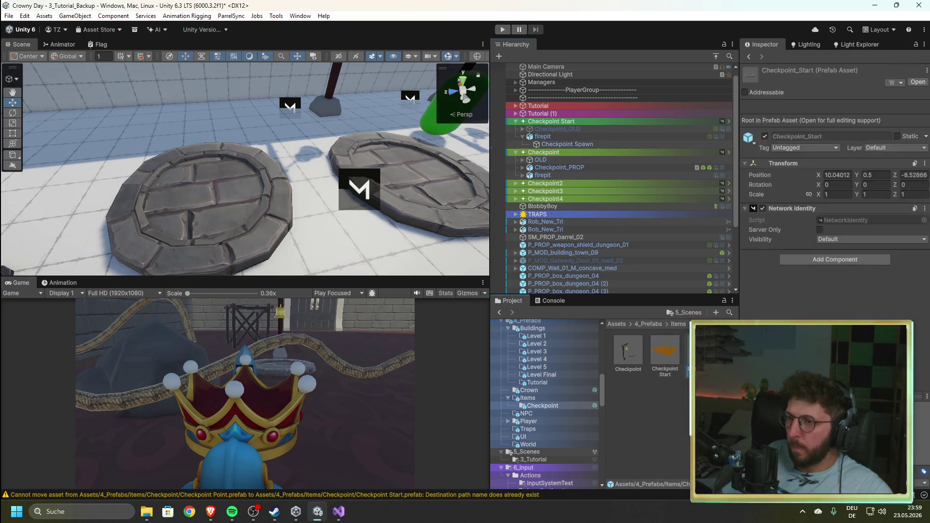
- Set Checkpoint_Start's Checkpoint Spawn Position Y to 1.51 and return to the scene
left_click(598, 111)
left_click(875, 111)
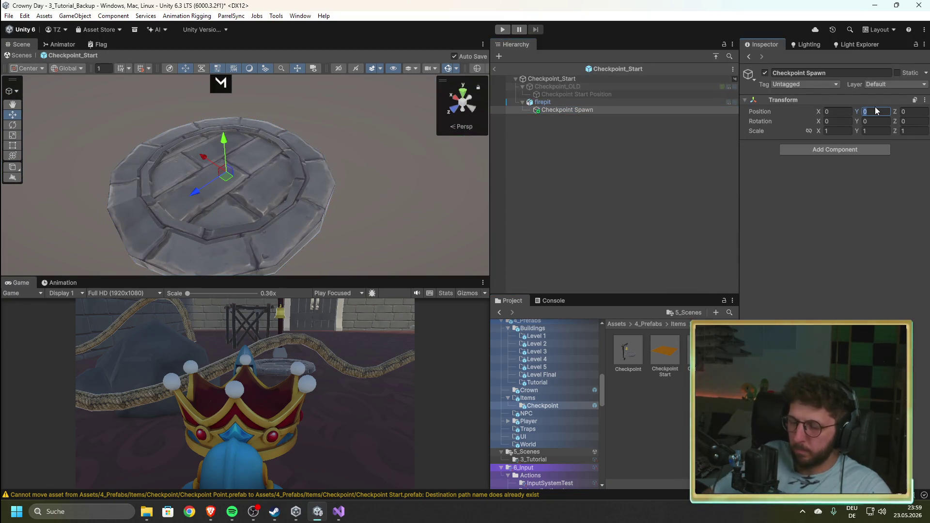
type("1.51")
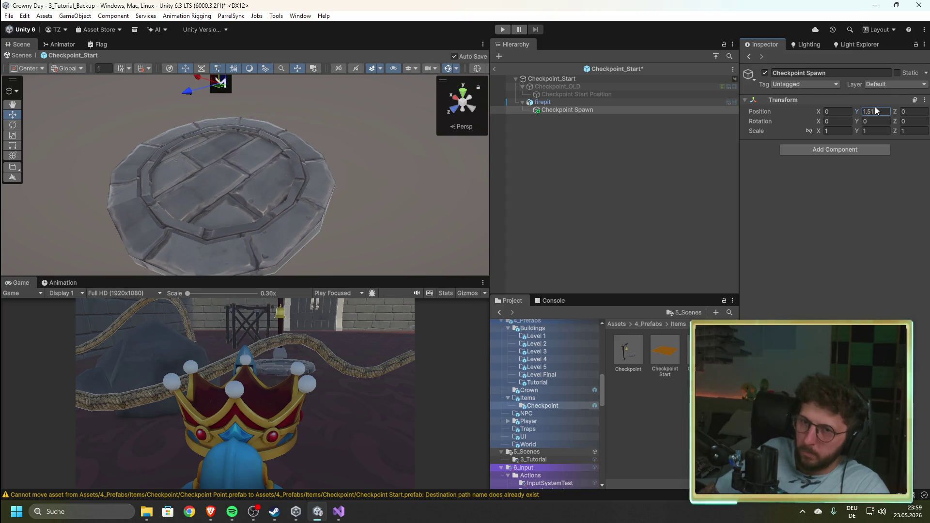
left_click(494, 69)
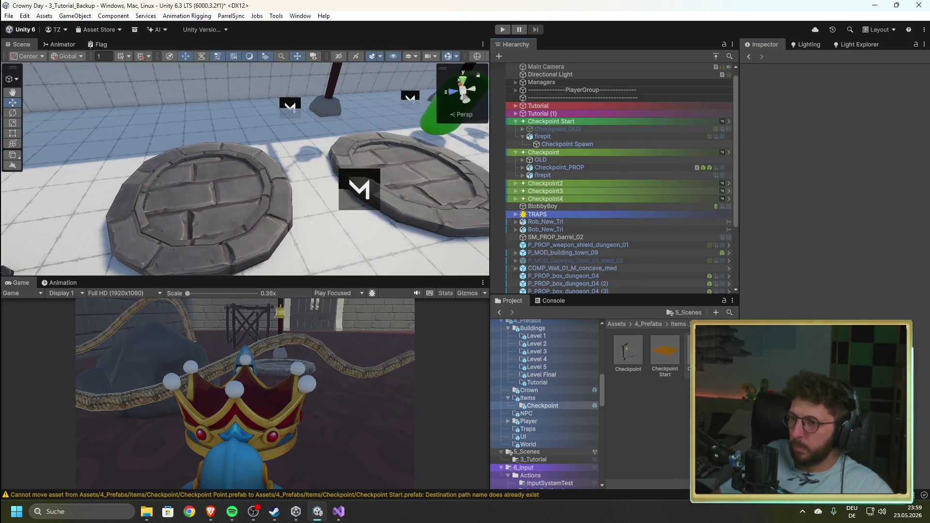
- Reopen Checkpoint_Start and expand the firepit's material settings in the Inspector
left_click(918, 81)
left_click(543, 102)
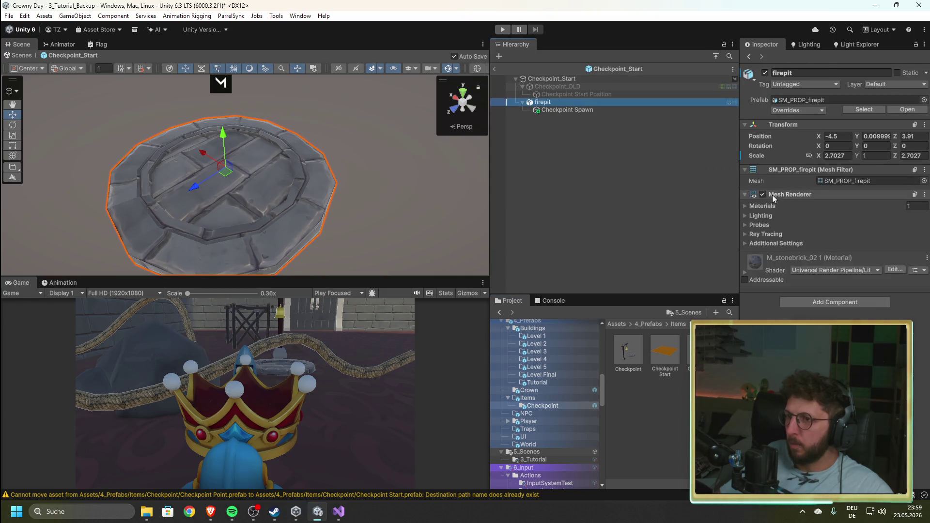
left_click(745, 272)
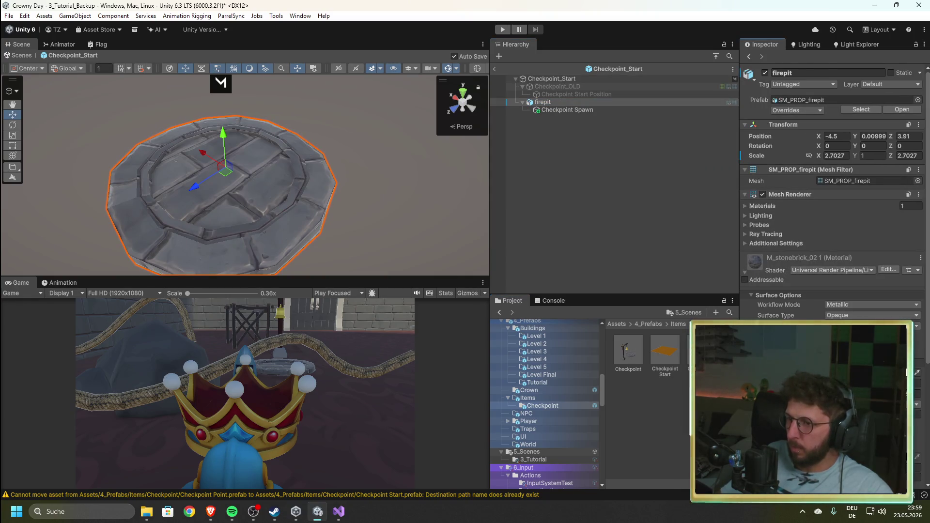
scroll(795, 277, "down", 3)
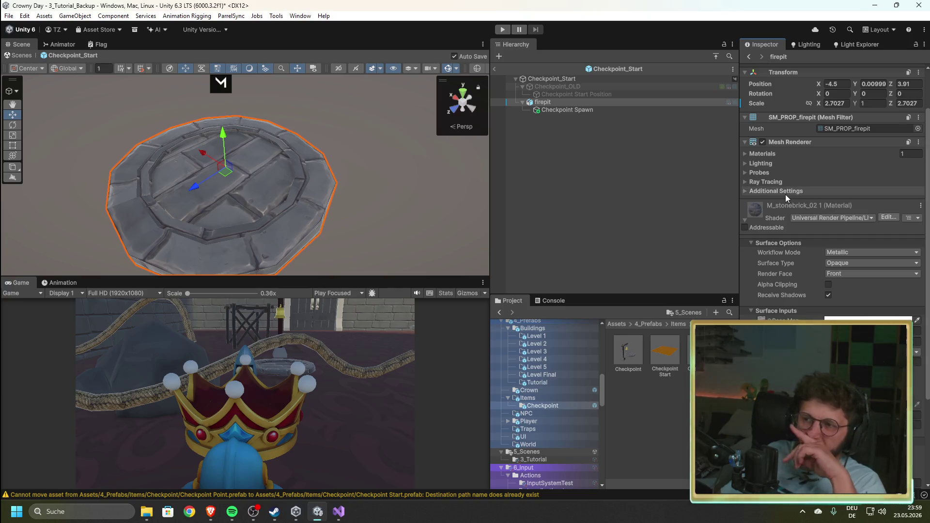
scroll(791, 286, "down", 6)
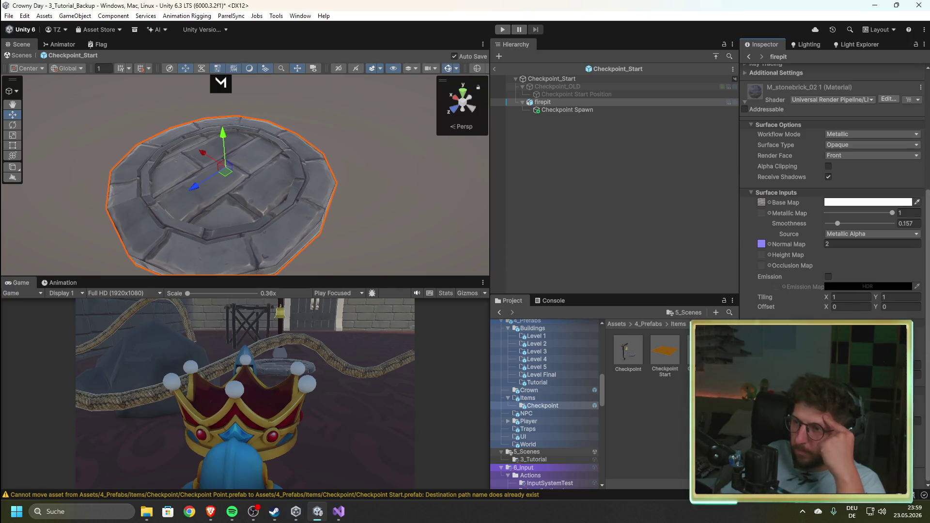
- Assign the Checkpoint_START material to the firepit's Element 0 slot and exit Prefab Mode
scroll(824, 271, "up", 7)
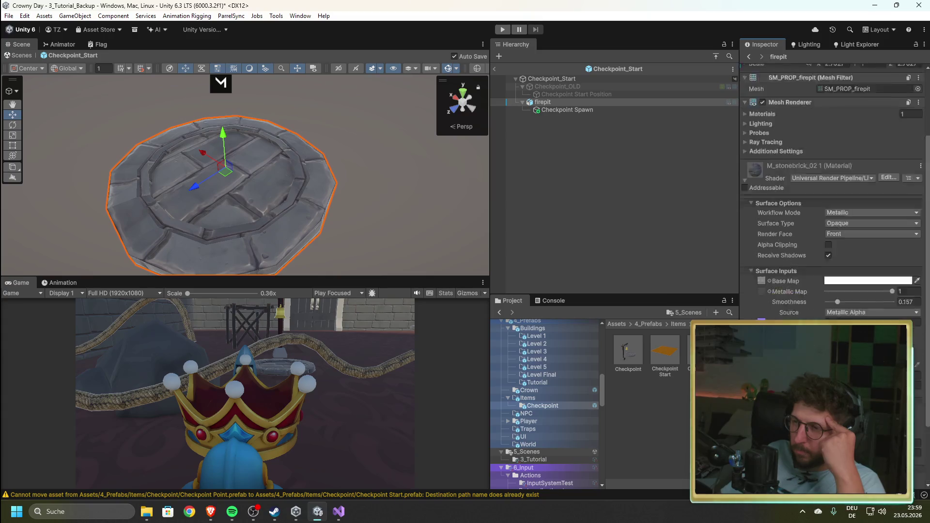
scroll(772, 255, "up", 2)
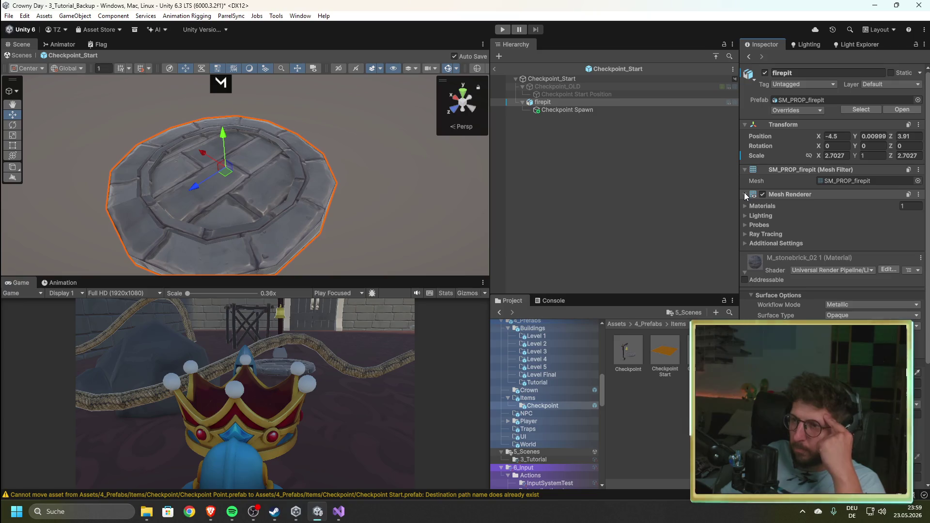
left_click(746, 207)
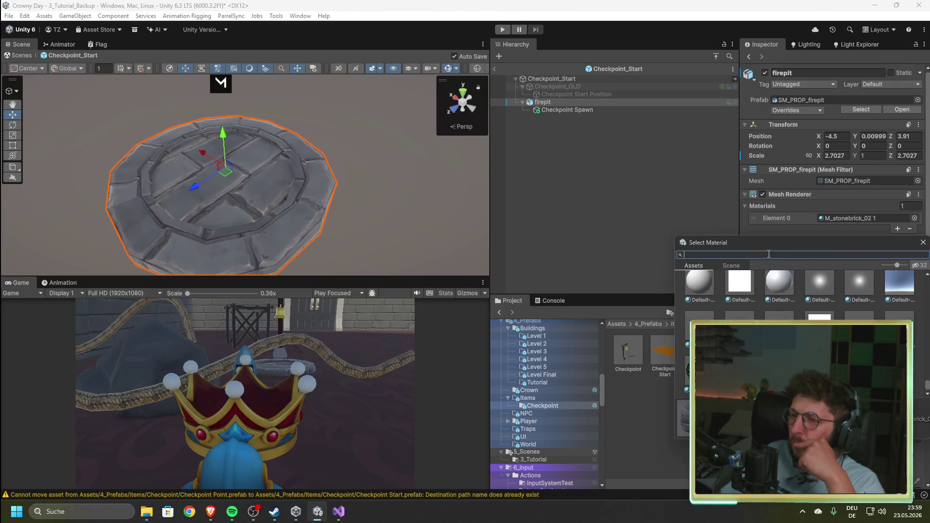
type("spawn")
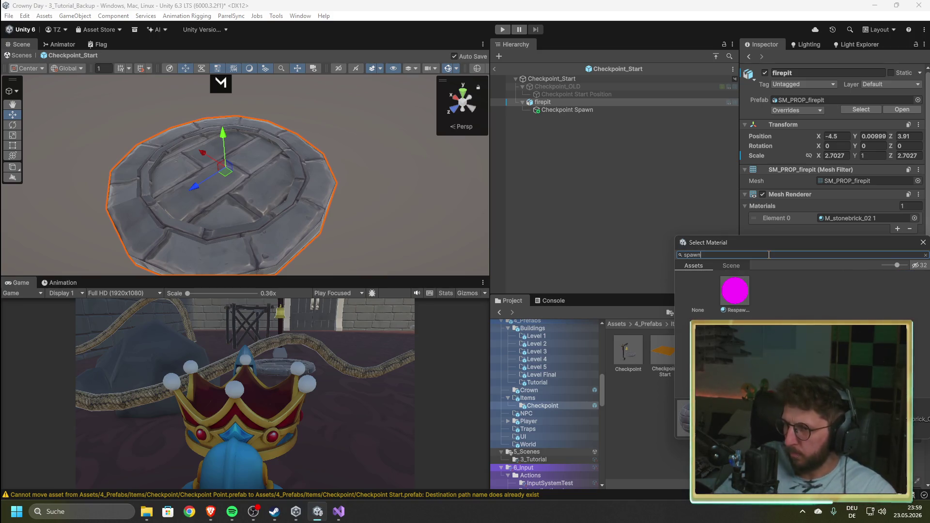
left_click(731, 304)
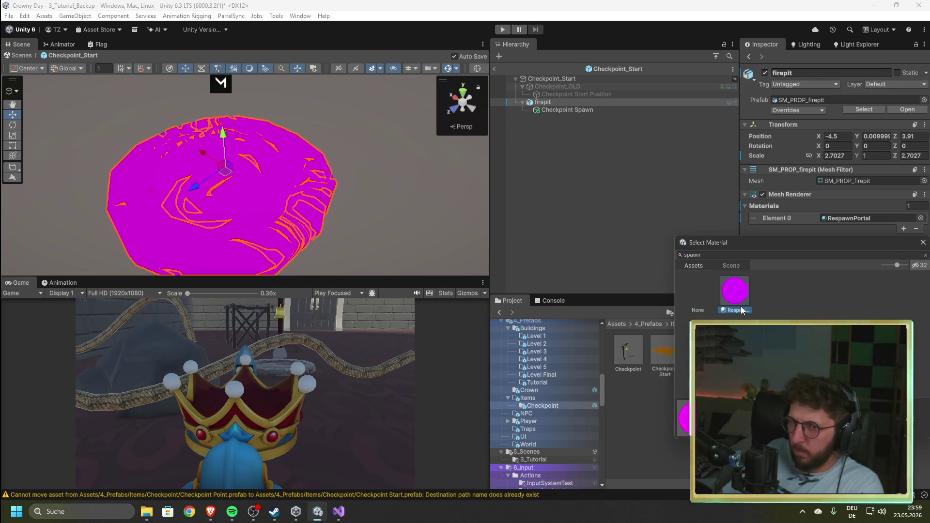
left_click(703, 297)
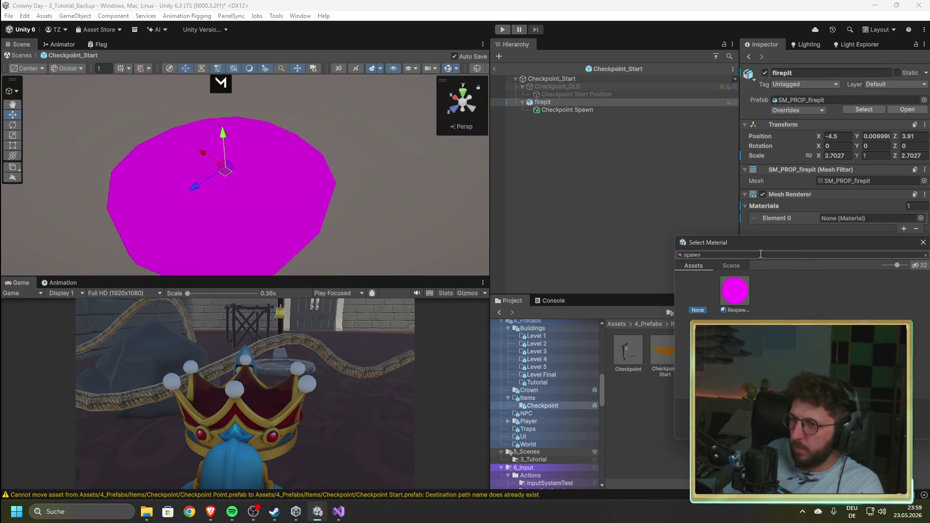
key("BackSpace")
key("BackSpace")
key("BackSpace")
type("check")
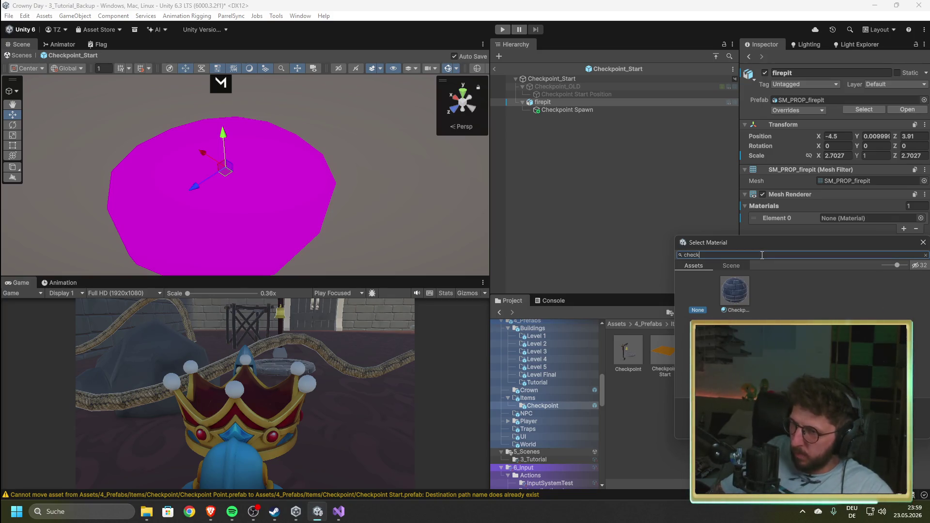
left_click(739, 299)
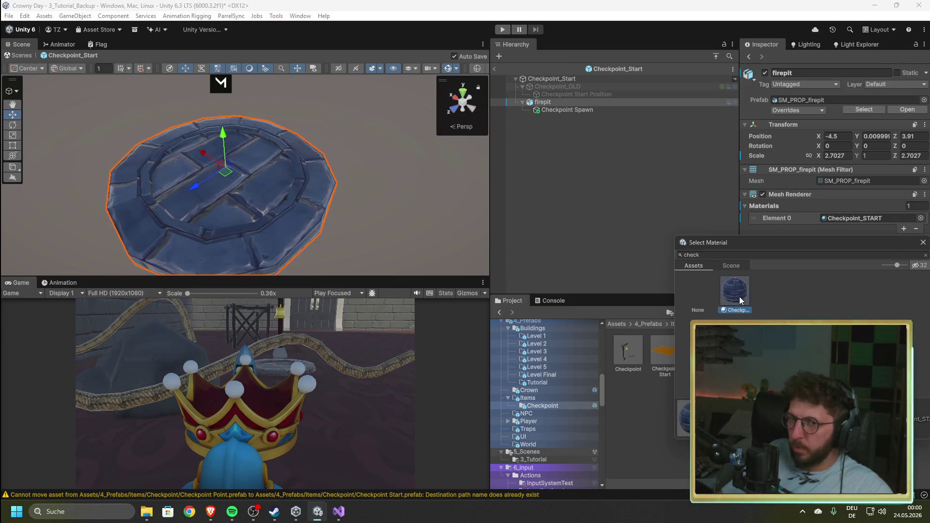
double_click(745, 287)
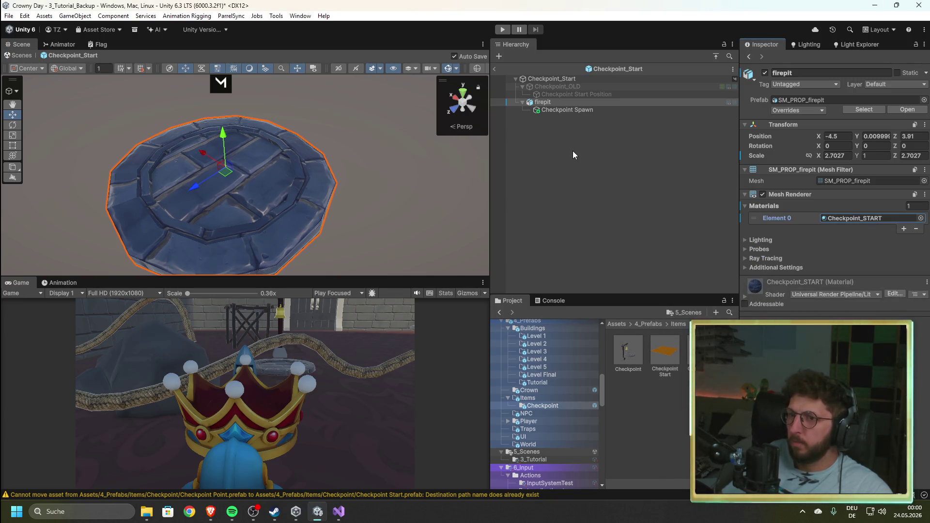
left_click(494, 69)
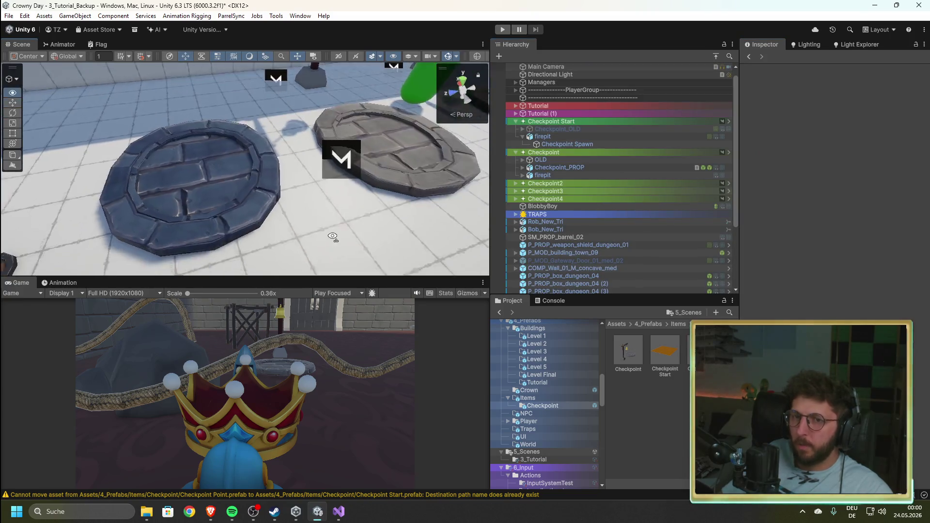
scroll(349, 215, "up", 5)
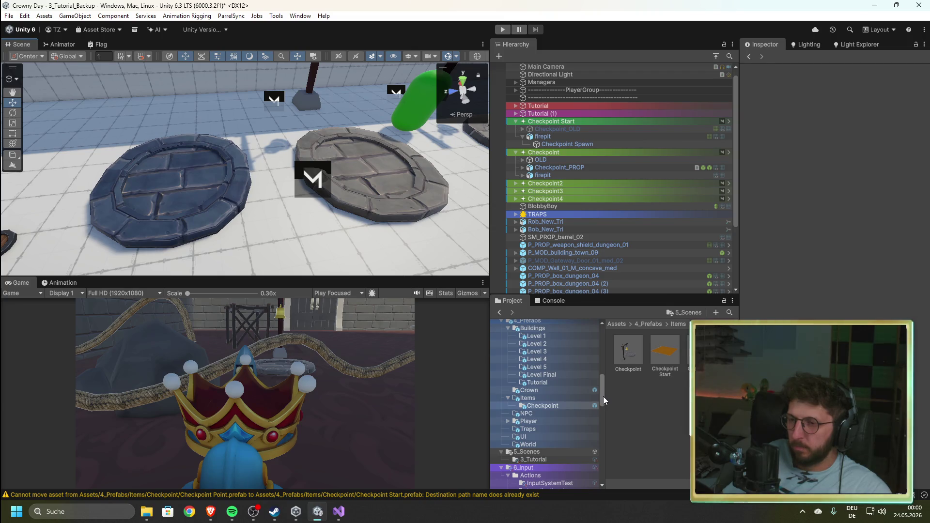
left_click_drag(603, 396, 604, 347)
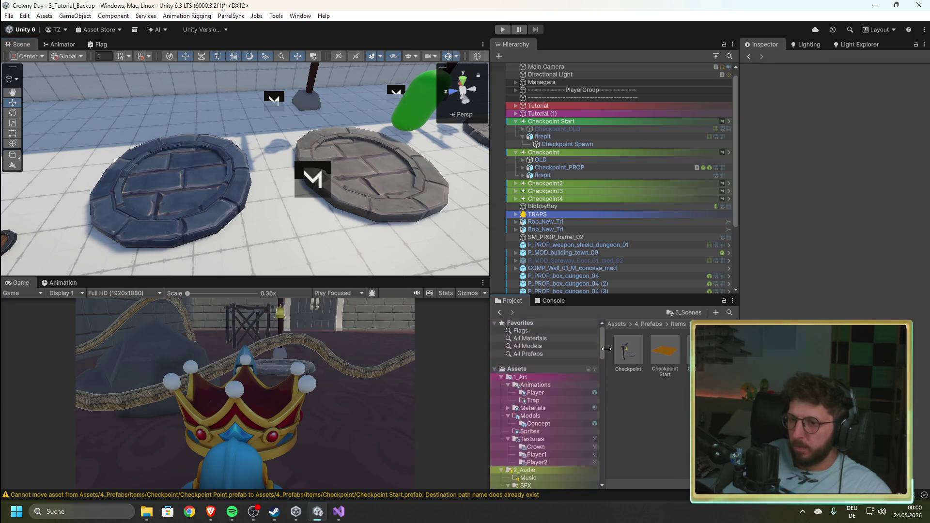
scroll(316, 259, "down", 3)
mouse_move(316, 259)
left_mouse_down()
mouse_move(315, 202)
mouse_move(371, 199)
left_mouse_up()
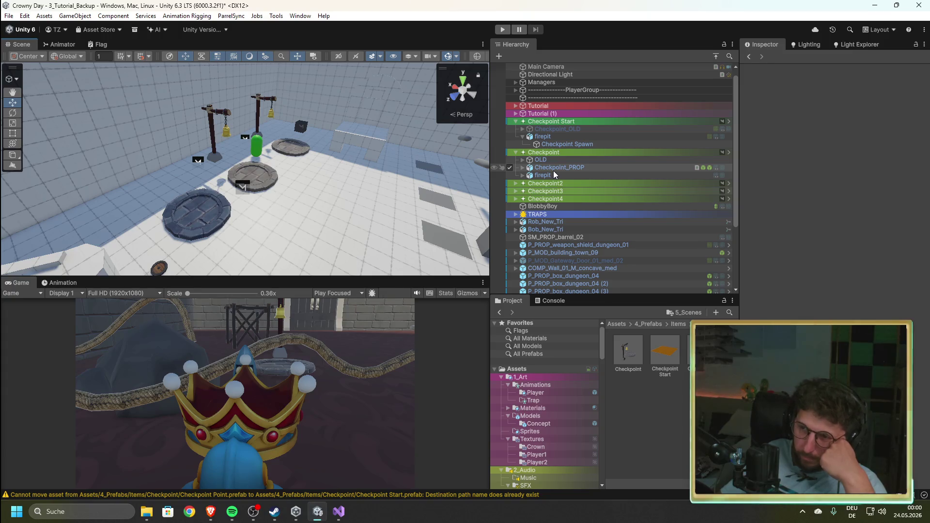
left_click(557, 144)
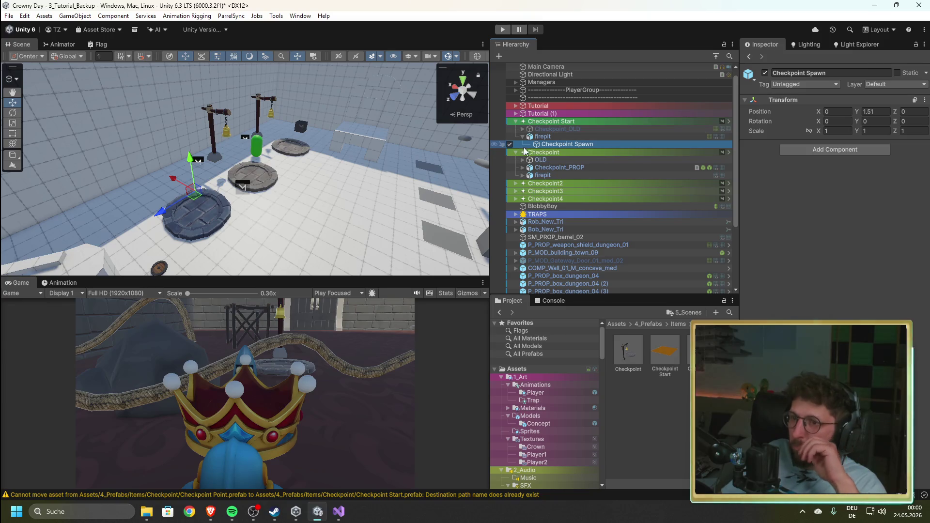
key("Up")
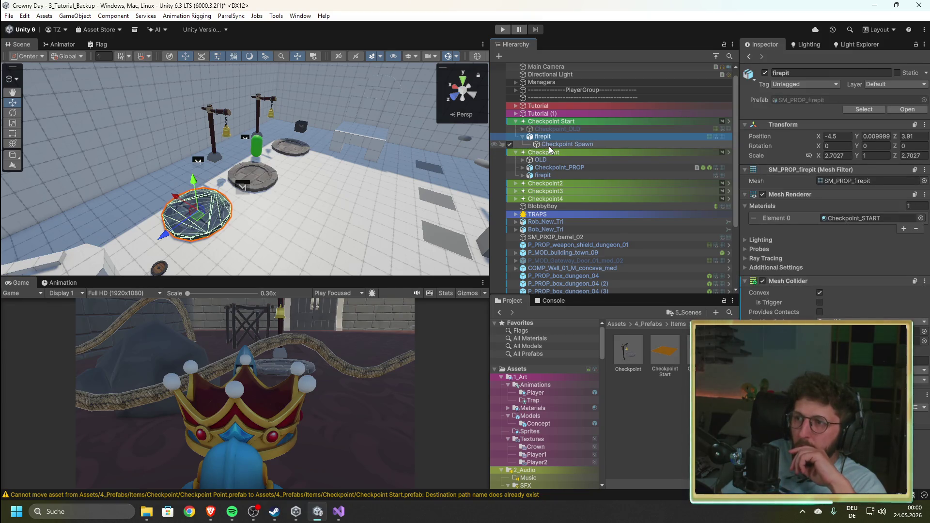
- Tag Checkpoint Spawn as Checkpoint_Start in the scene and in the Checkpoint_Start prefab
left_click(550, 146)
left_click(819, 86)
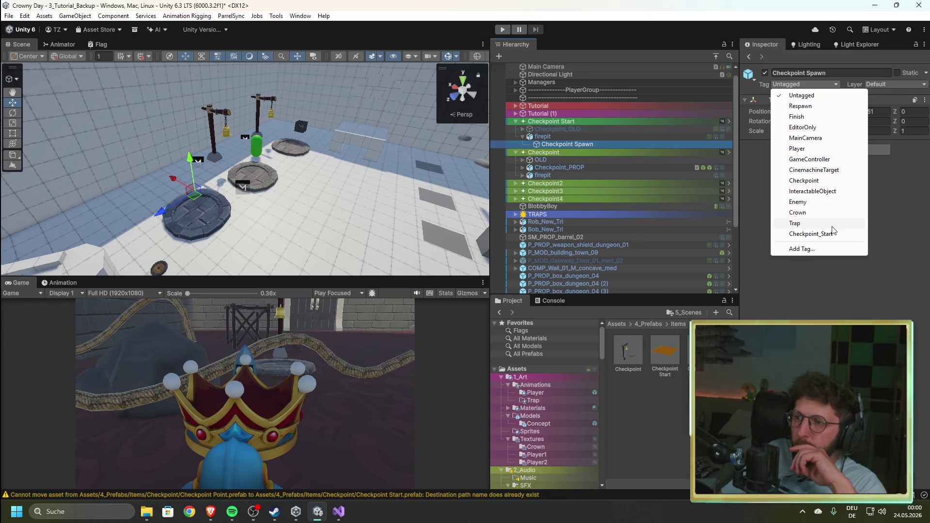
left_click(810, 234)
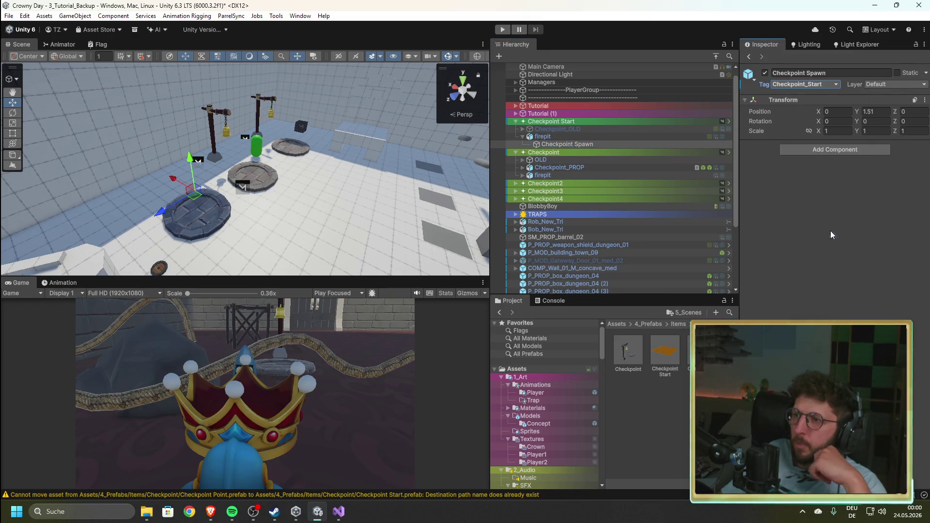
left_click(543, 137)
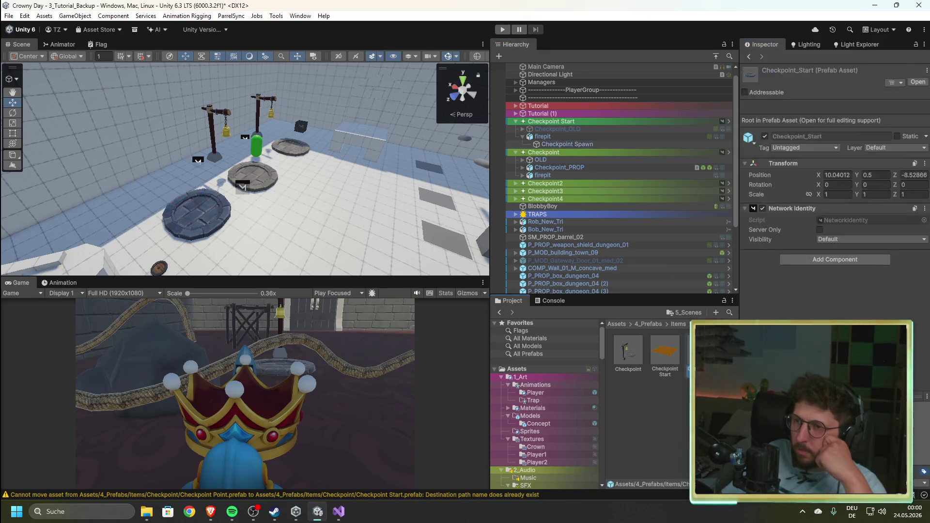
left_click(767, 92)
left_click(568, 110)
left_click(802, 85)
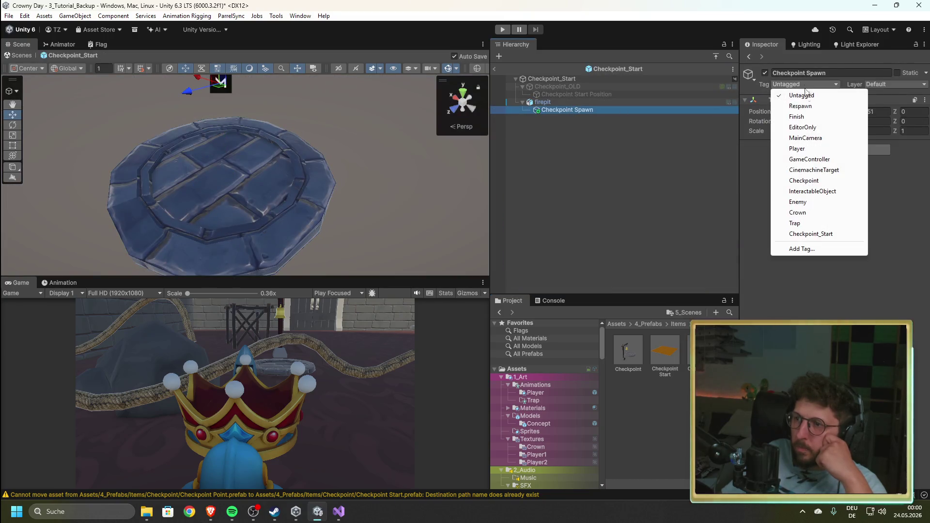
left_click(805, 234)
left_click(494, 68)
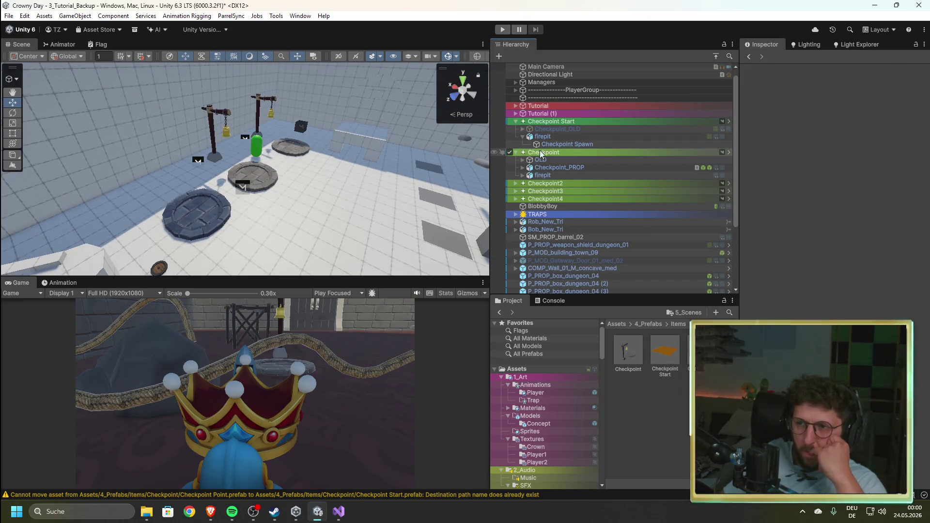
- Select the second Checkpoint's Checkpoint Spawn and review its tag without changing it
left_click(541, 153)
left_click(550, 167)
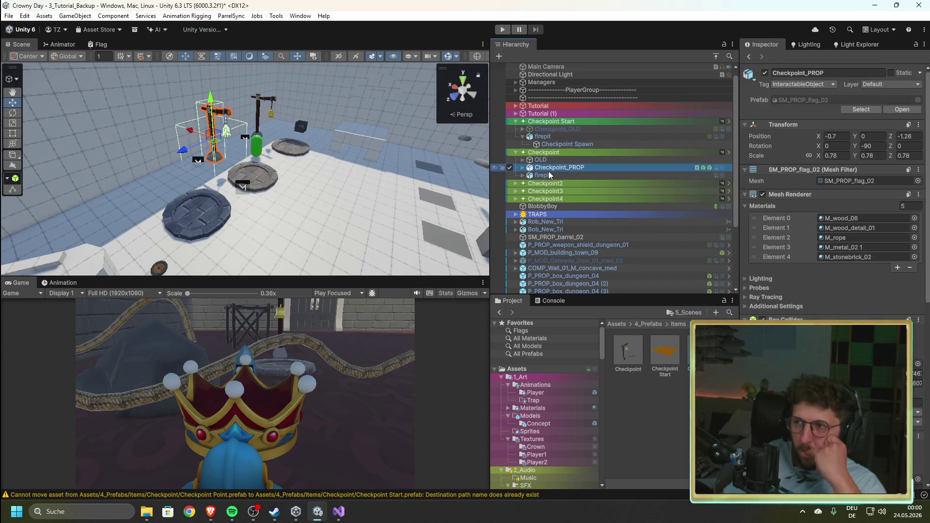
left_click(548, 175)
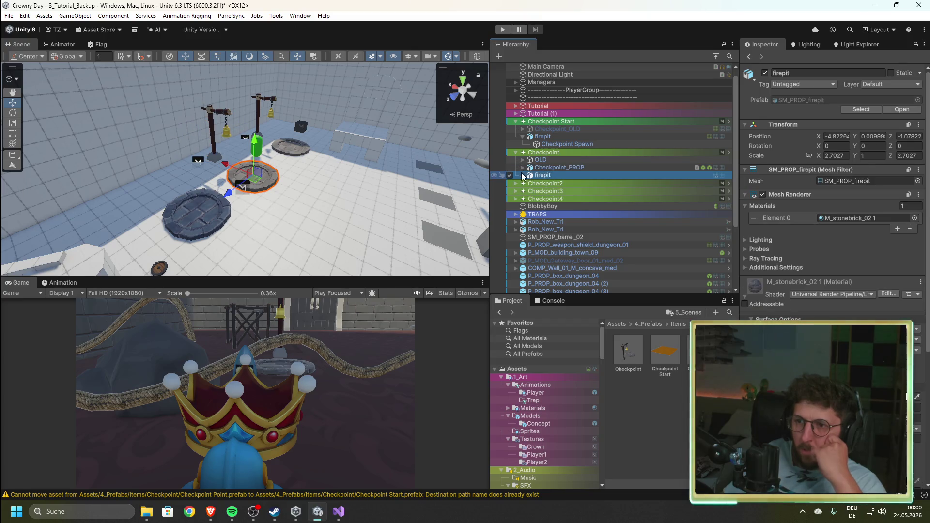
key("Right")
left_click(558, 183)
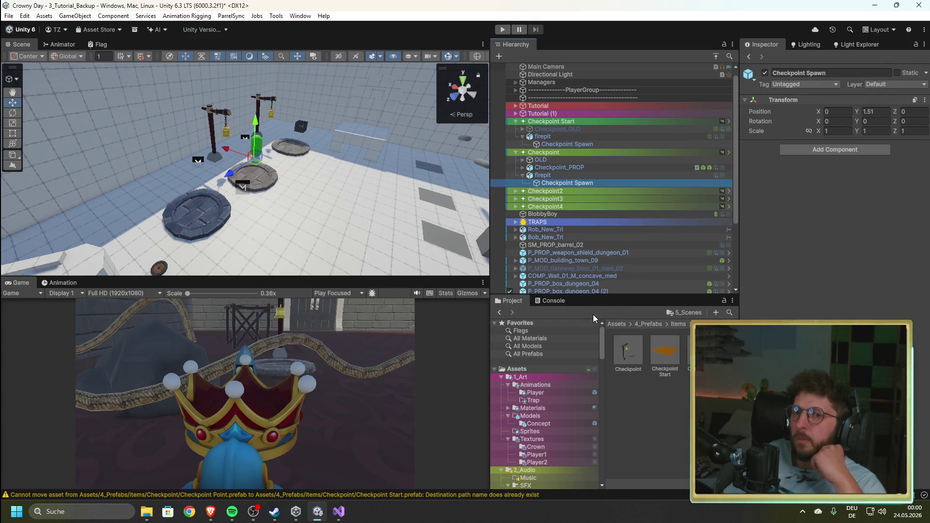
left_click(821, 86)
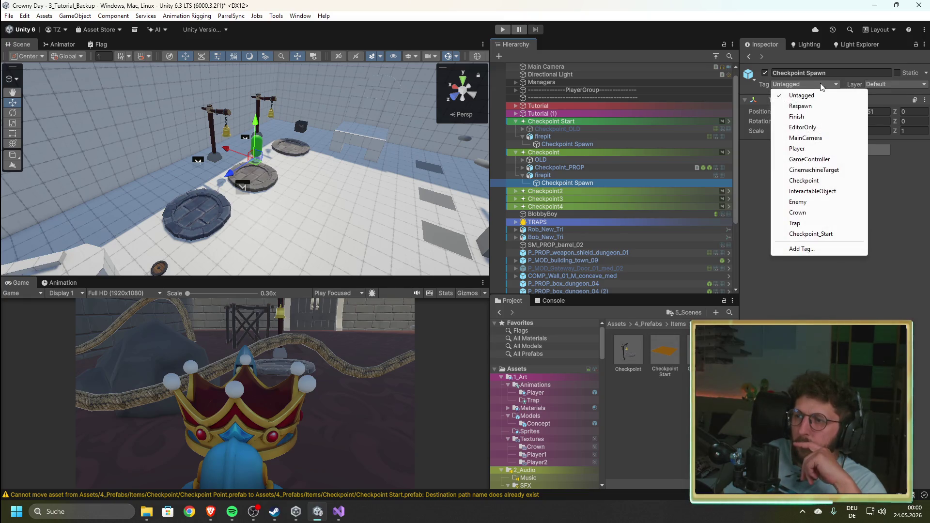
left_click(670, 412)
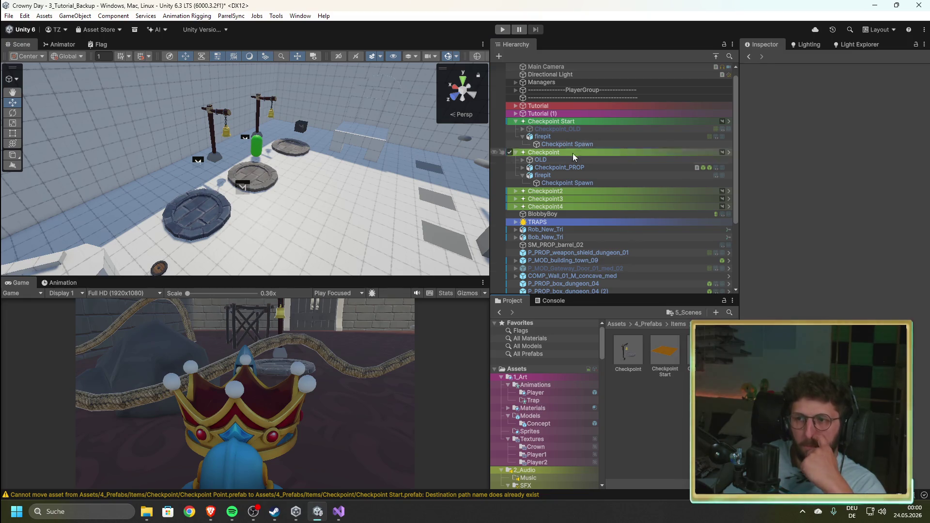
- Inspect the Checkpoint's children: Checkpoint_PROP, Bell_PROP, bell_clapper_battle, Chain_PROP and Checkpoint Spawn
left_click(561, 177)
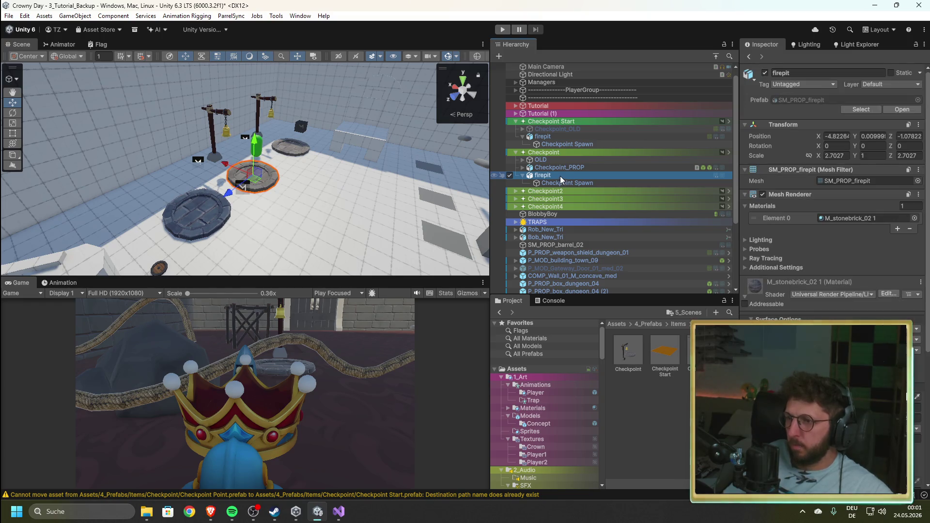
left_click(553, 168)
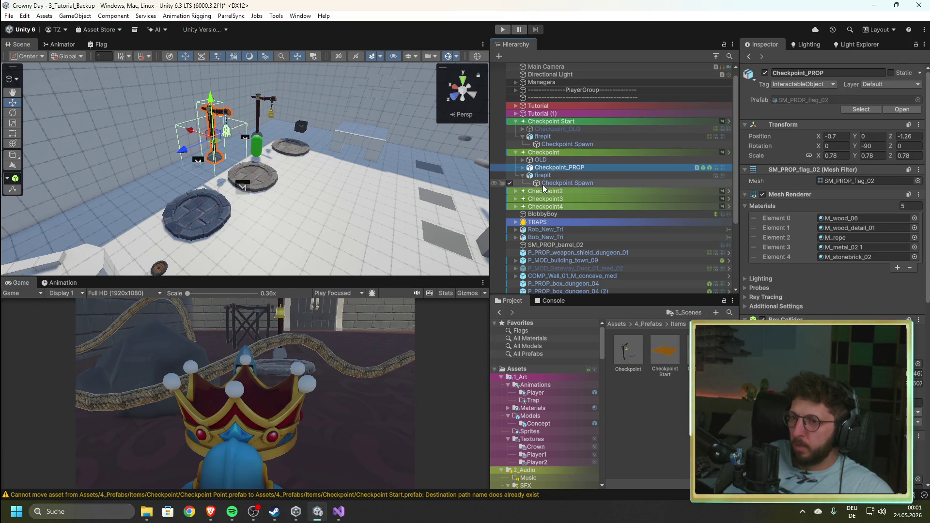
left_click(522, 168)
left_click(546, 183)
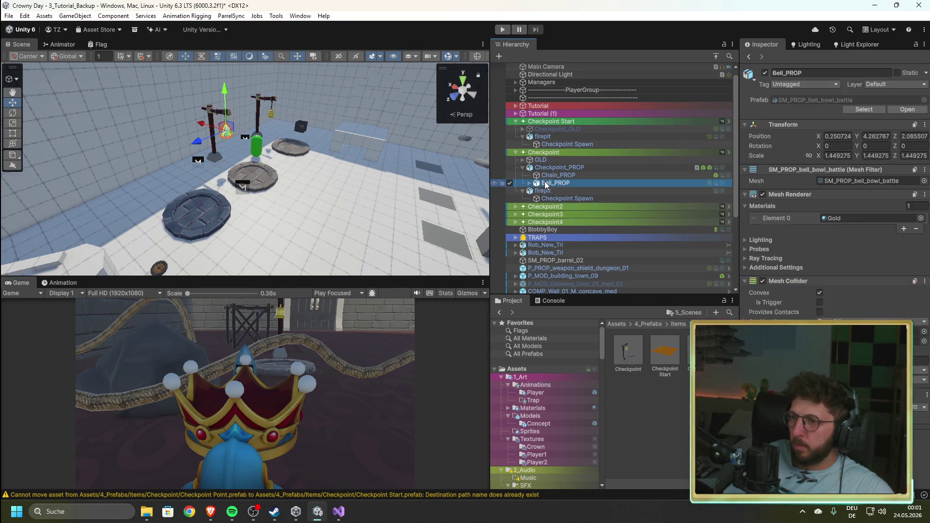
left_click(530, 183)
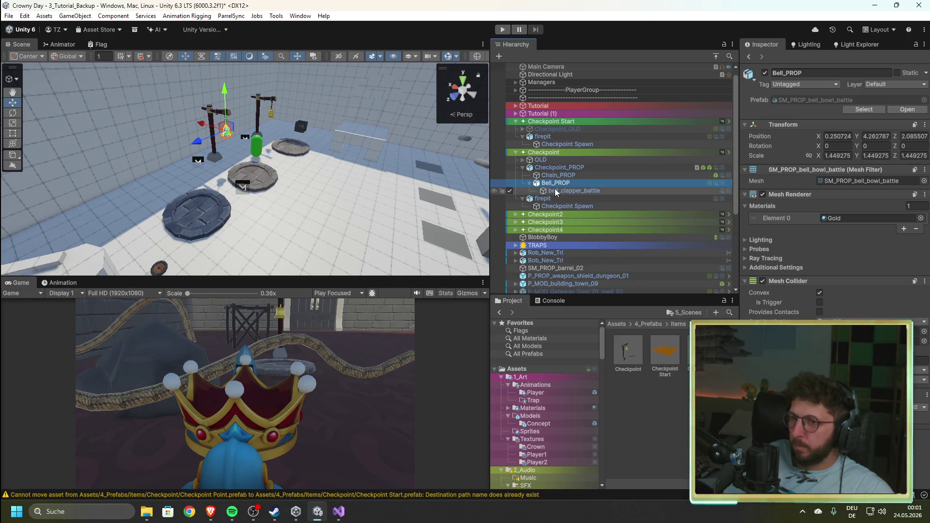
left_click(555, 191)
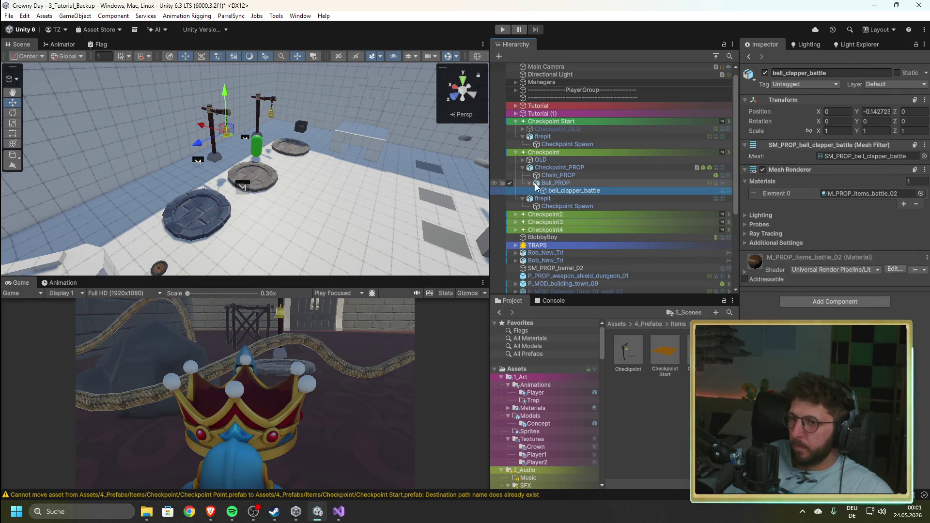
left_click(529, 183)
left_click(539, 175)
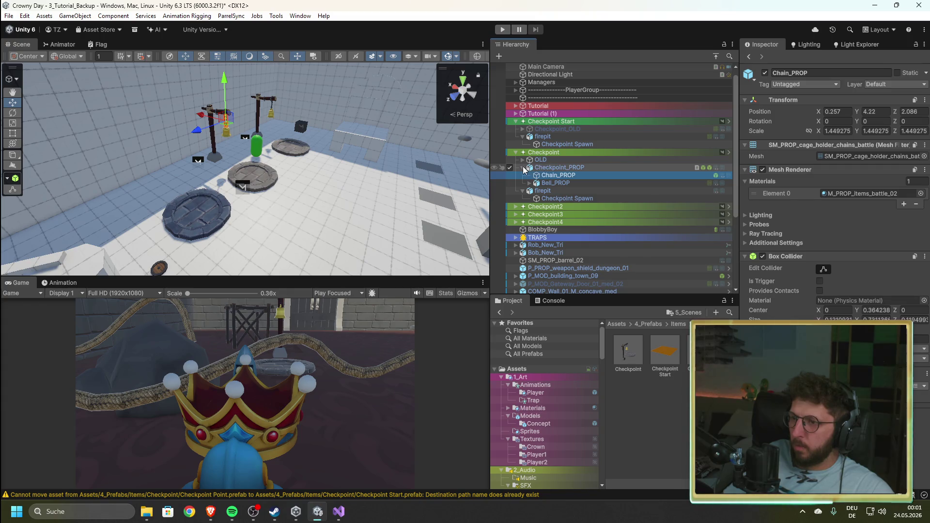
left_click(525, 168)
left_click(550, 167)
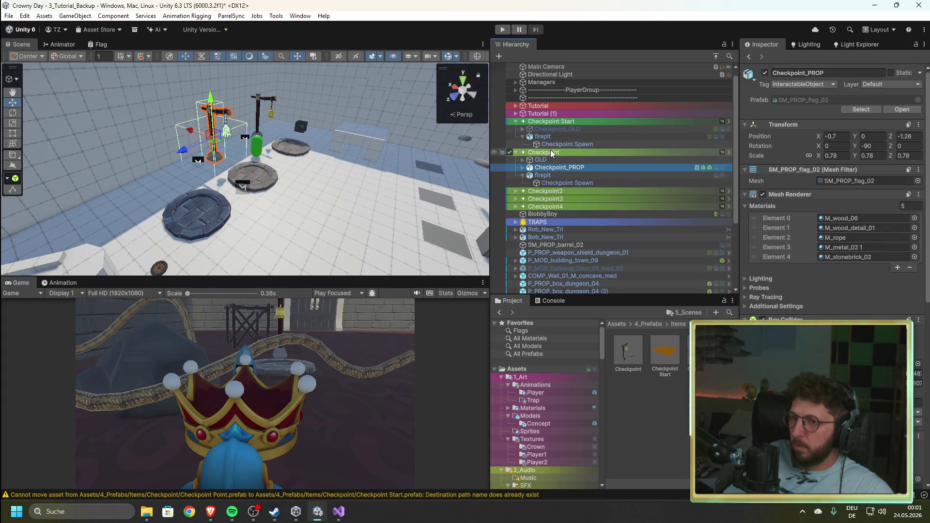
left_click(551, 153)
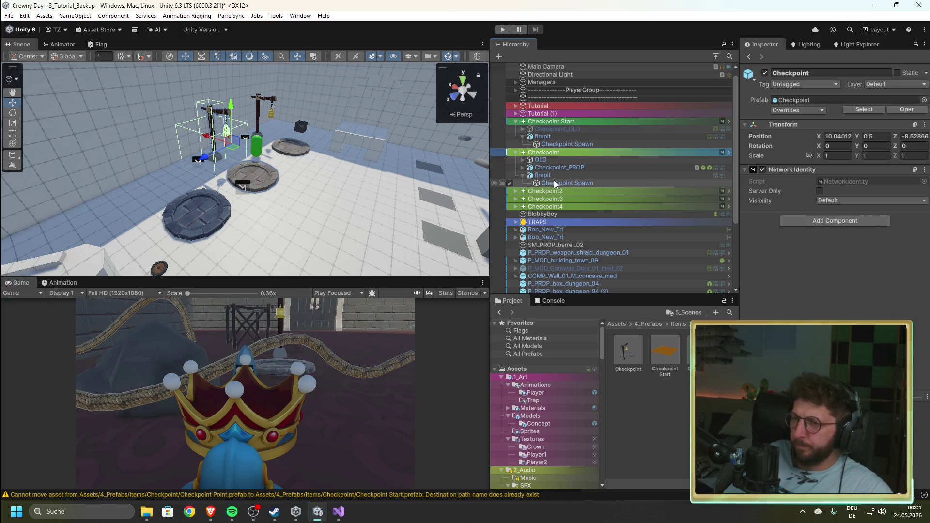
left_click(554, 183)
- Set Checkpoint_PROP's Interact Bell Checkpoint Position to Checkpoint Spawn
left_click(554, 167)
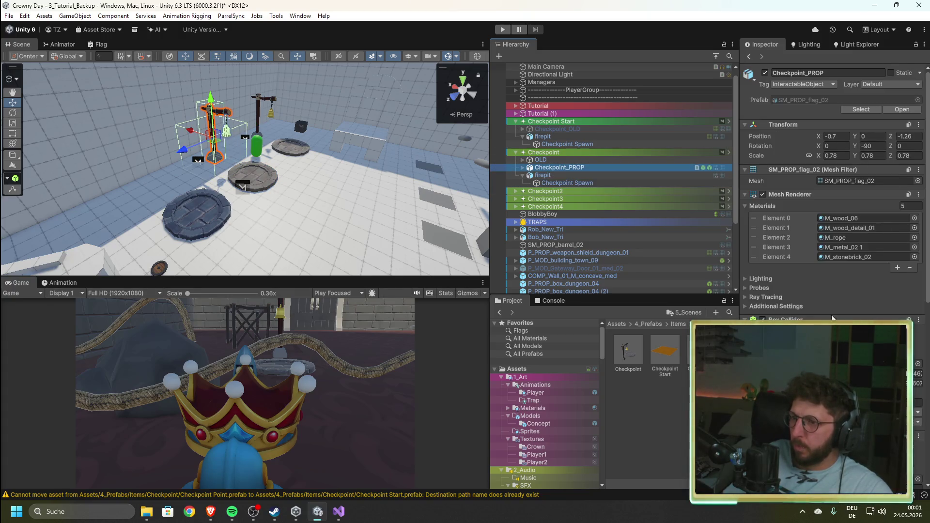
scroll(833, 317, "down", 10)
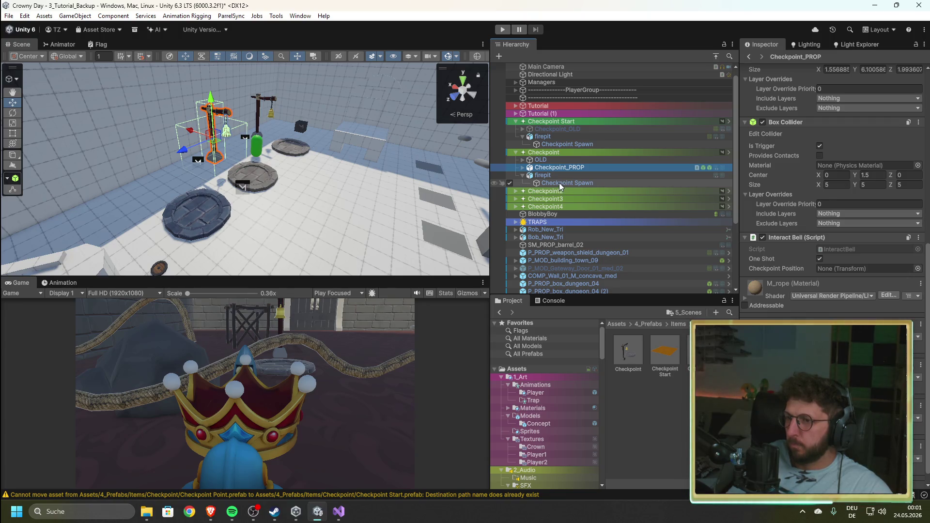
left_click_drag(559, 182, 858, 270)
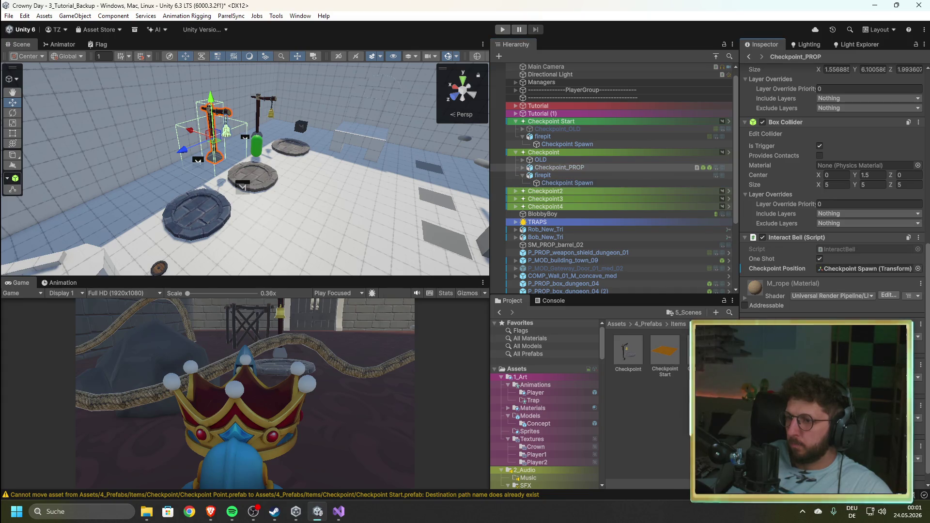
left_click(627, 356)
double_click(627, 357)
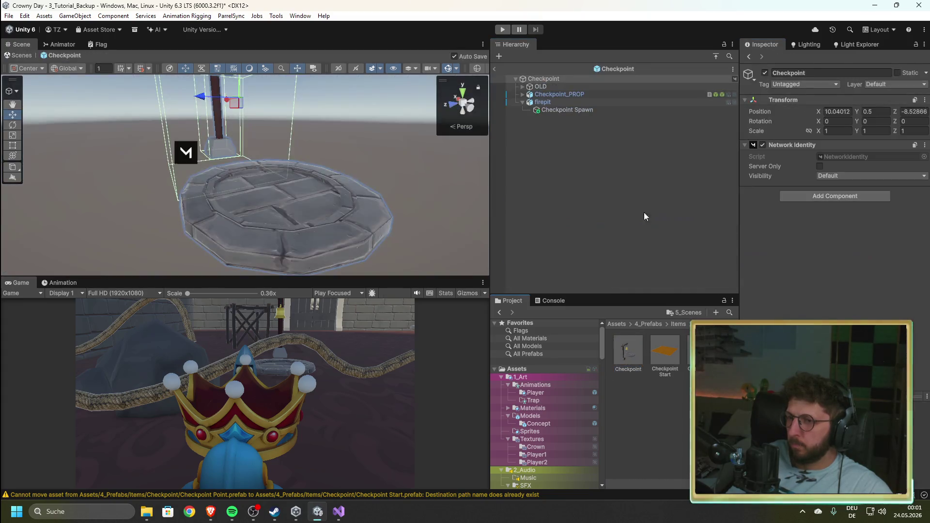
- Assign Checkpoint Spawn as the Checkpoint prefab's Checkpoint Position and return to the scene
left_click(537, 95)
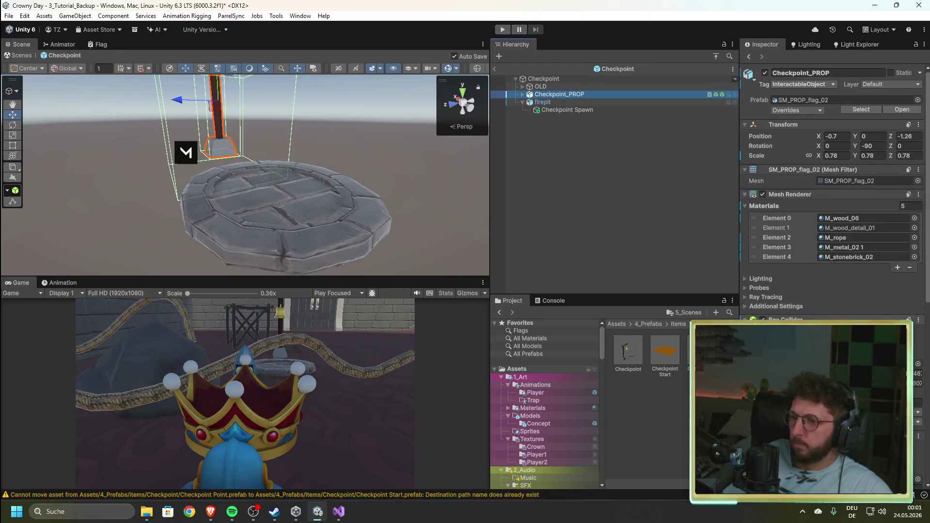
scroll(834, 194, "down", 10)
left_click_drag(559, 111, 867, 268)
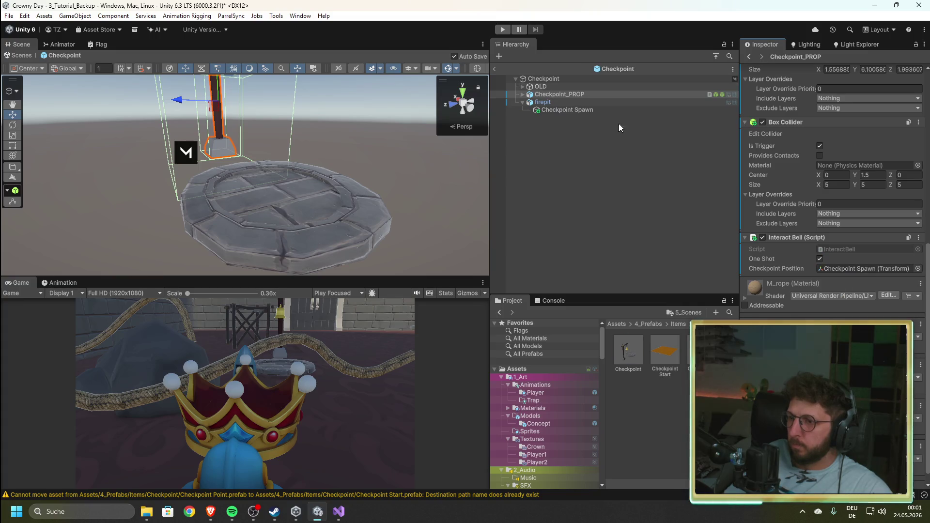
left_click(495, 72)
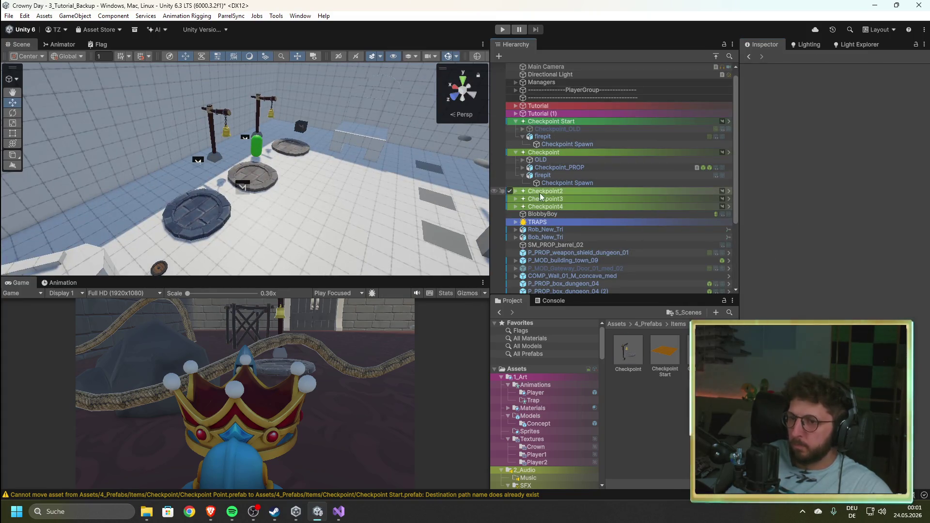
- Inspect Checkpoint2's Checkpoint_PROP and locate the Checkpoint Spawn its bell references
left_click(518, 192)
left_click(516, 191)
left_click(524, 214)
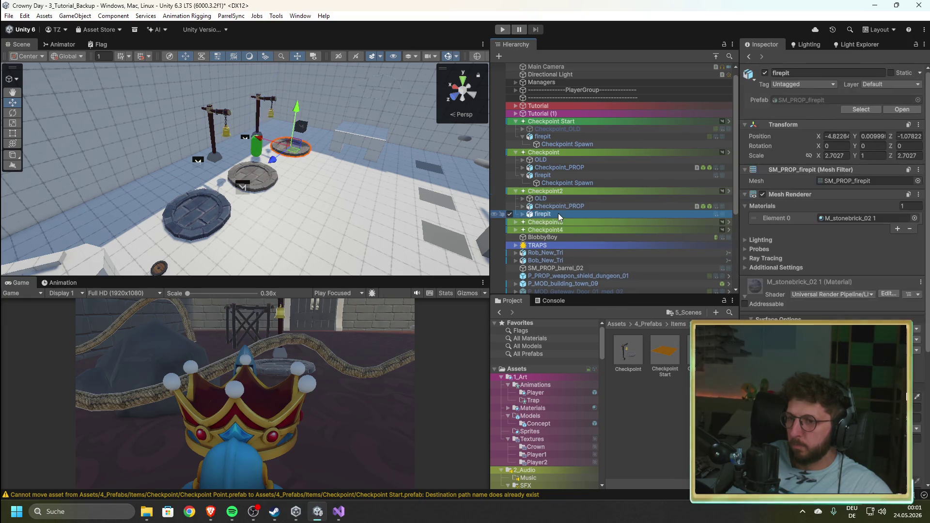
left_click(524, 206)
scroll(831, 194, "down", 5)
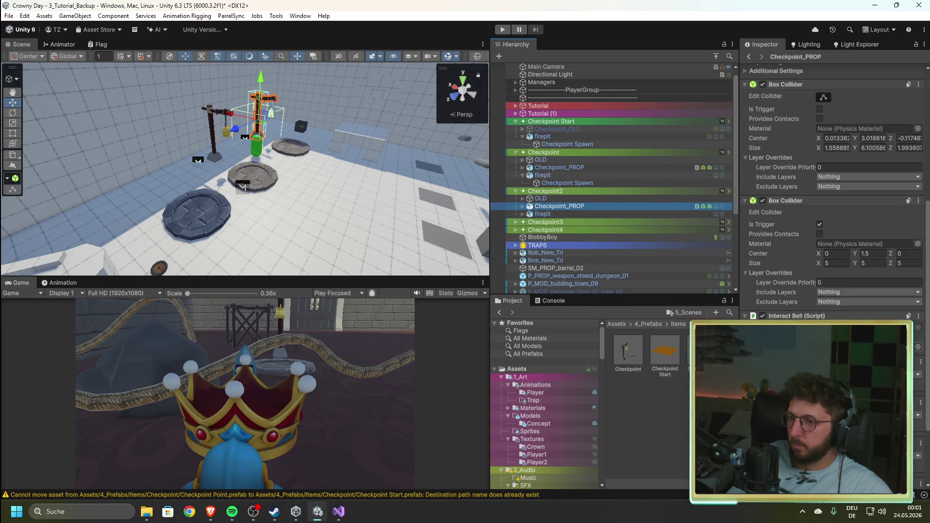
left_click(867, 347)
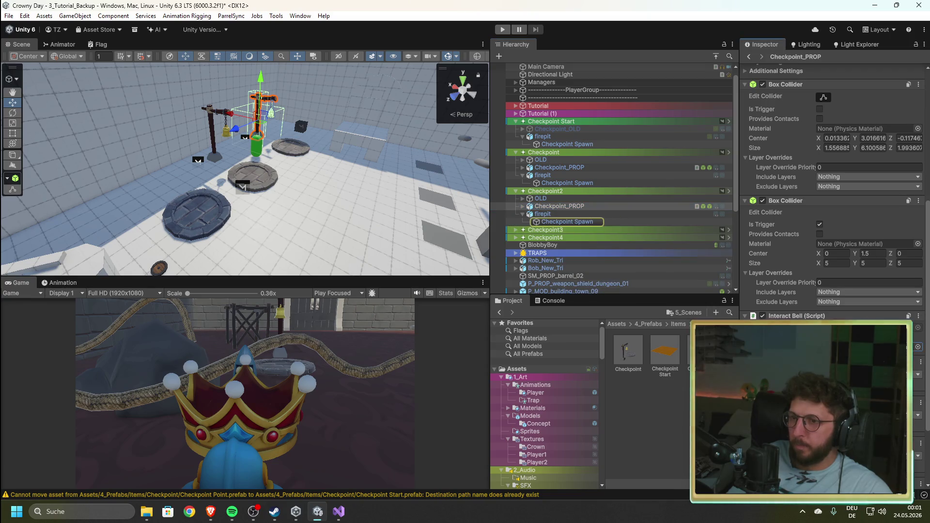
- Select CheckpointManager under Managers to view its unset checkpoint fields, then enter Play mode
left_click(516, 191)
left_click(516, 152)
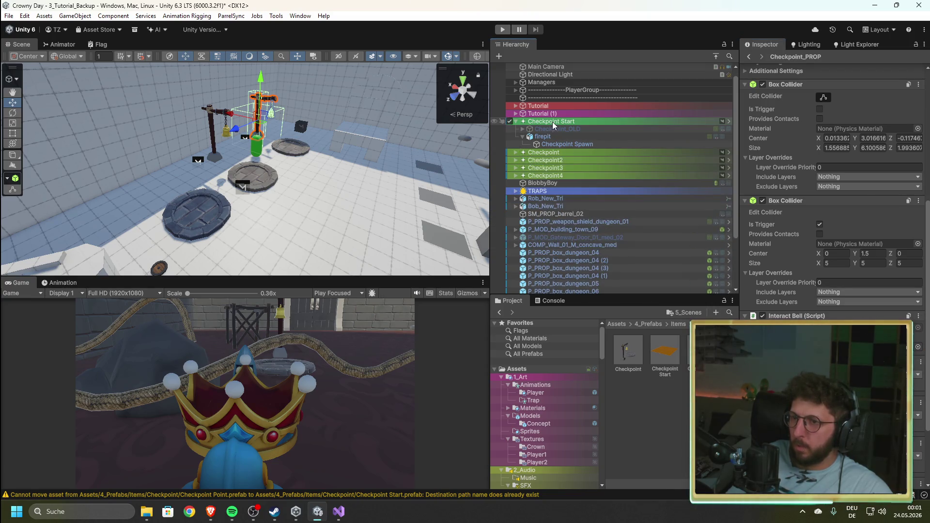
left_click(552, 121)
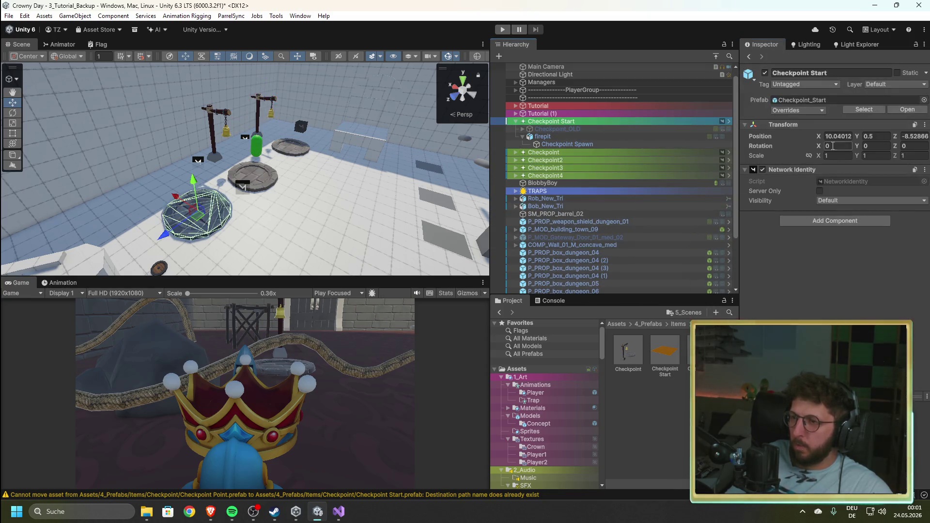
left_click(554, 144)
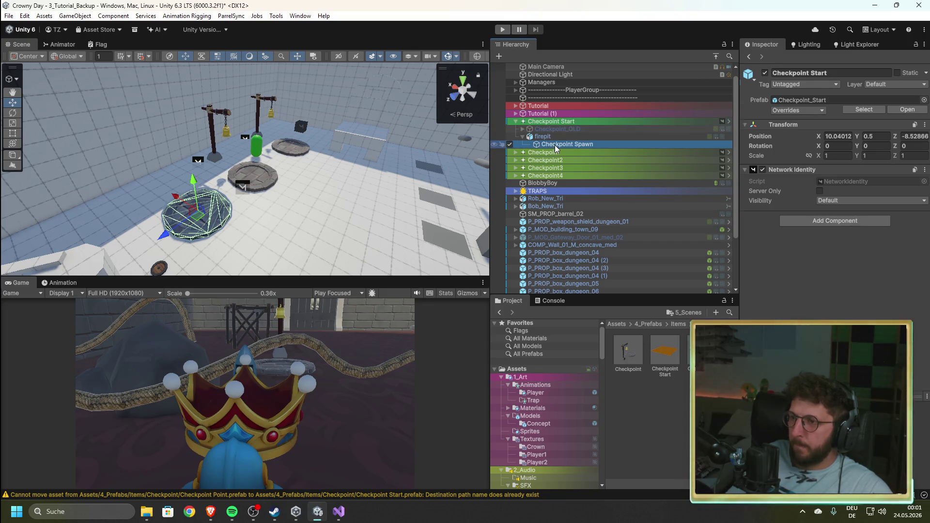
left_click(515, 83)
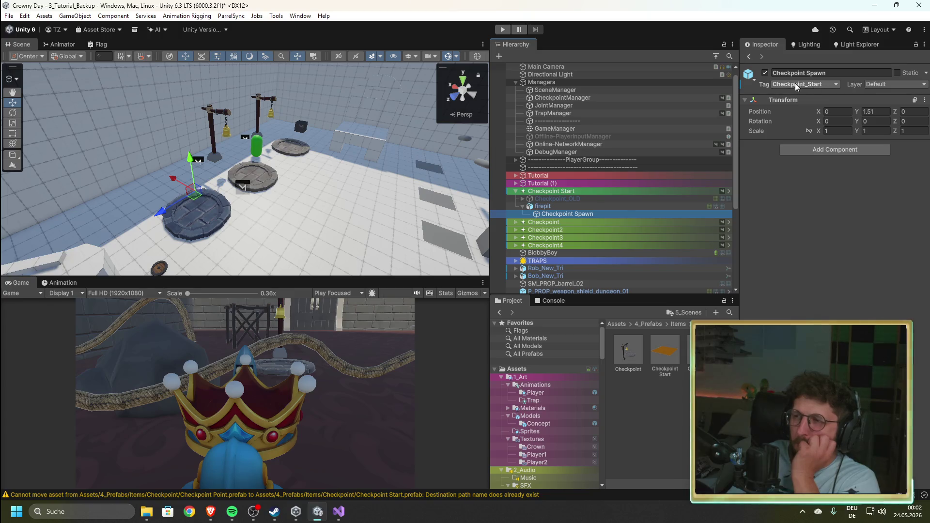
left_click(575, 98)
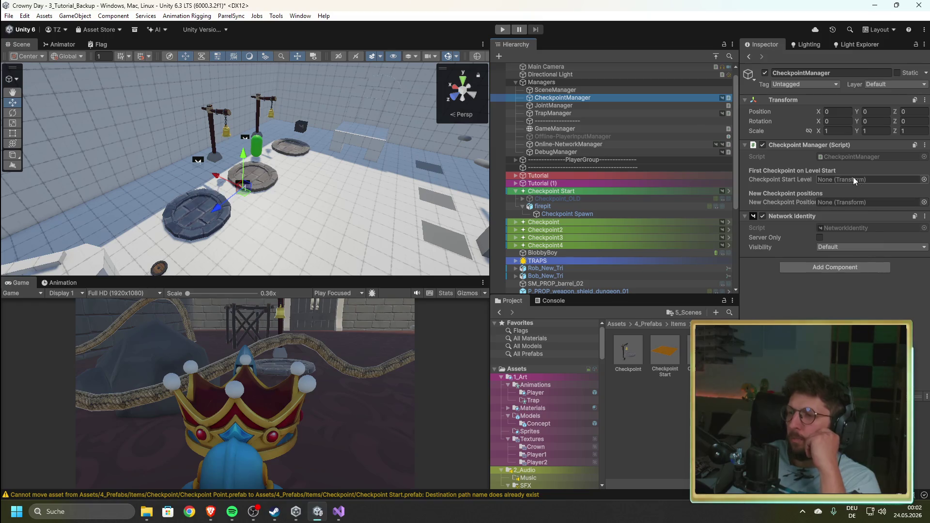
left_click(502, 29)
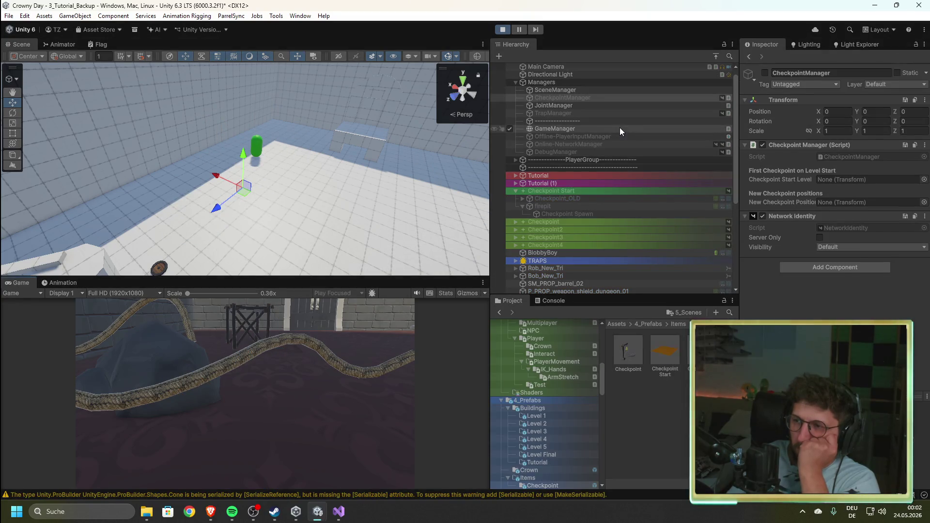
- Stop the game, drag Checkpoint Spawn into Checkpoint Start Level, then run and stop a test
left_click(502, 29)
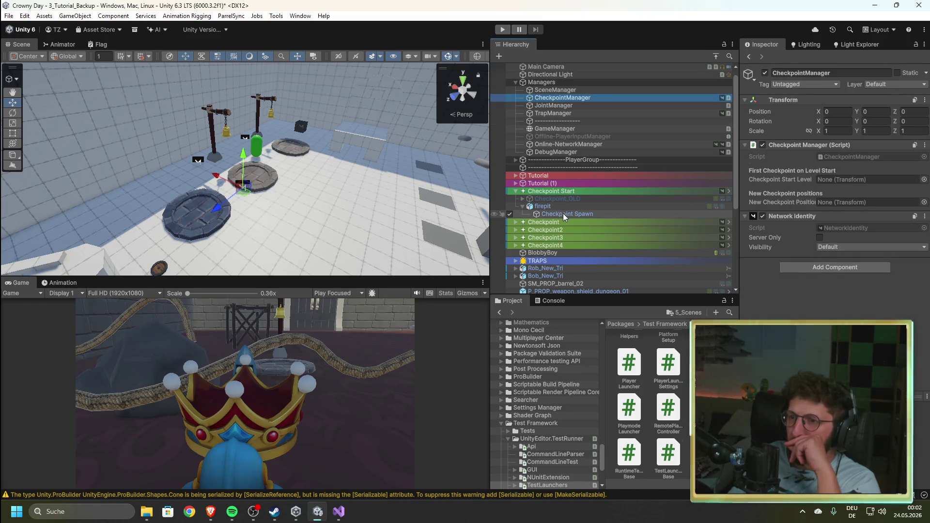
left_click_drag(565, 215, 863, 179)
left_click(502, 30)
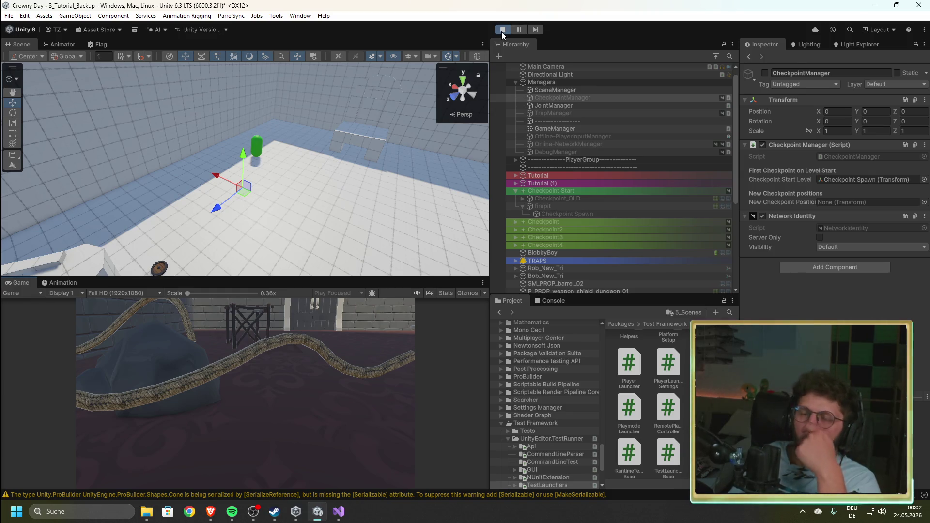
left_click(501, 31)
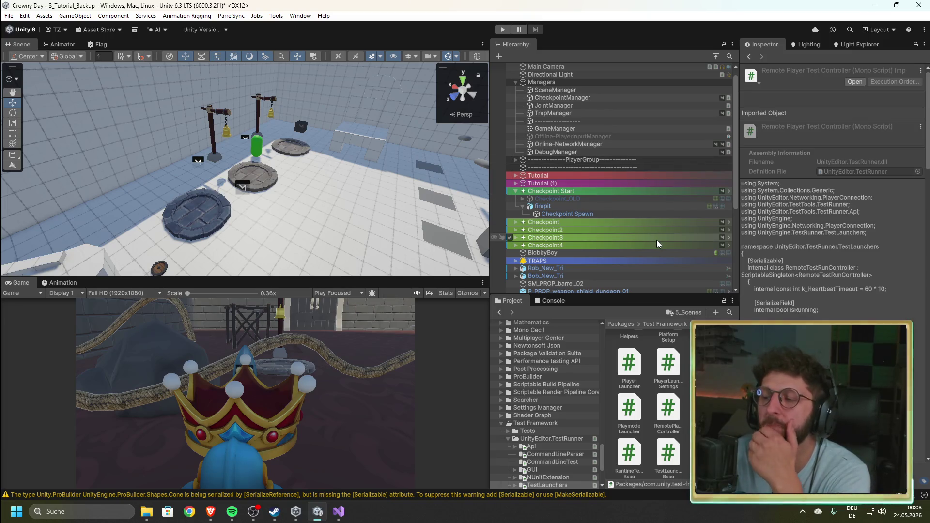
- Deactivate the SceneManager object, then inspect GameManager's Game Start Manager and PlayerGroup's players
left_click(565, 91)
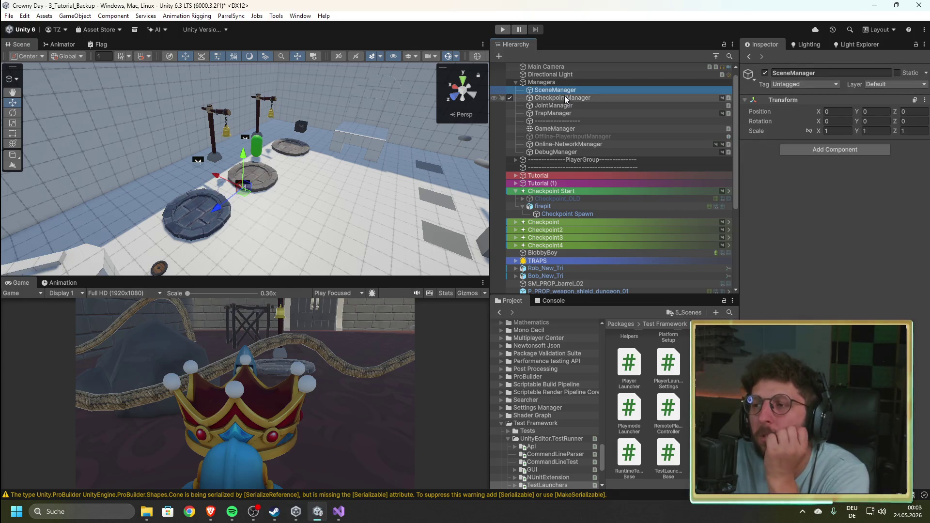
left_click(509, 89)
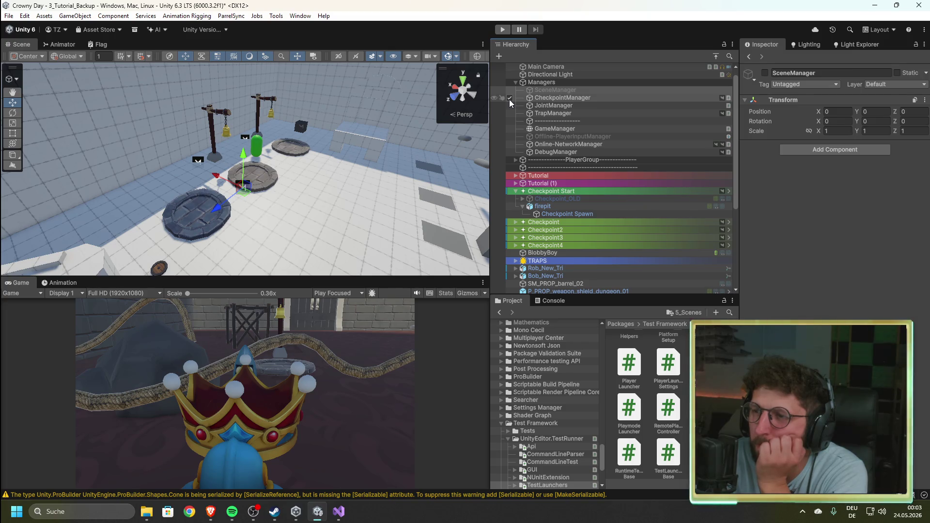
left_click(545, 130)
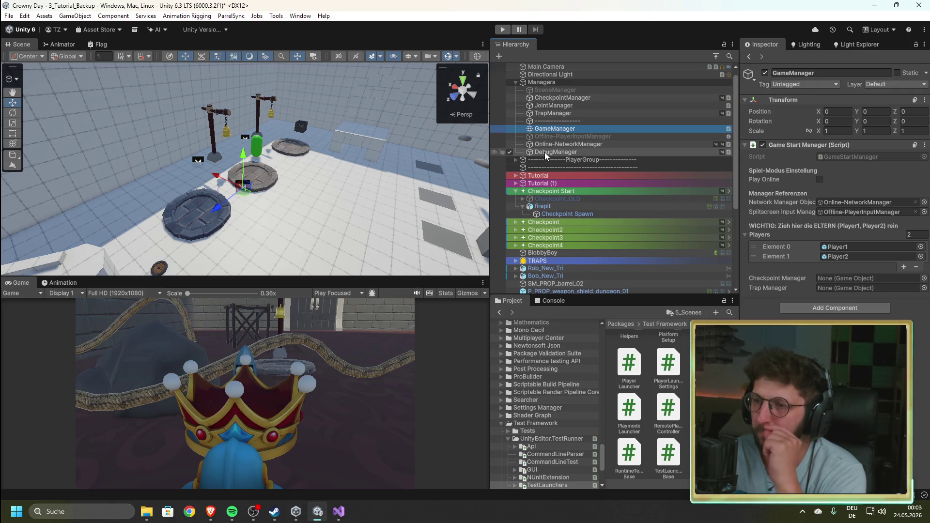
left_click(516, 160)
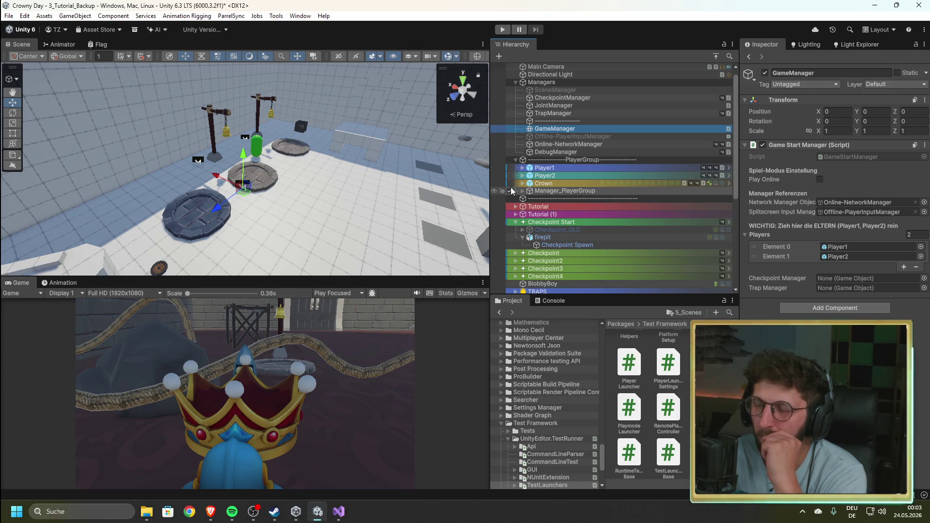
- Run the game without SceneManager, check the Console messages, then stop it
left_click(502, 31)
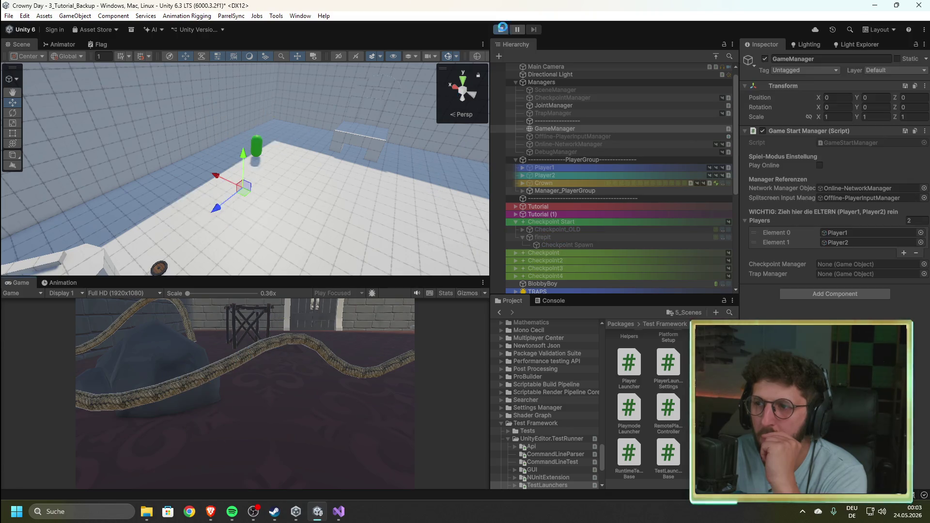
left_click(553, 301)
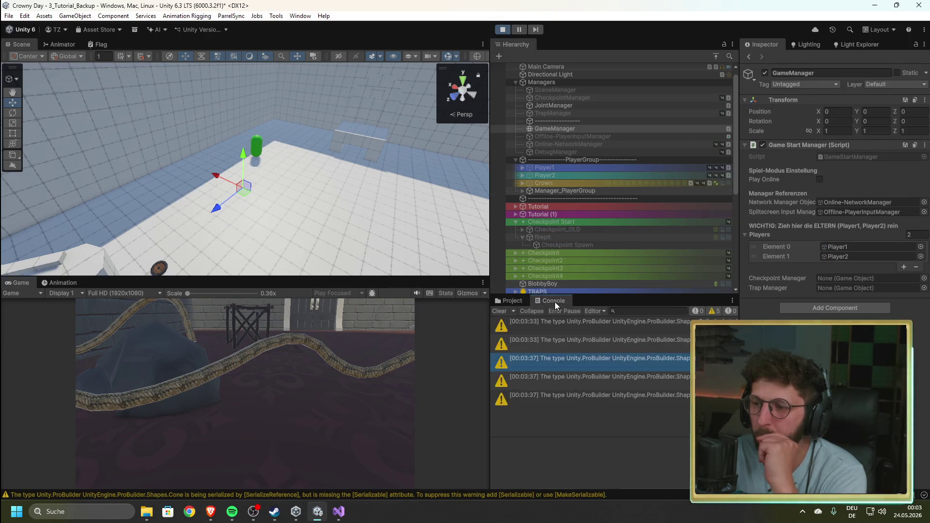
left_click(512, 301)
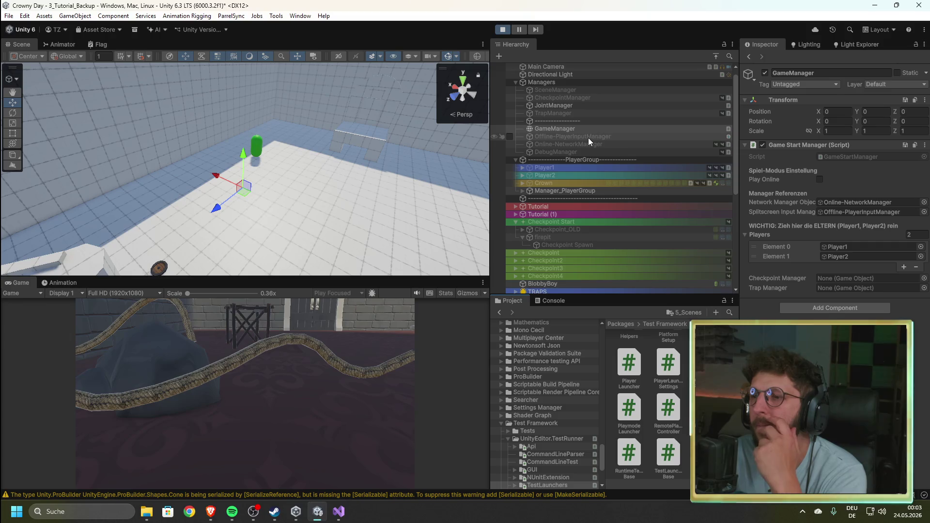
left_click(505, 29)
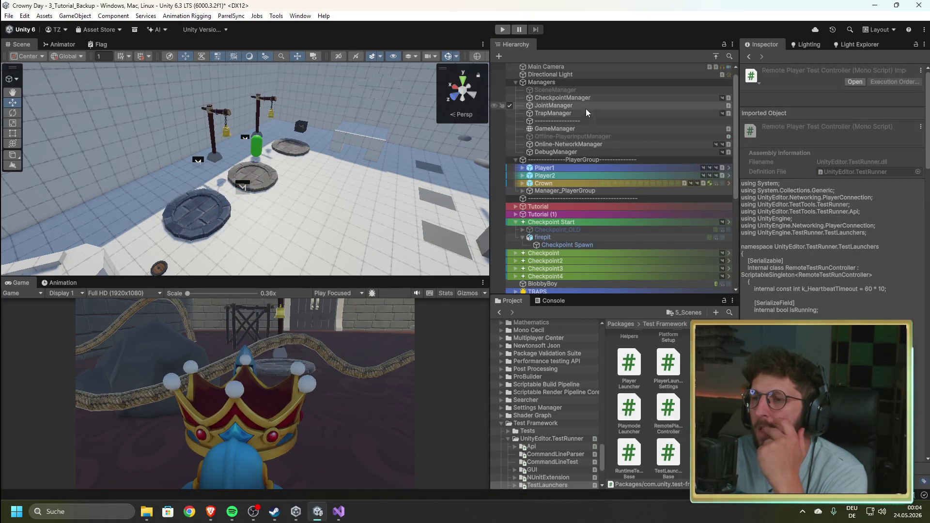
- Bring Visual Studio forward and open the GameStartManager.cs script
left_click(339, 511)
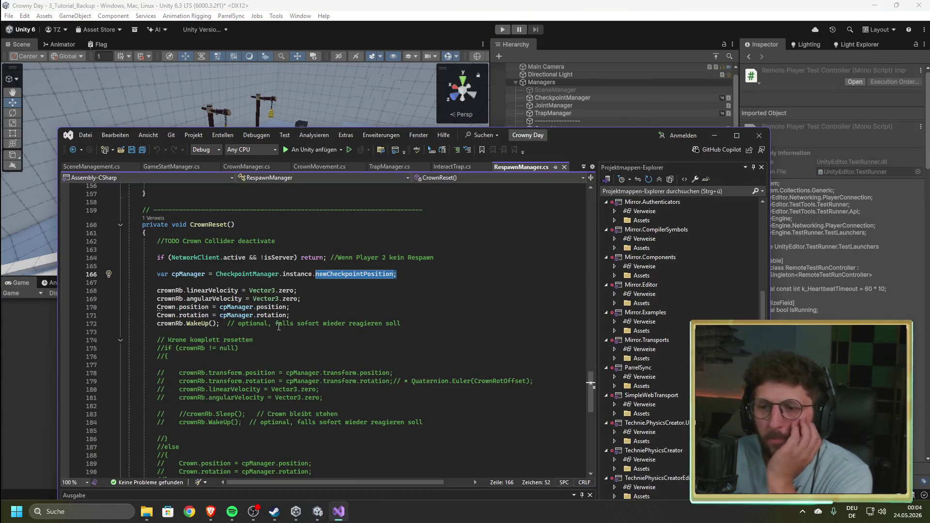
scroll(279, 327, "up", 5)
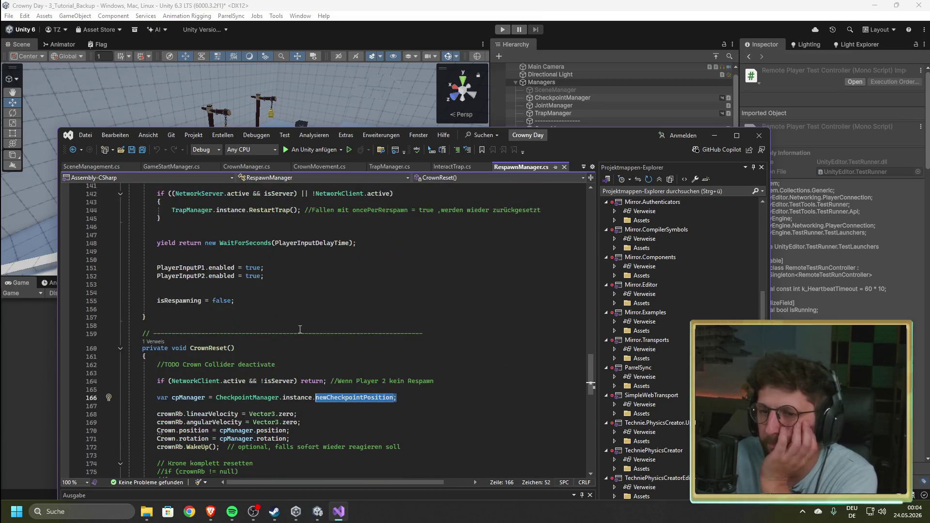
left_click(176, 166)
scroll(352, 296, "up", 20)
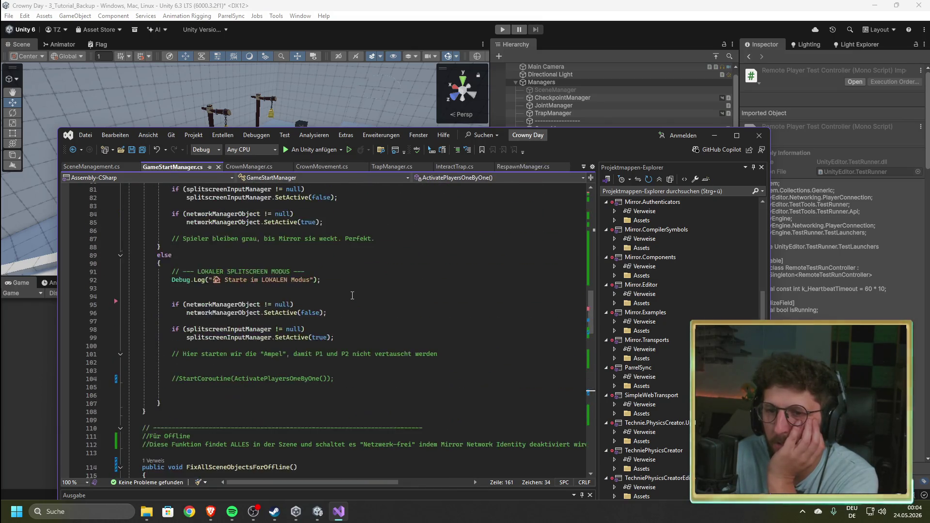
scroll(353, 296, "up", 19)
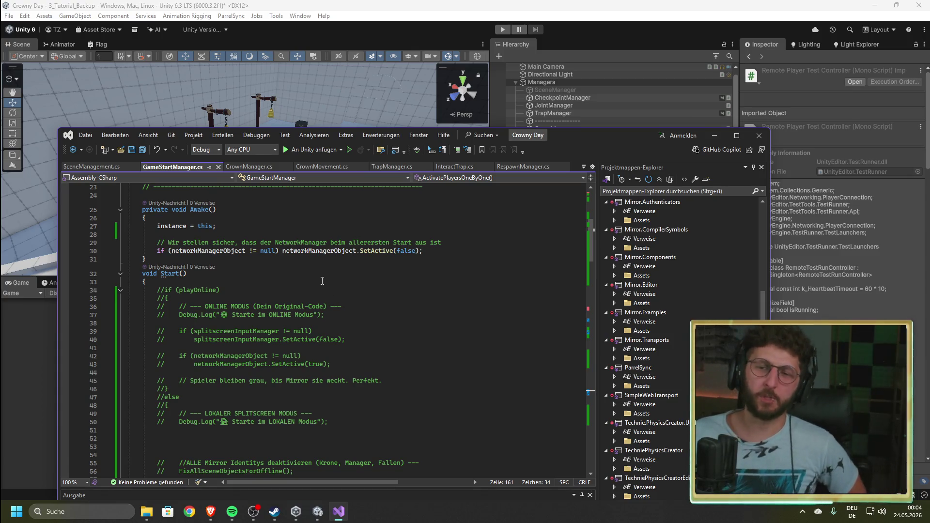
- Scroll through the commented-out Start() and the active CheckOnlineOfflineMode() code
scroll(323, 281, "down", 16)
scroll(299, 306, "up", 6)
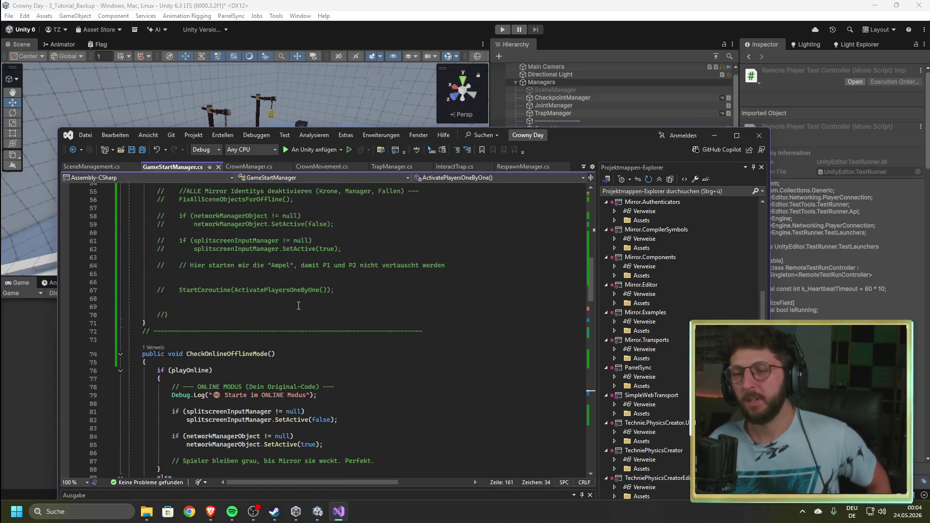
scroll(299, 309, "up", 5)
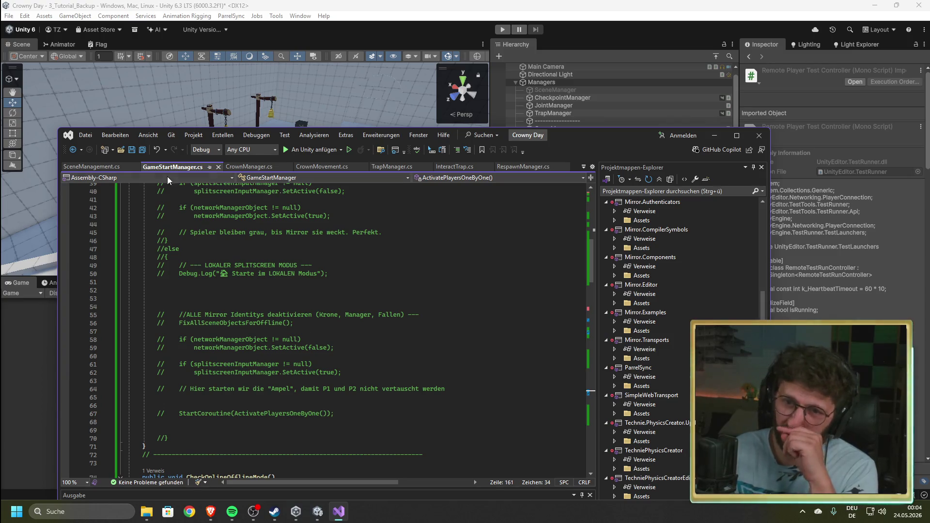
scroll(220, 300, "up", 5)
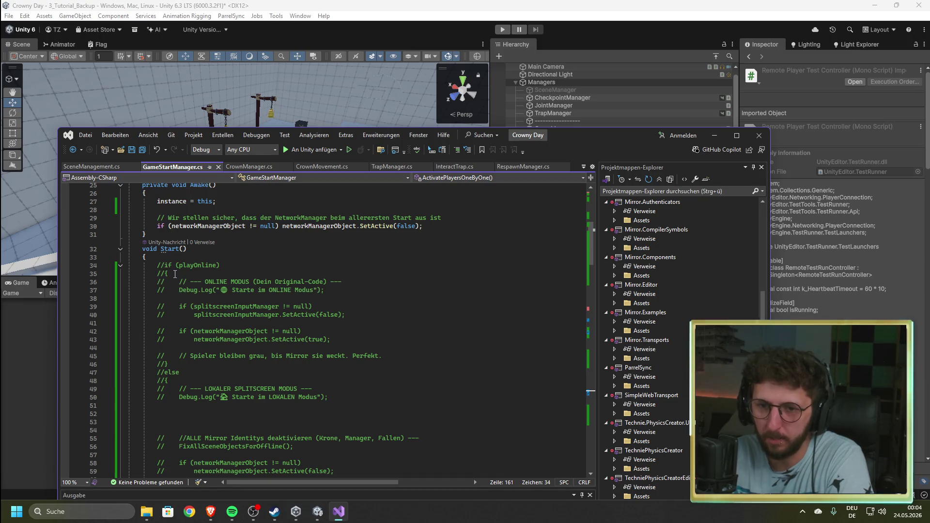
scroll(191, 272, "down", 10)
scroll(179, 372, "up", 15)
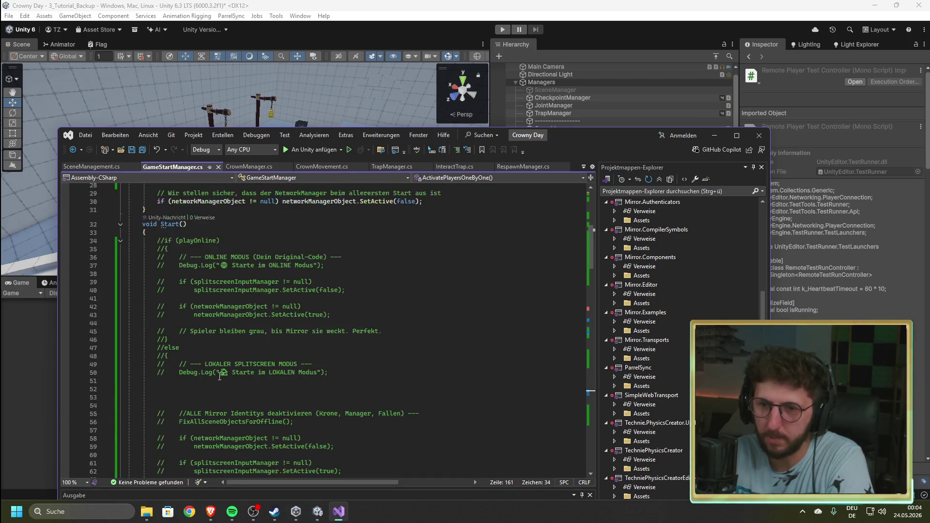
scroll(178, 373, "down", 3)
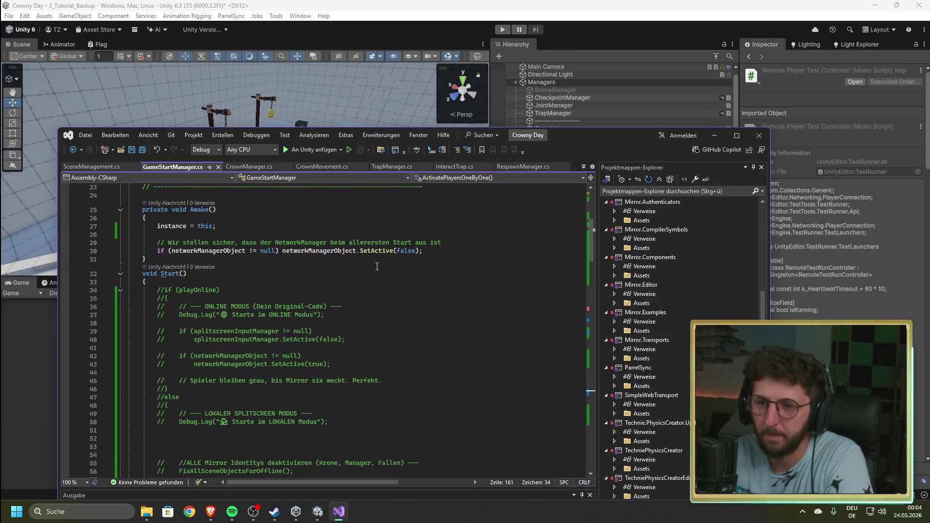
scroll(186, 291, "down", 12)
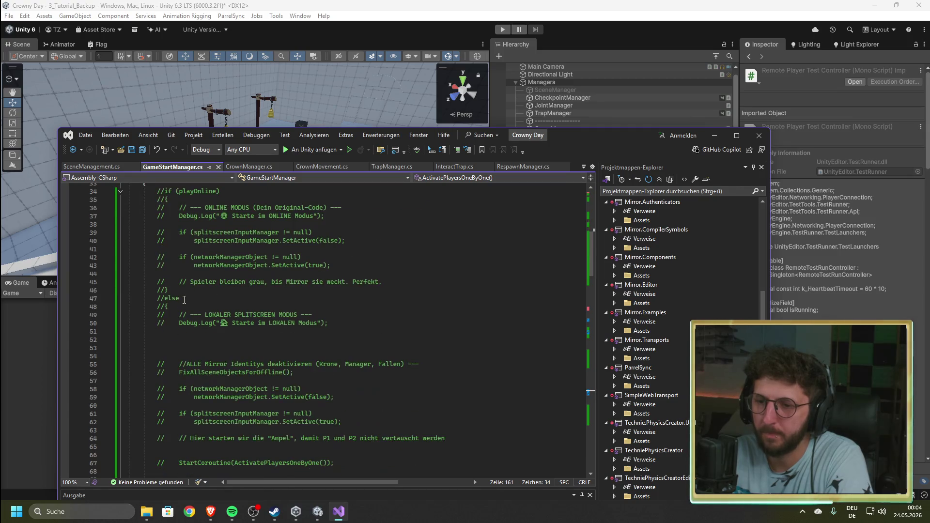
scroll(175, 360, "up", 4)
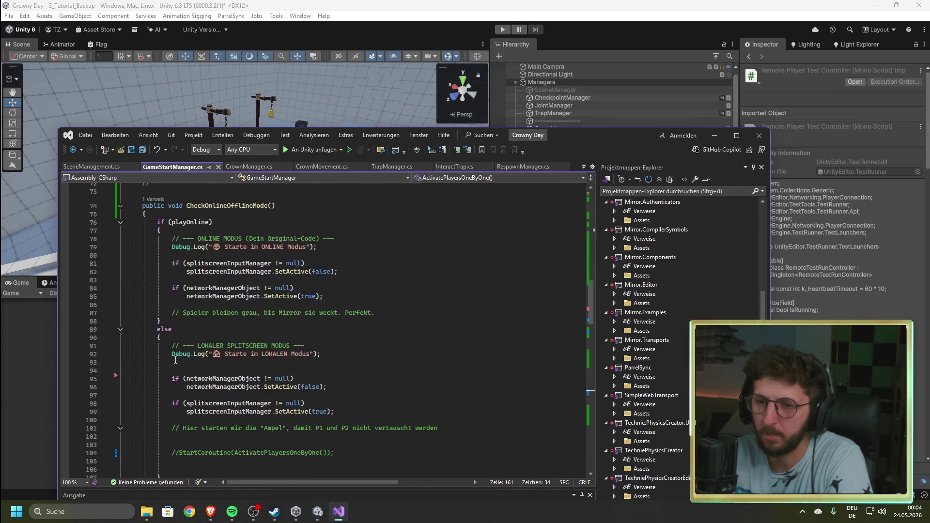
scroll(178, 374, "up", 6)
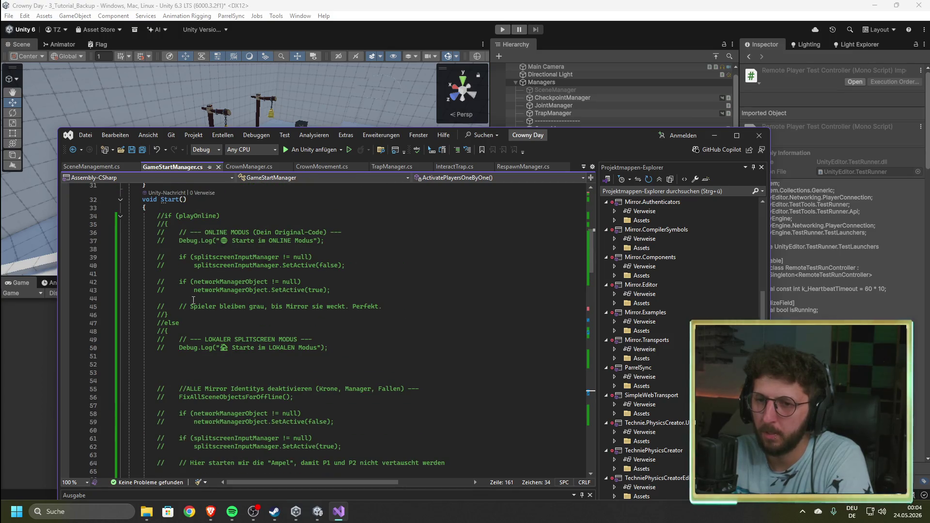
scroll(199, 316, "up", 10)
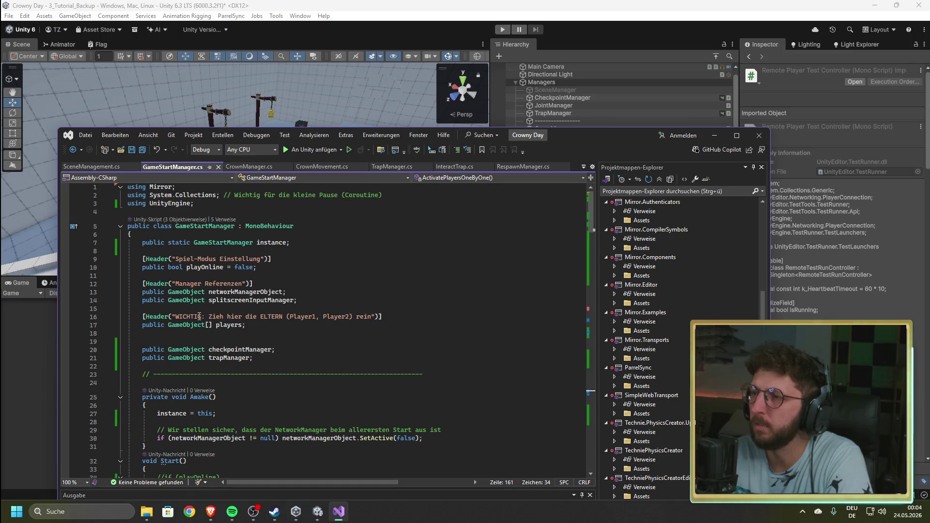
scroll(198, 316, "down", 9)
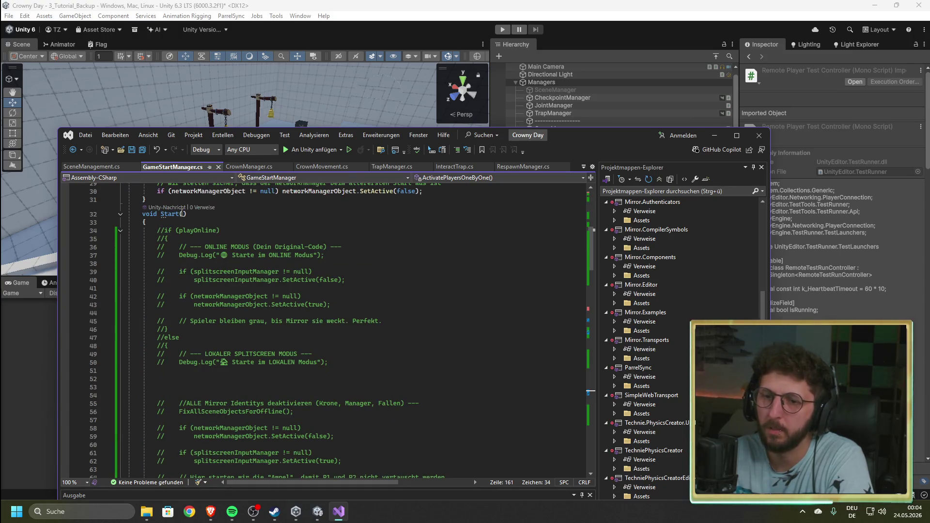
- Begin an 'if (currentSc' condition in Start() and start a new import line after UnityEngine
left_click(266, 222)
type("i")
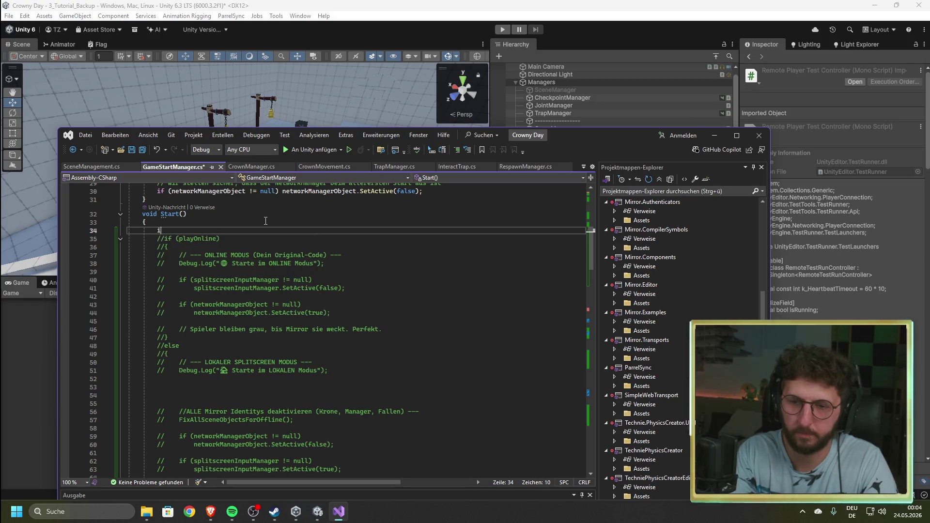
type("f ")
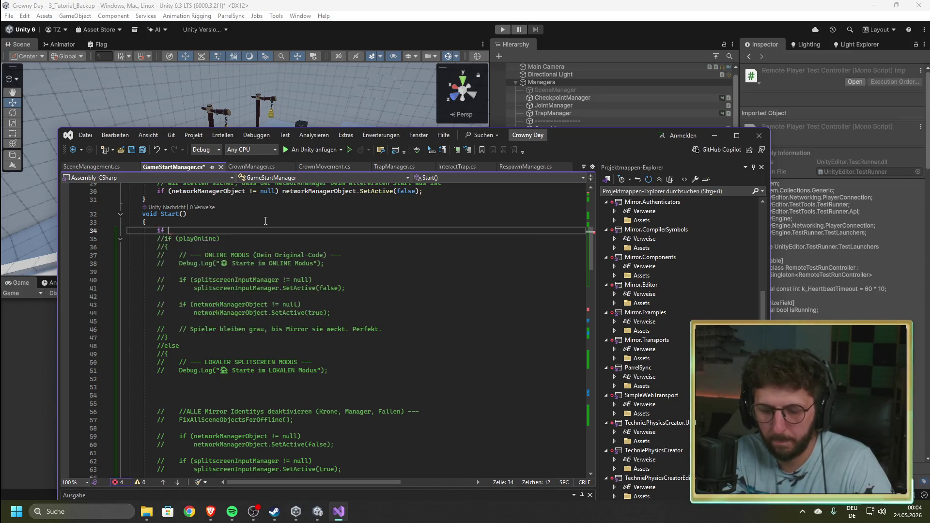
type("(current")
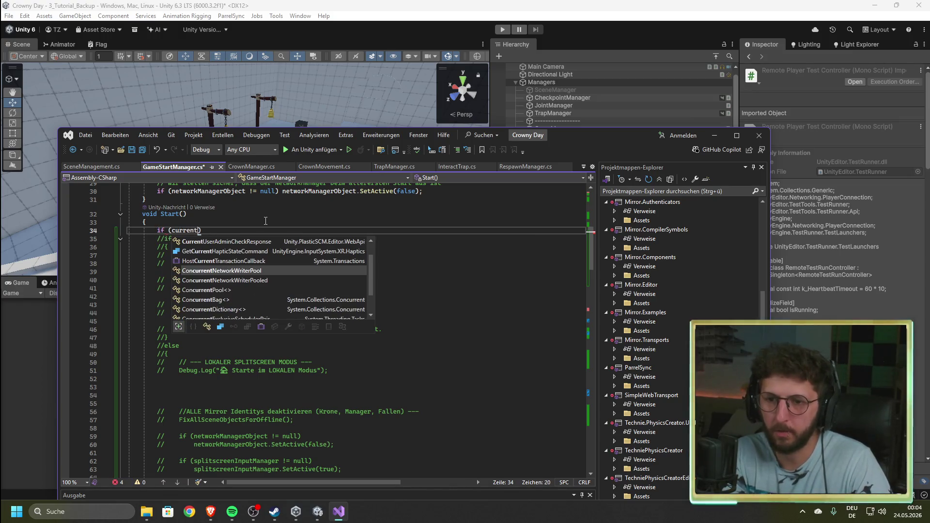
type("Sc")
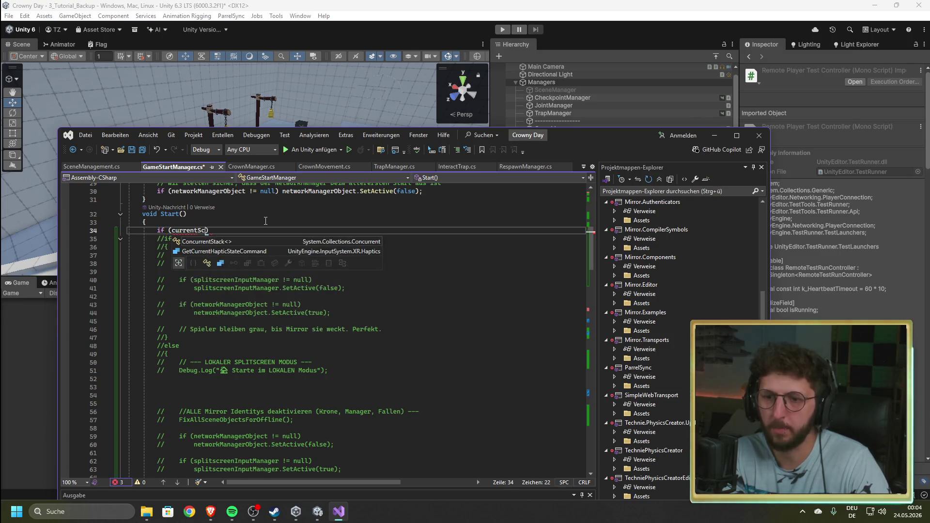
scroll(235, 239, "up", 5)
scroll(235, 239, "up", 5)
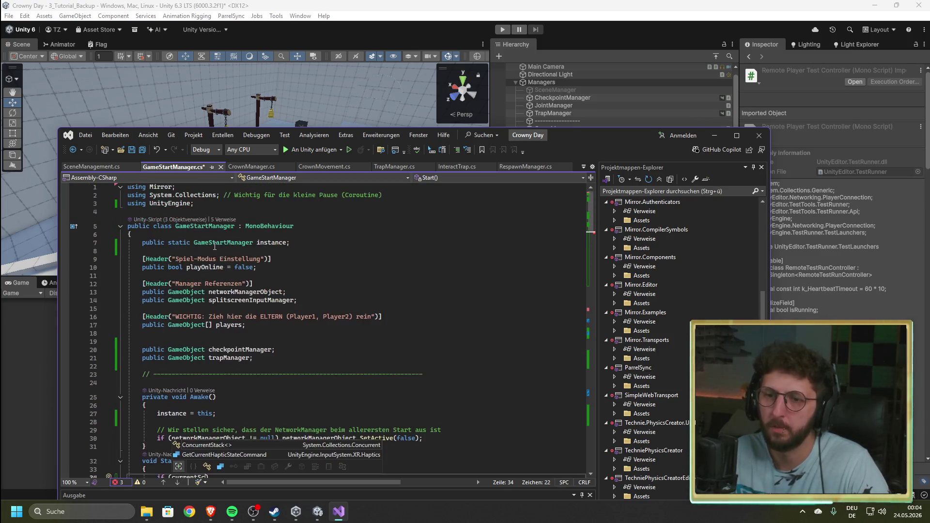
left_click(195, 203)
key("Return")
type("usi")
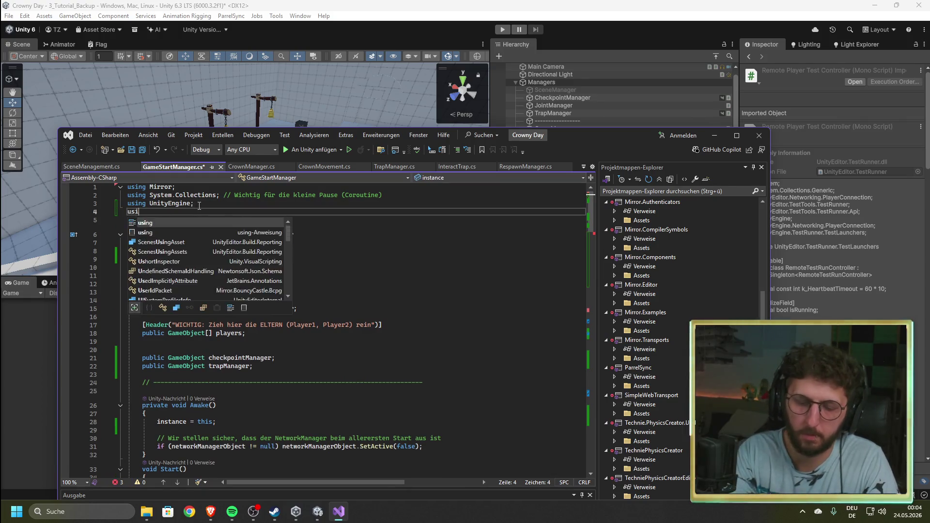
type("ng Sce")
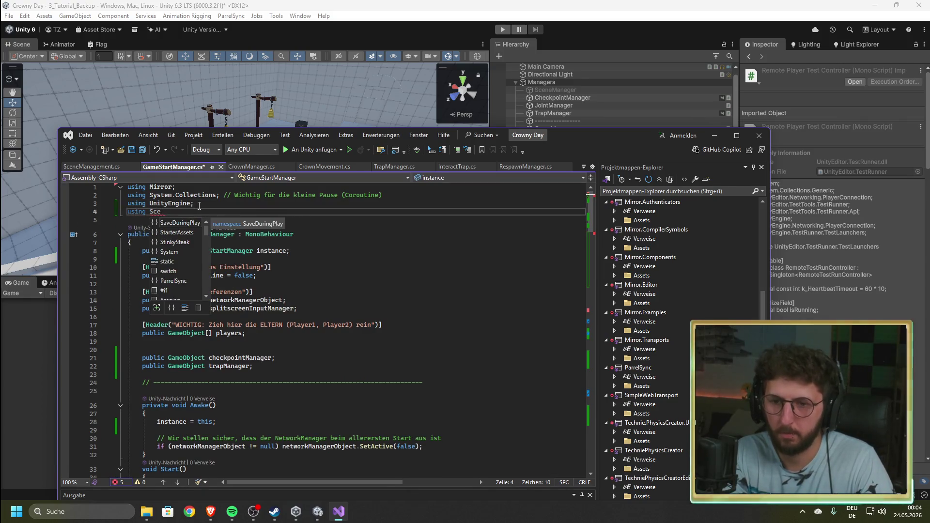
key("BackSpace")
key("BackSpace")
key("BackSpace")
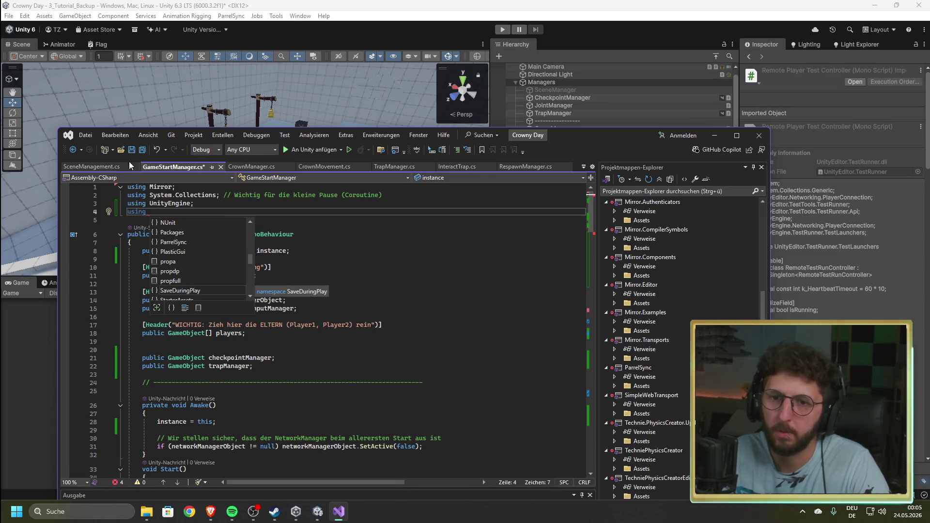
- Copy 'using UnityEngine.SceneManagement;' from SceneManagement.cs and paste it as line 4 of GameStartManager.cs
left_click(84, 166)
scroll(437, 311, "up", 6)
scroll(436, 311, "up", 15)
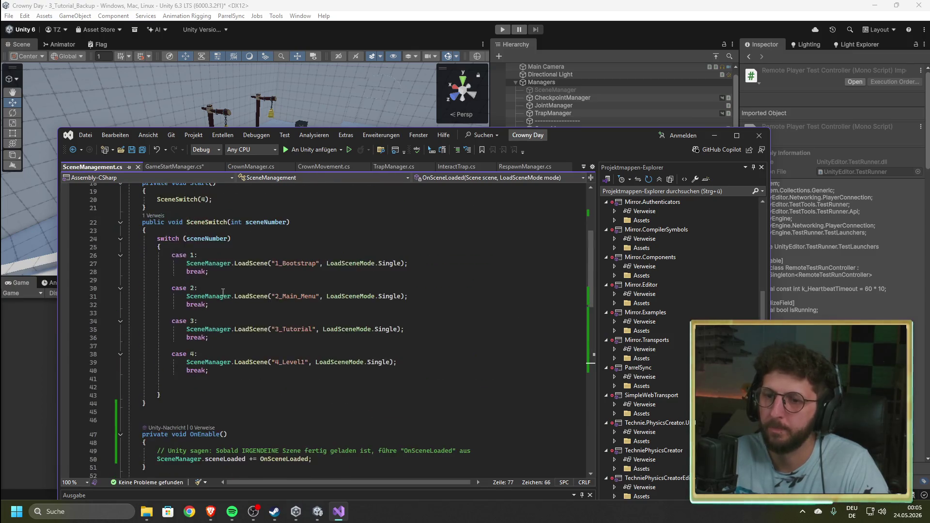
left_click_drag(265, 203, 145, 204)
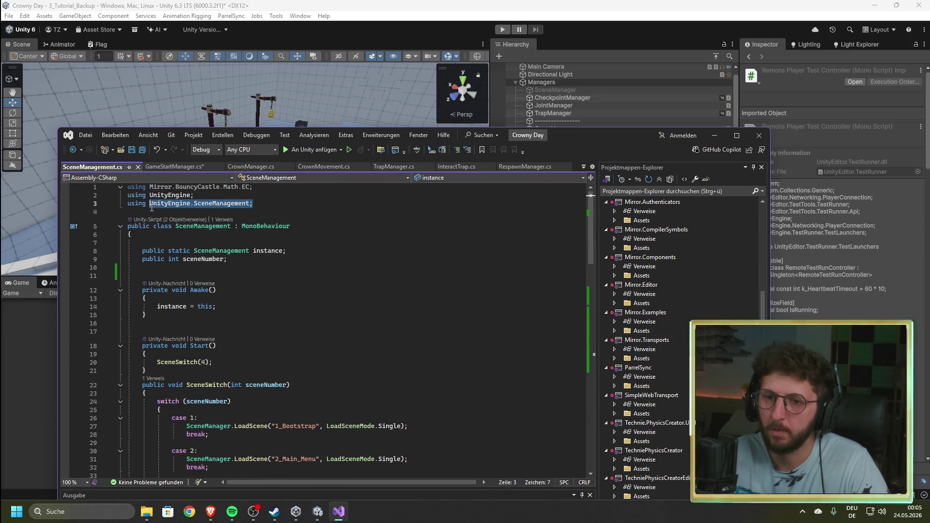
left_click_drag(254, 204, 127, 203)
key("ctrl+c")
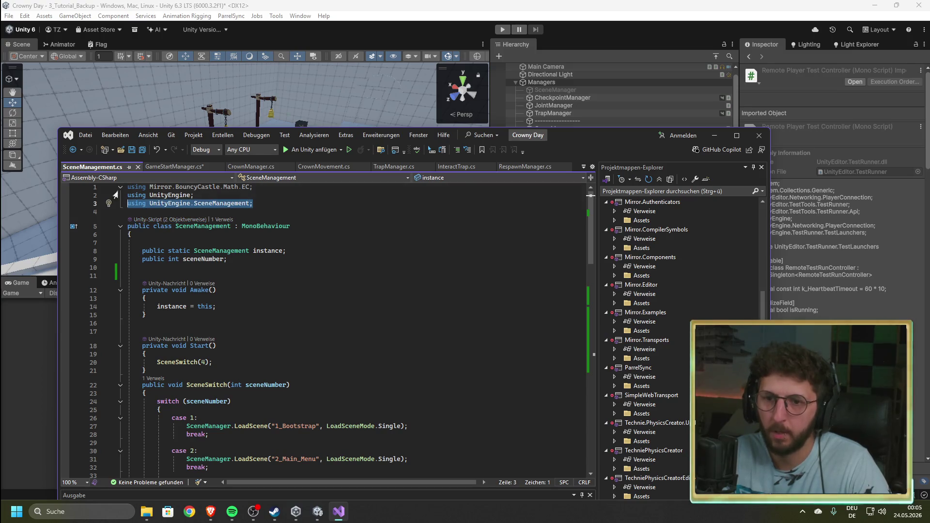
left_click(190, 167)
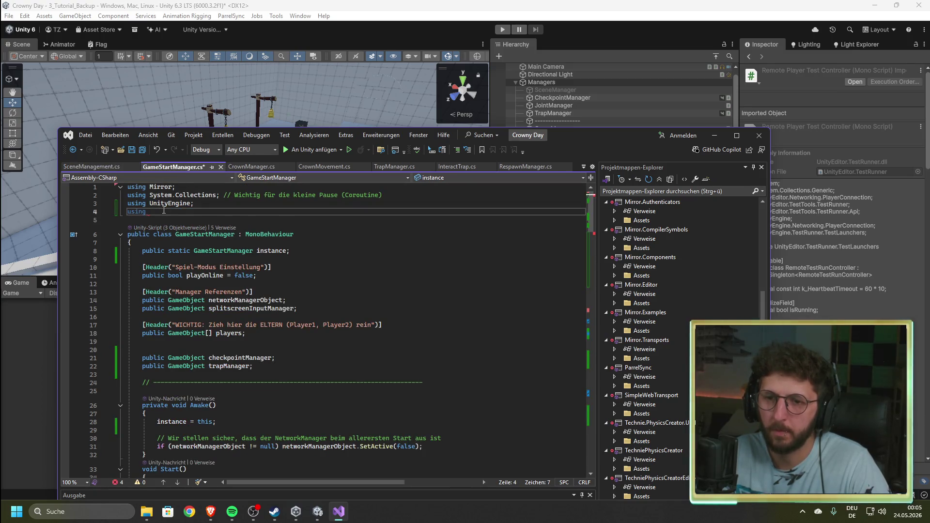
left_click_drag(151, 212, 128, 212)
key("ctrl+v")
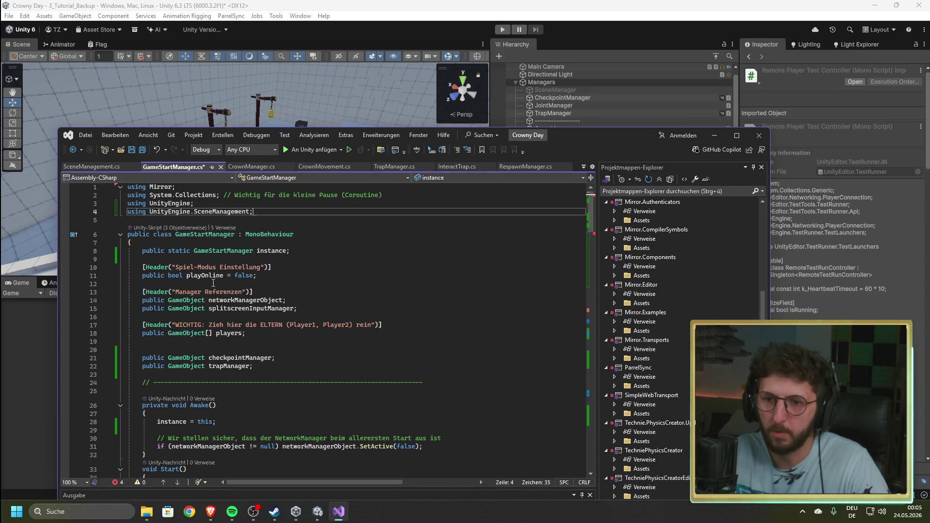
- Rewrite the unfinished condition to begin with Scene, browse its members, then consult SceneManagement.cs
scroll(205, 315, "down", 9)
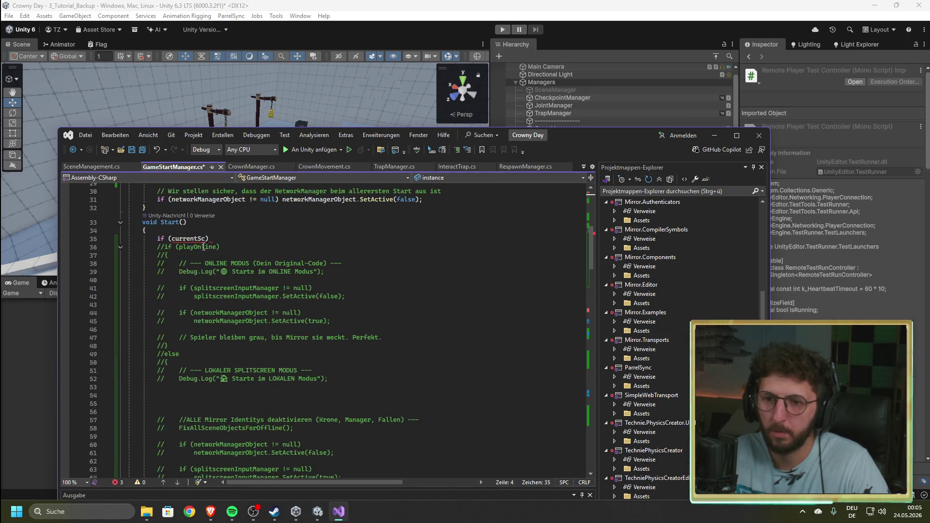
left_click_drag(215, 238, 174, 237)
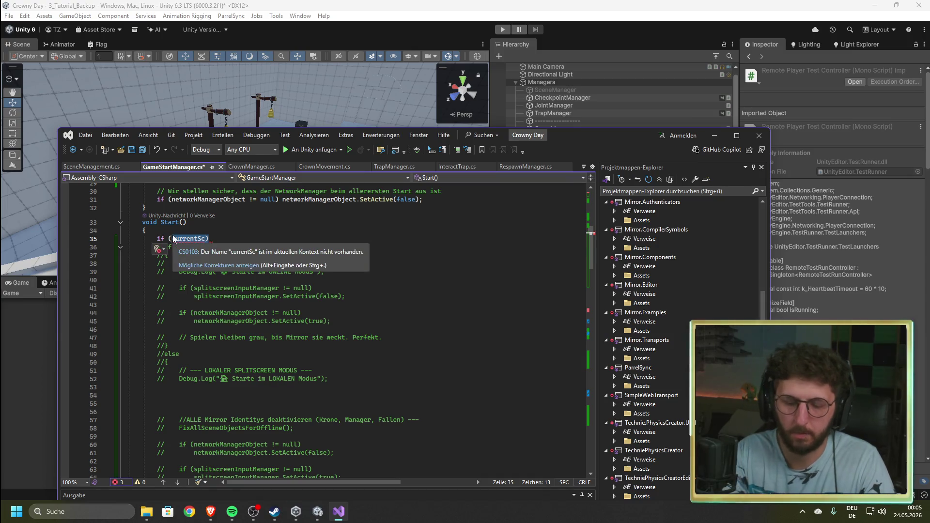
type("curre")
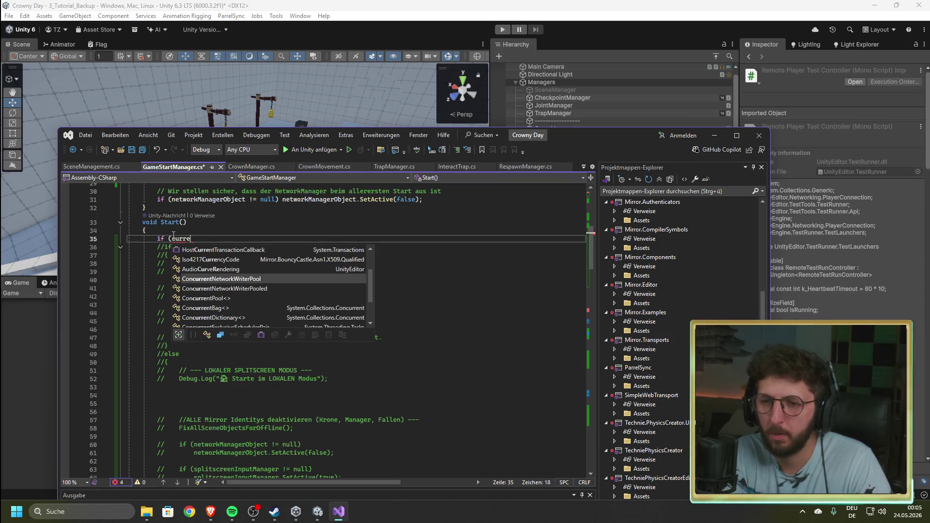
type("nt")
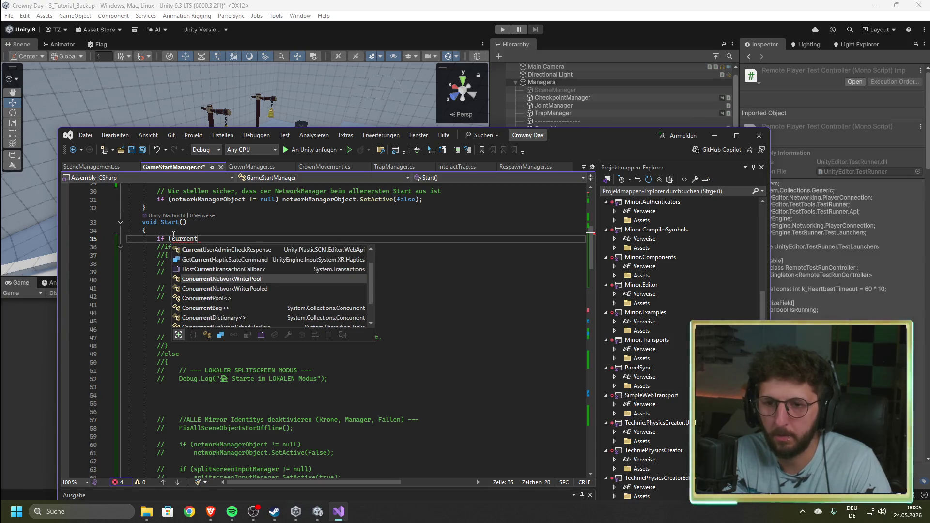
key("BackSpace")
key("BackSpace")
key("BackSpace")
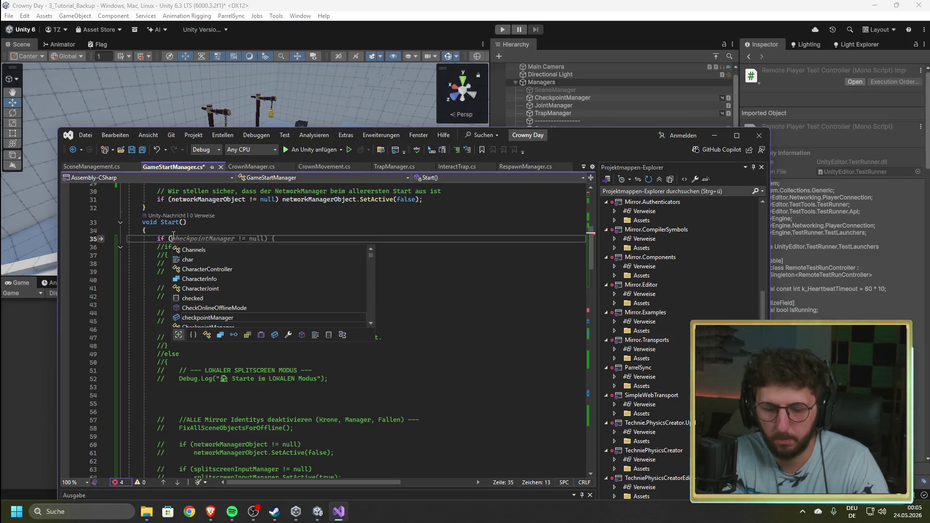
type("Sce")
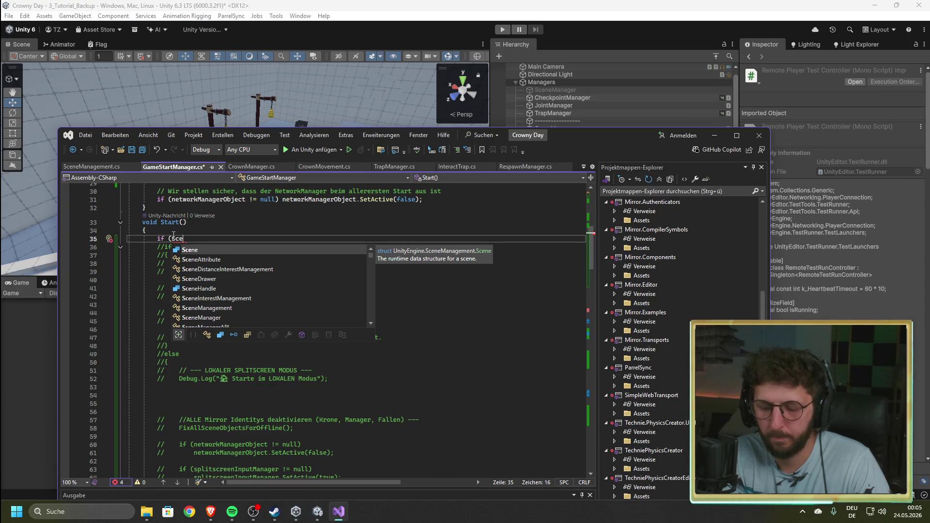
key("Tab")
type(".")
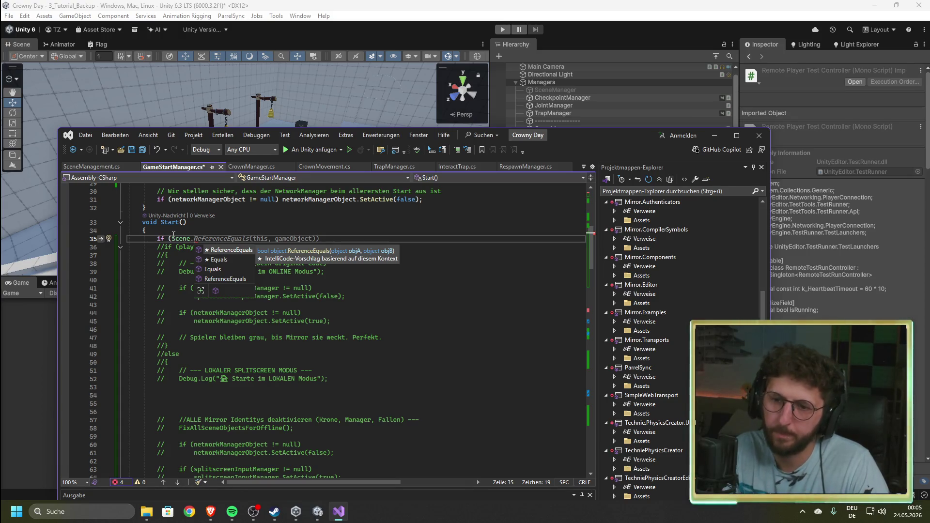
key("Down")
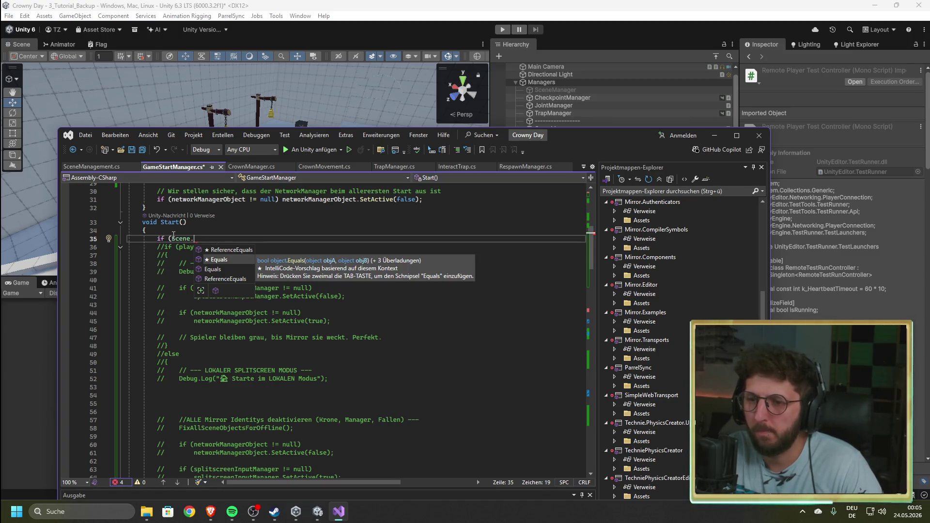
key("Down")
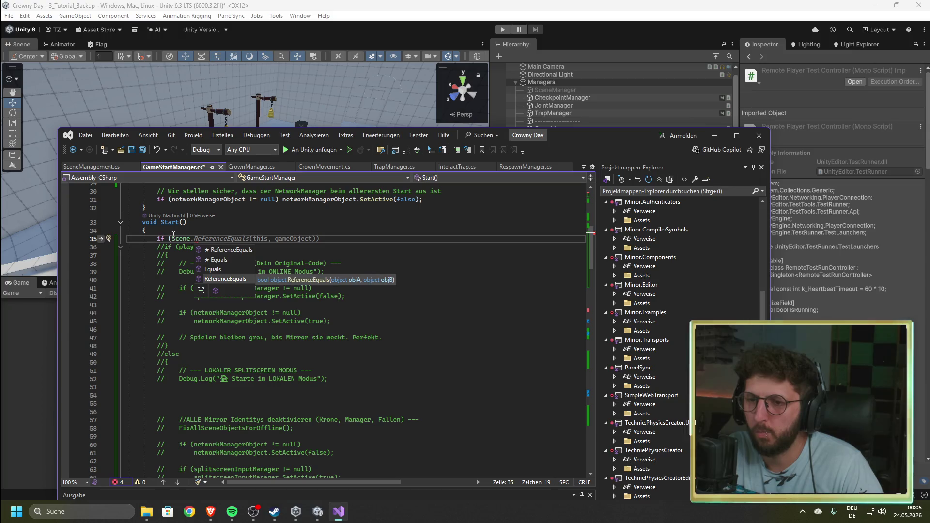
key("BackSpace")
key("BackSpace")
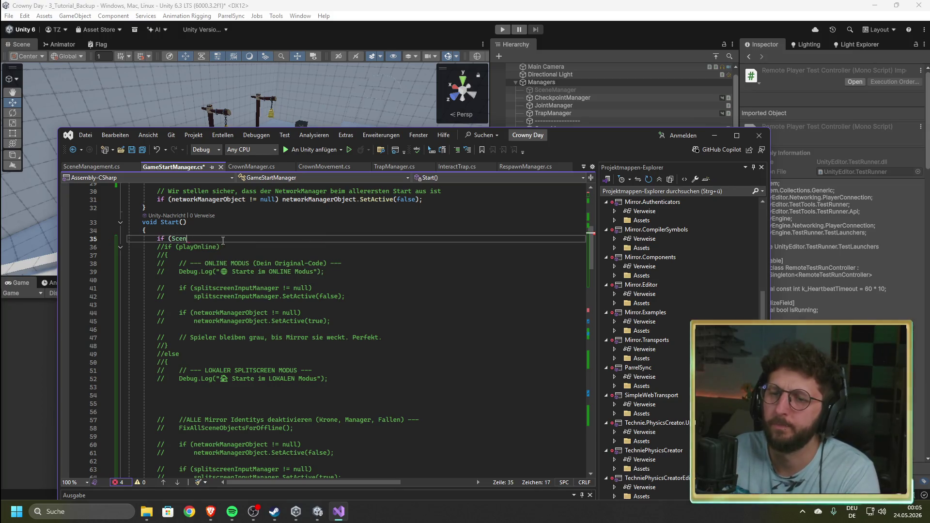
left_click(85, 166)
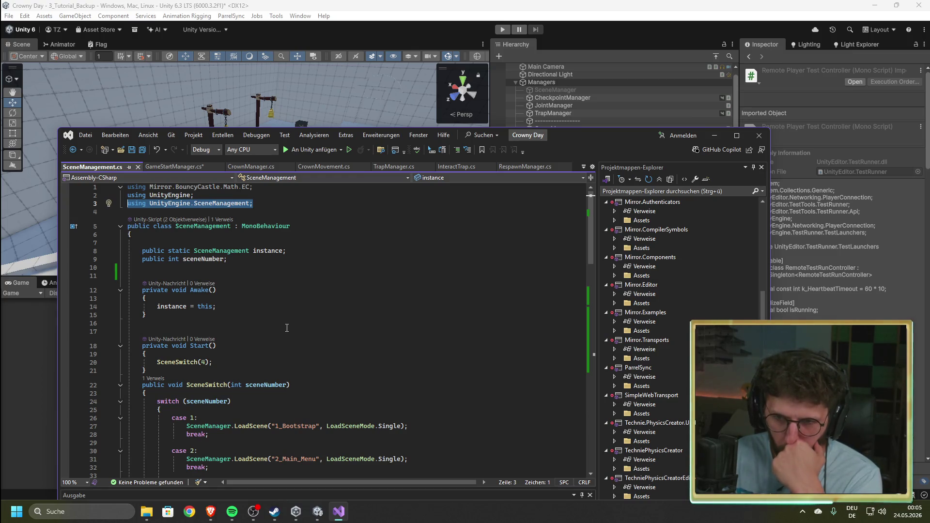
- Scroll through SceneManagement.cs, then return to Start() in GameStartManager.cs
scroll(287, 328, "down", 8)
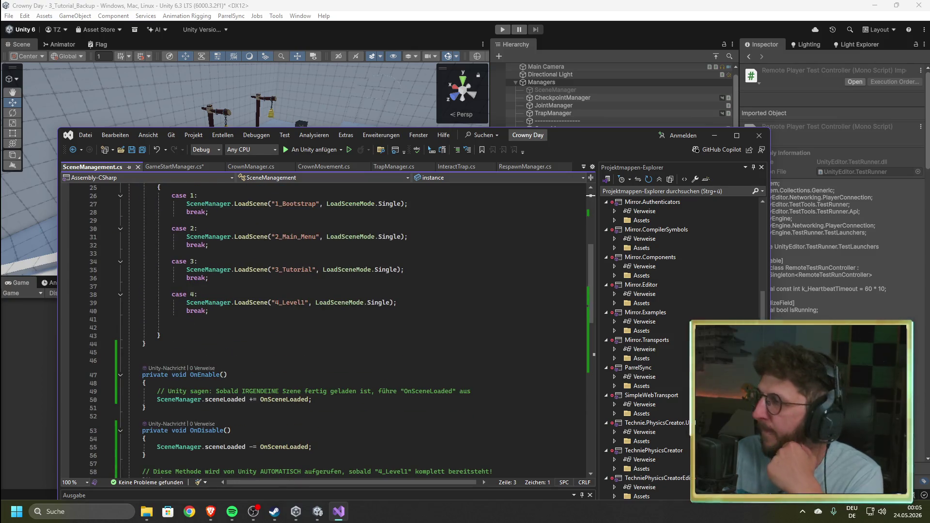
key("alt+Tab")
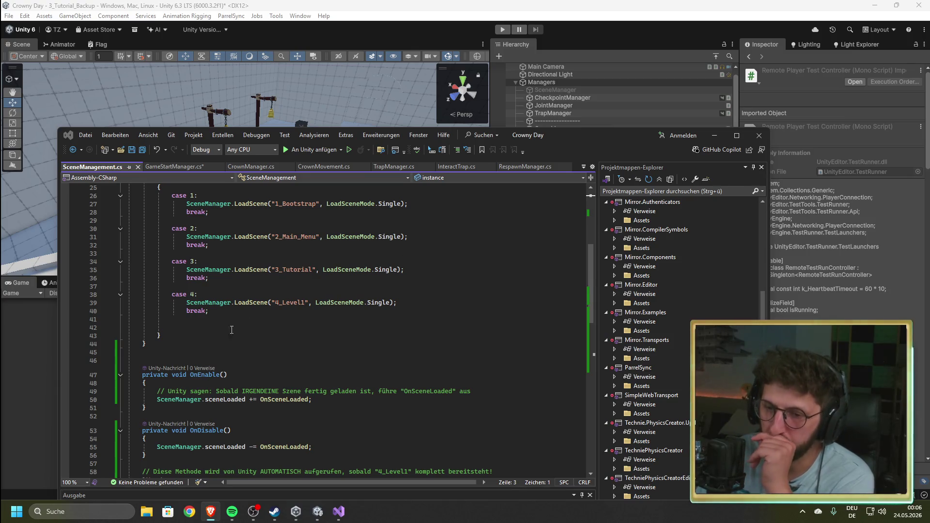
scroll(197, 366, "up", 5)
scroll(197, 365, "up", 3)
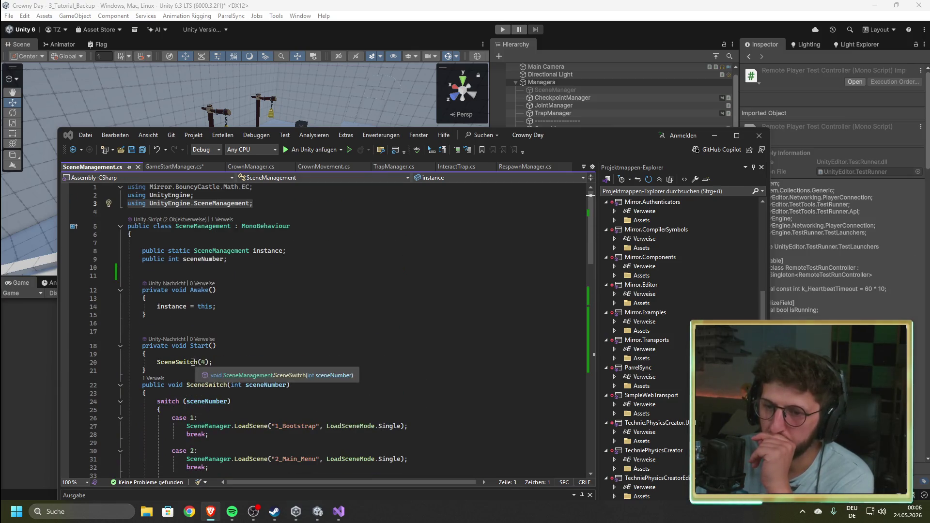
left_click(171, 167)
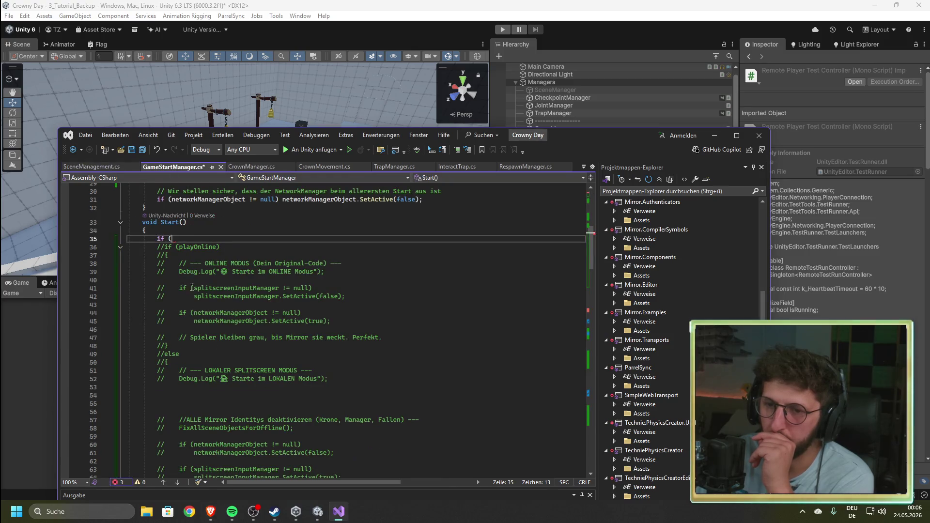
- Add 'Scene scene = SceneManager.GetActiveScene();' as the first line of Start()
left_click(183, 231)
key("Return")
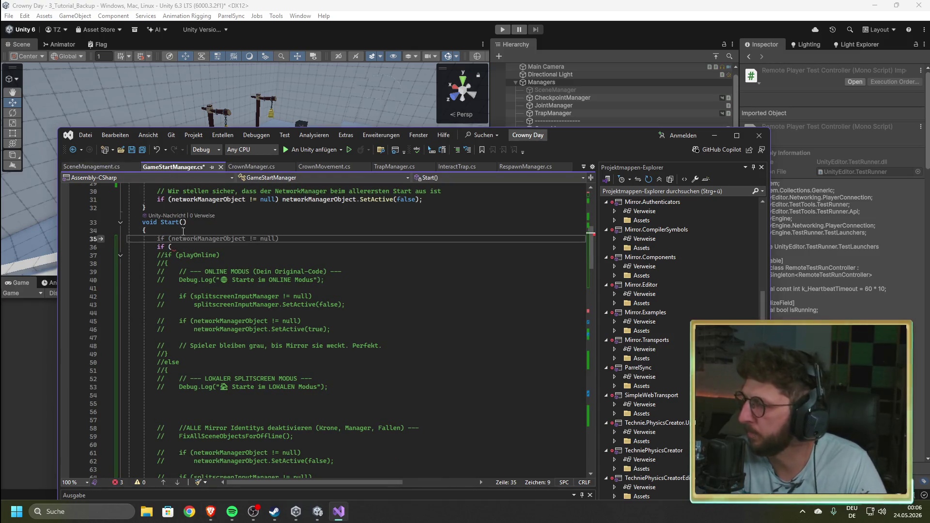
type("Scene ")
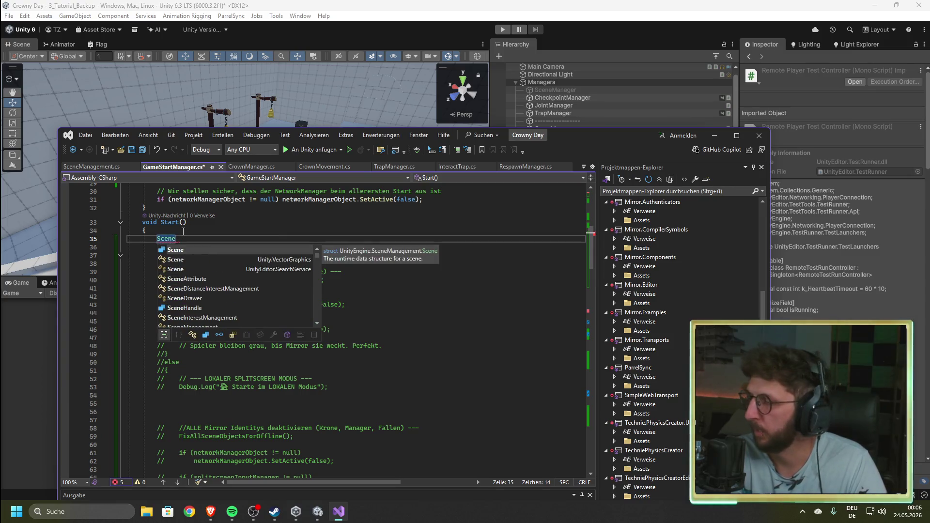
type("scene")
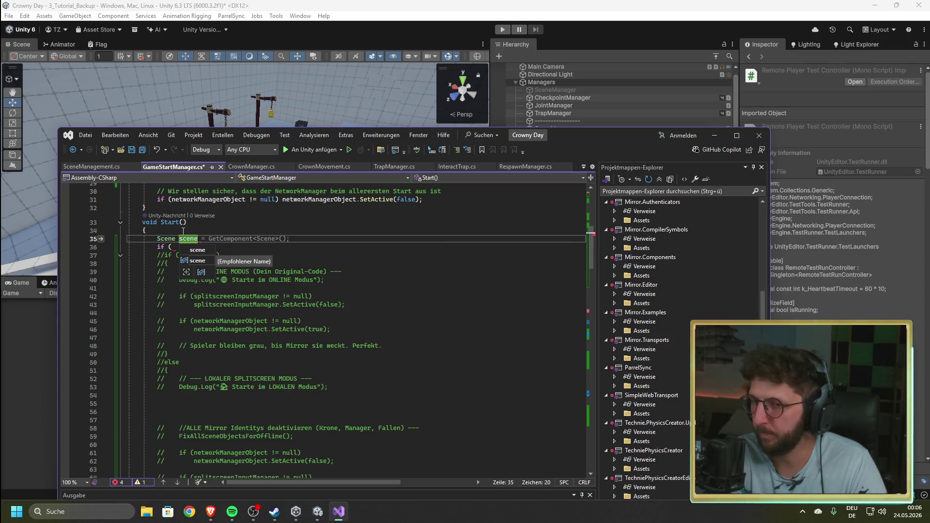
type(" = ")
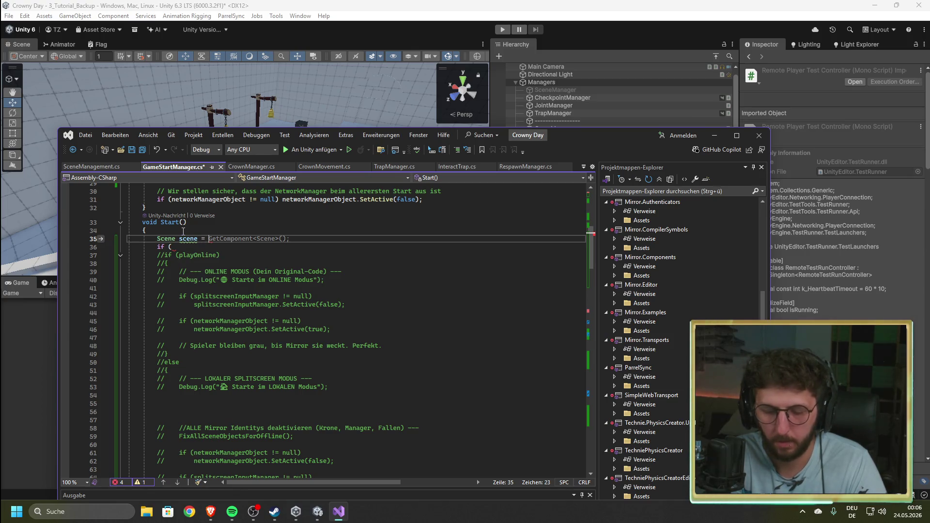
type("Scene")
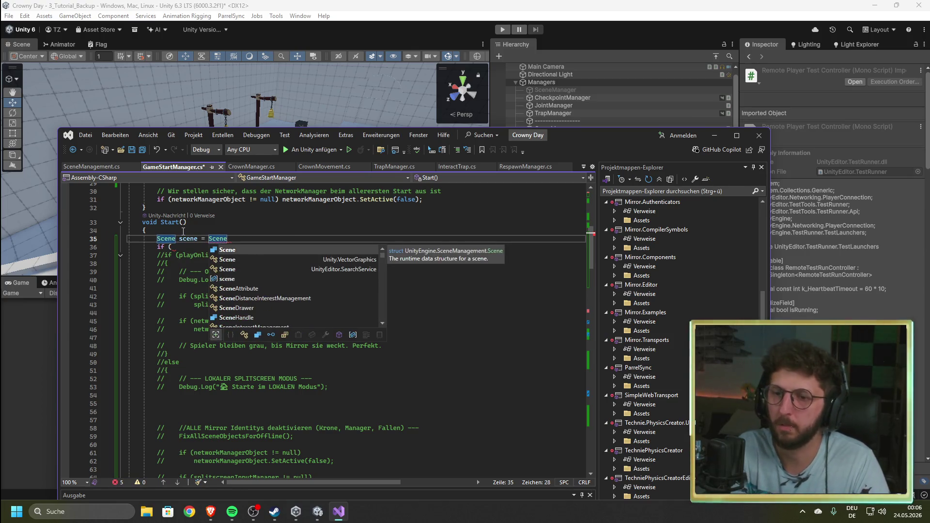
type("m")
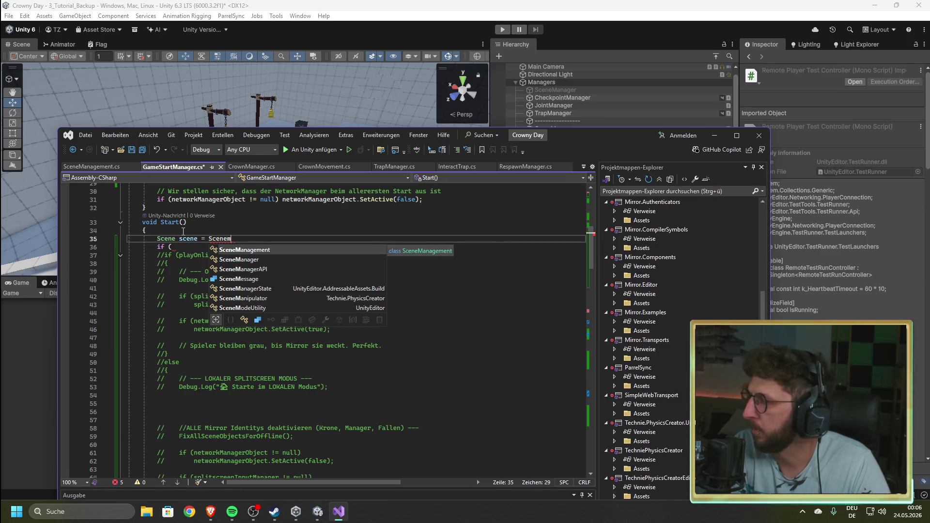
key("Down")
key("Tab")
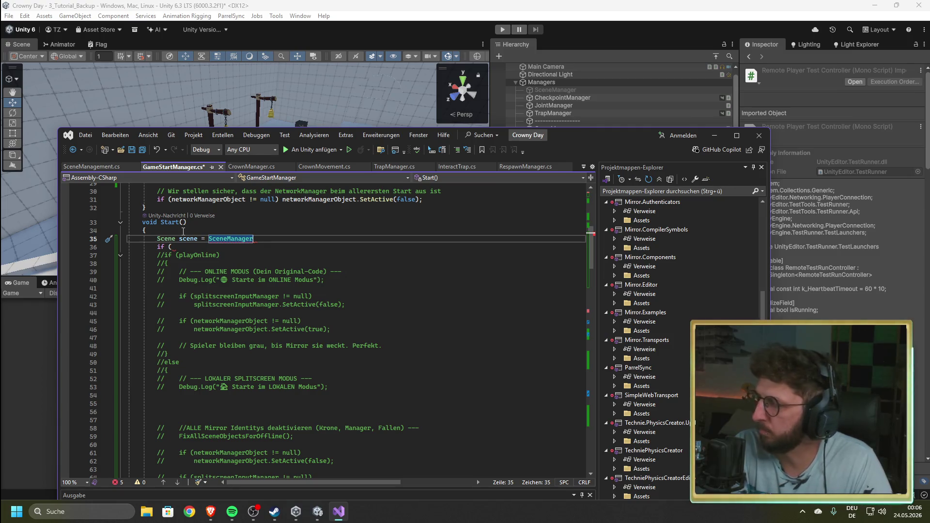
type(".Ge")
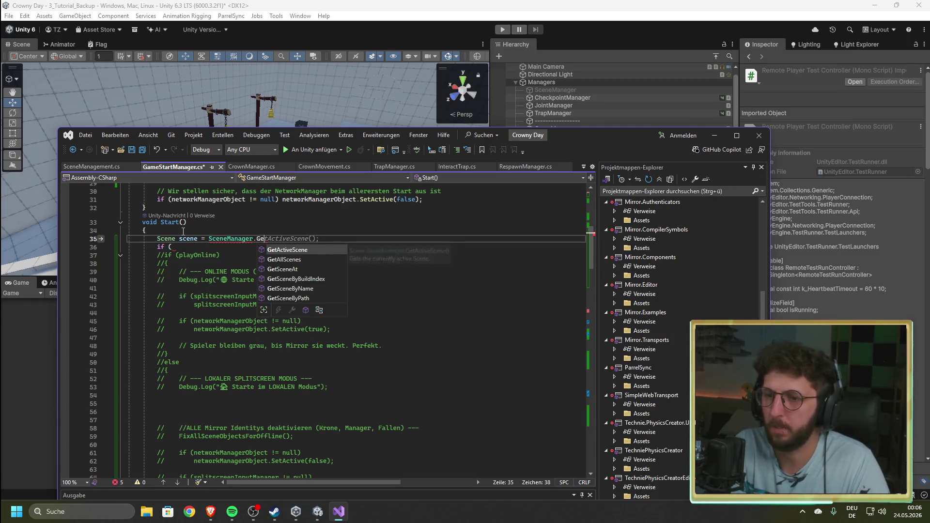
key("Tab")
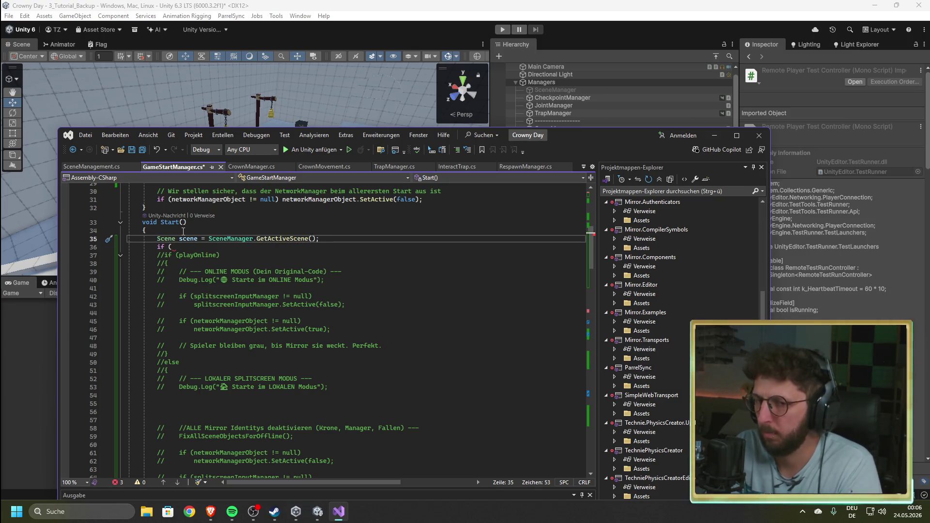
- Extend the if condition with 'scene.name == "' and bring the Unity editor back into view
left_click(206, 246)
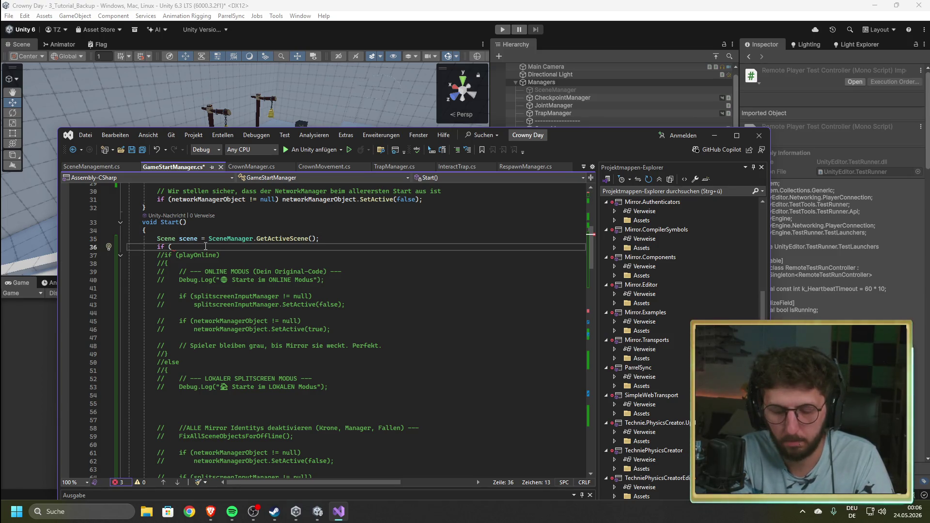
type("scene")
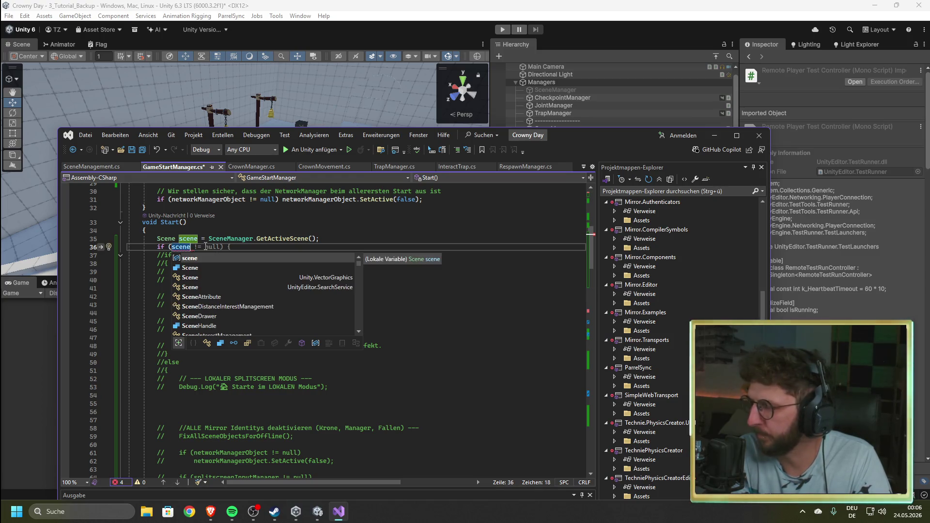
type(".name ")
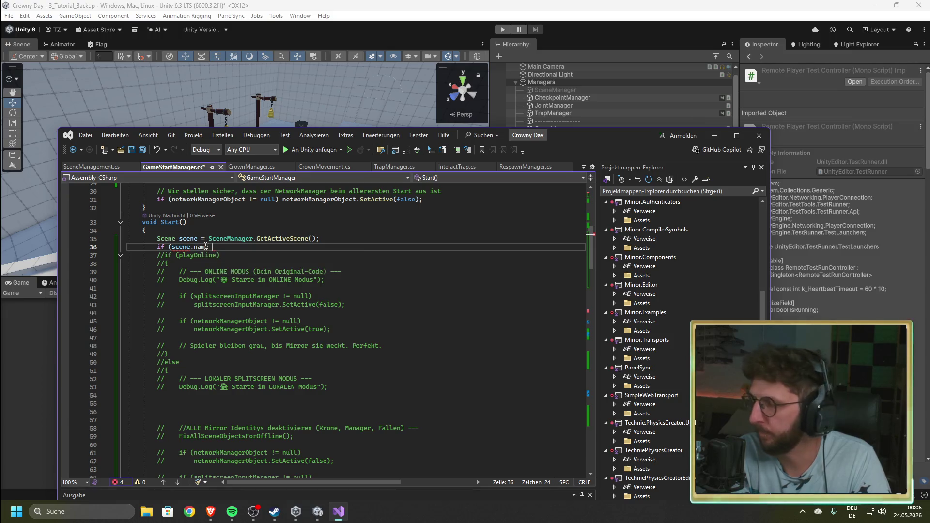
type("== ")
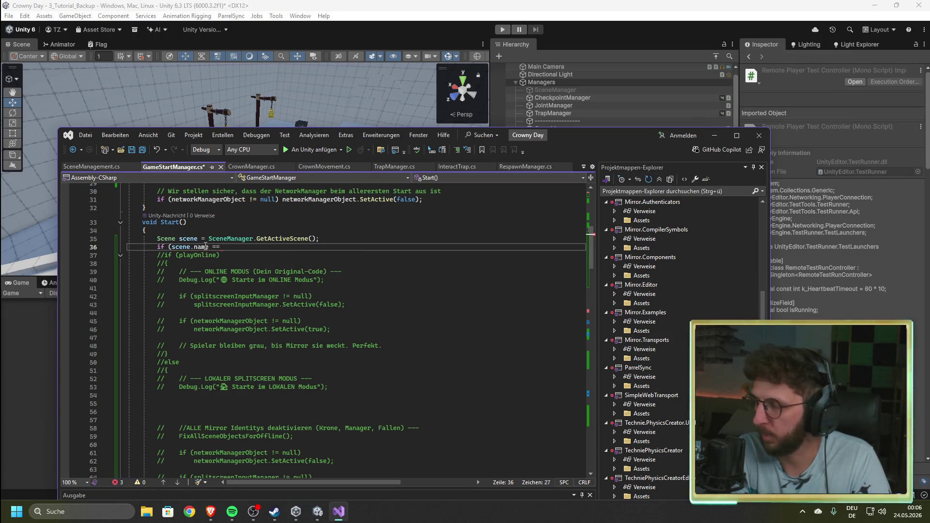
type("\"")
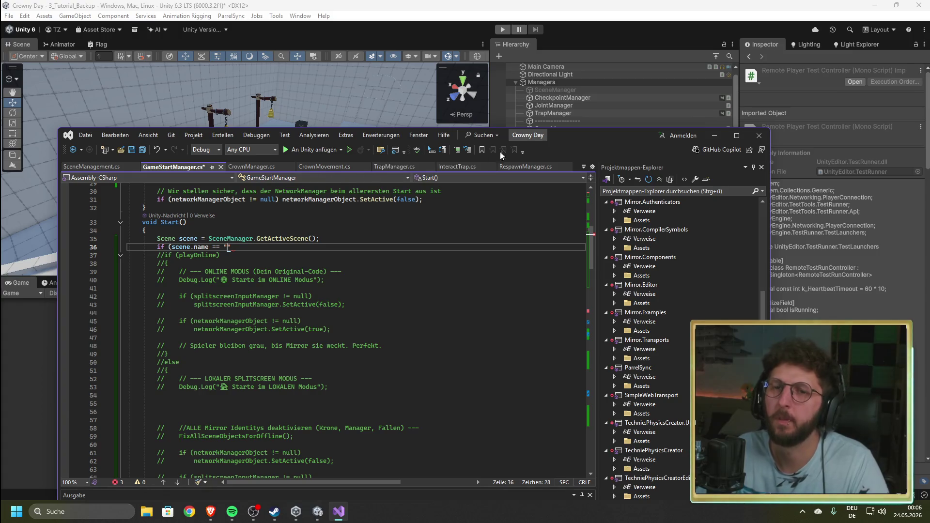
mouse_move(534, 134)
left_mouse_down()
mouse_move(530, 167)
mouse_move(579, 442)
mouse_move(621, 434)
mouse_move(597, 144)
left_mouse_up()
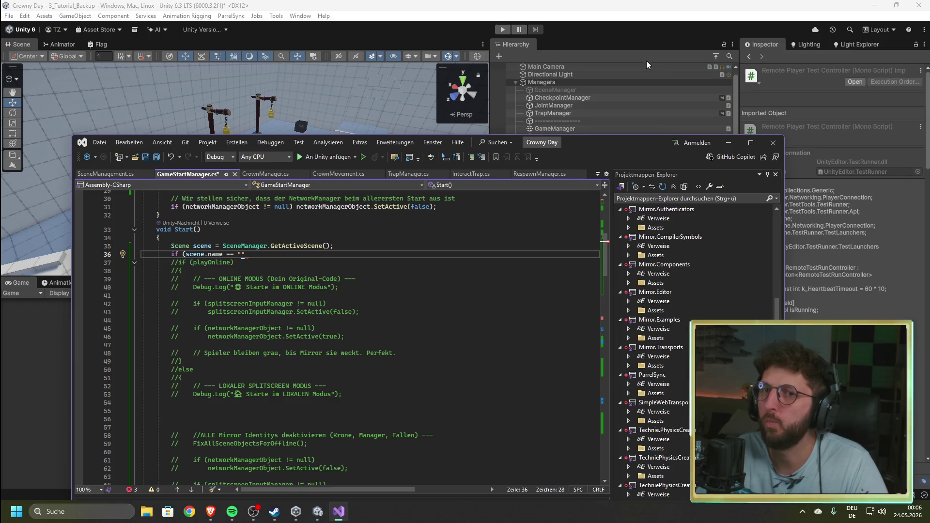
left_click(664, 33)
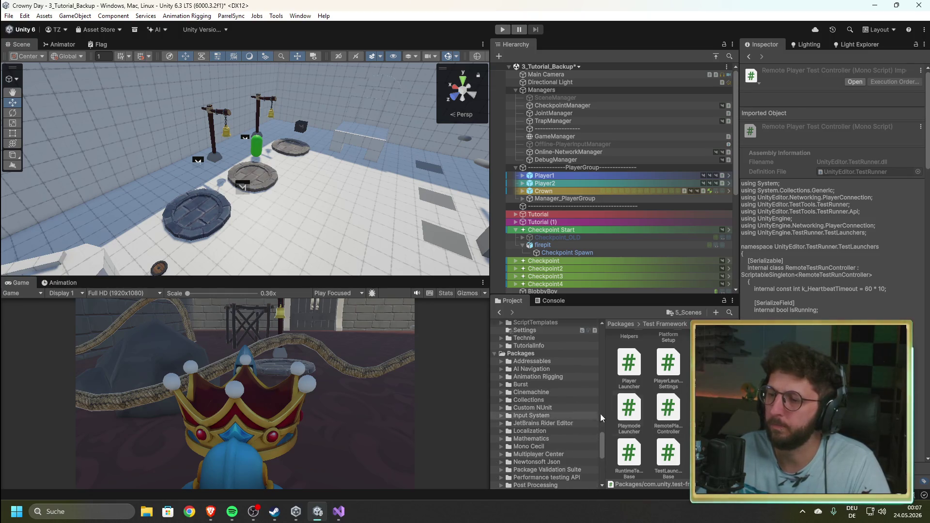
- Check the 3_Tutorial_Backup scene name in Assets > 5_Scenes and finish the condition with "3_Tutorial_Backup"
left_click(686, 312)
left_click(675, 380)
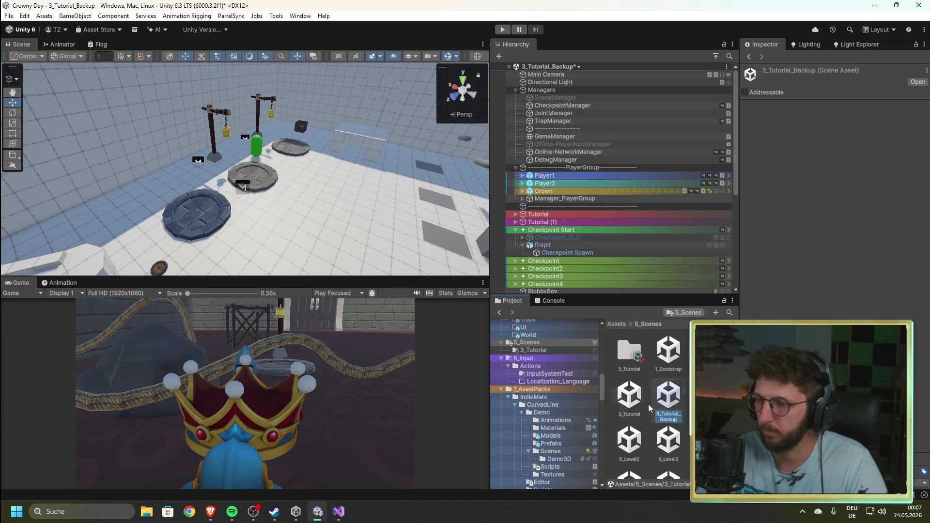
left_click(339, 512)
type("3_Tutorial_Backup\";")
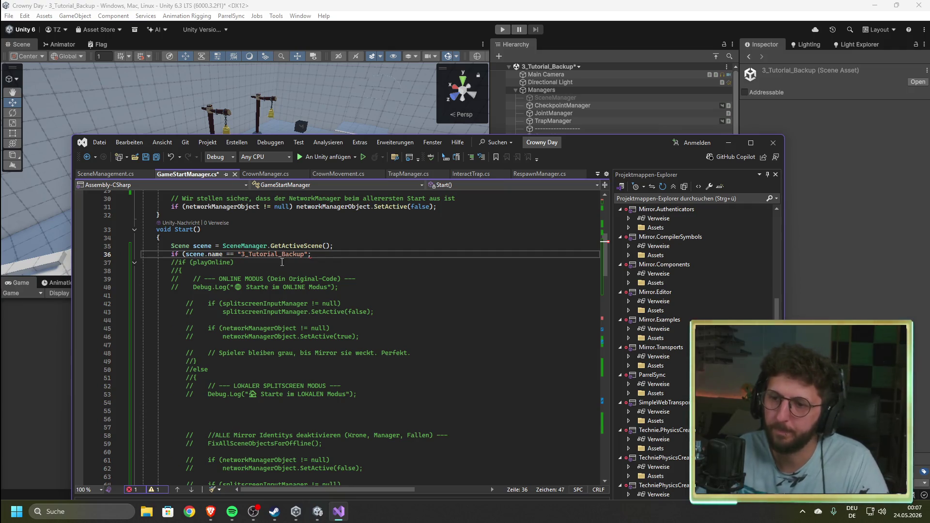
- Close the if condition's parenthesis, remove the stray semicolon and open a brace block
key("Left")
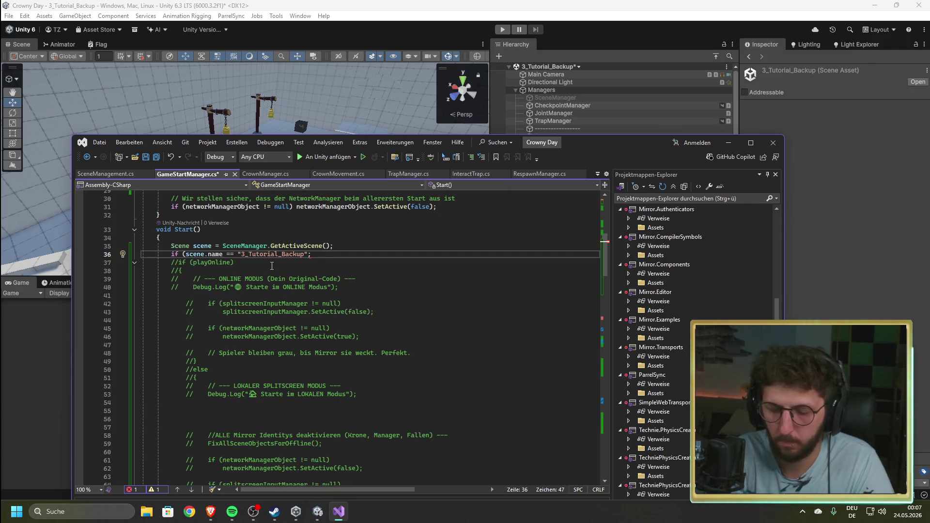
type(")")
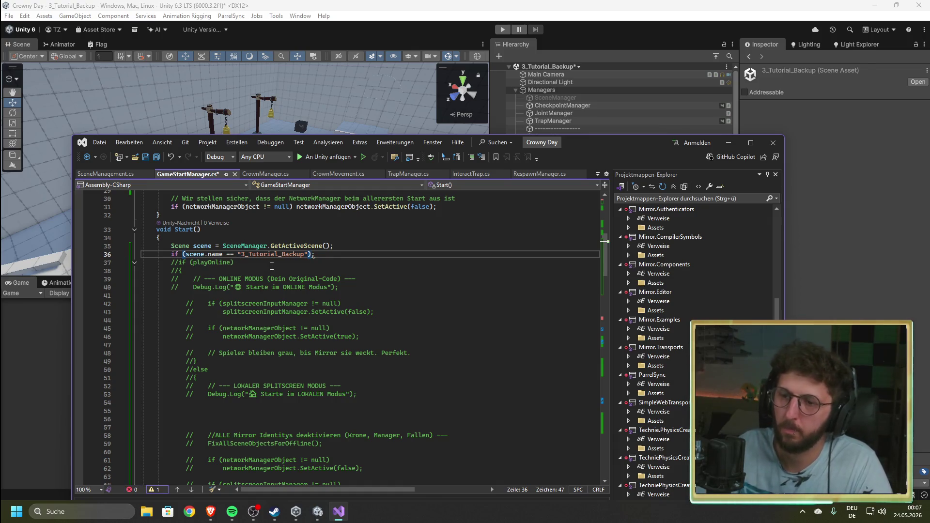
key("Delete")
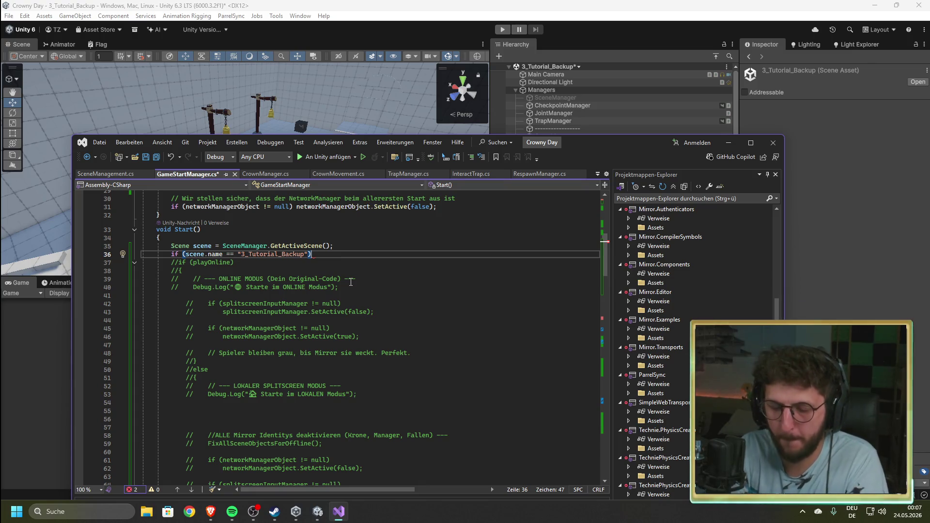
type("{")
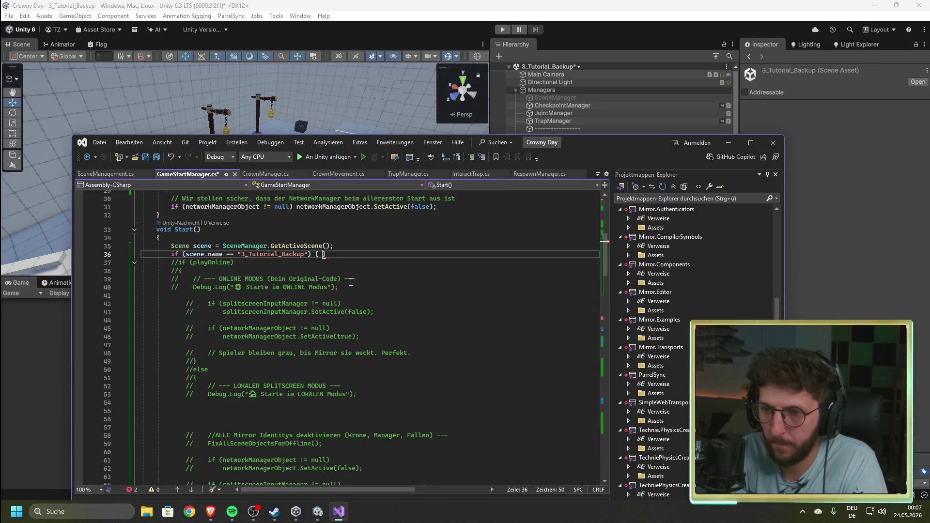
key("Return")
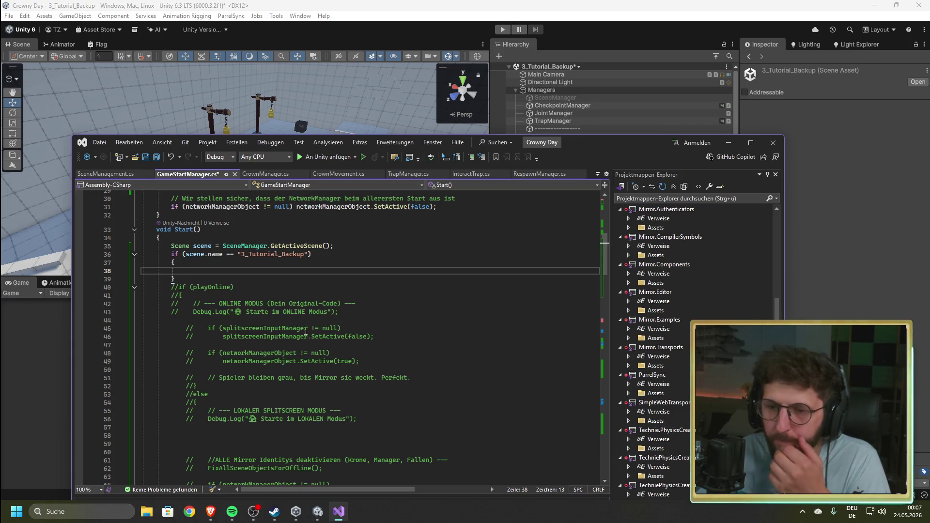
- Move the commented online/local setup block inside the if body and uncomment it with Ctrl+K, Ctrl+U
mouse_move(170, 289)
left_mouse_down()
mouse_move(339, 312)
mouse_move(351, 410)
left_mouse_up()
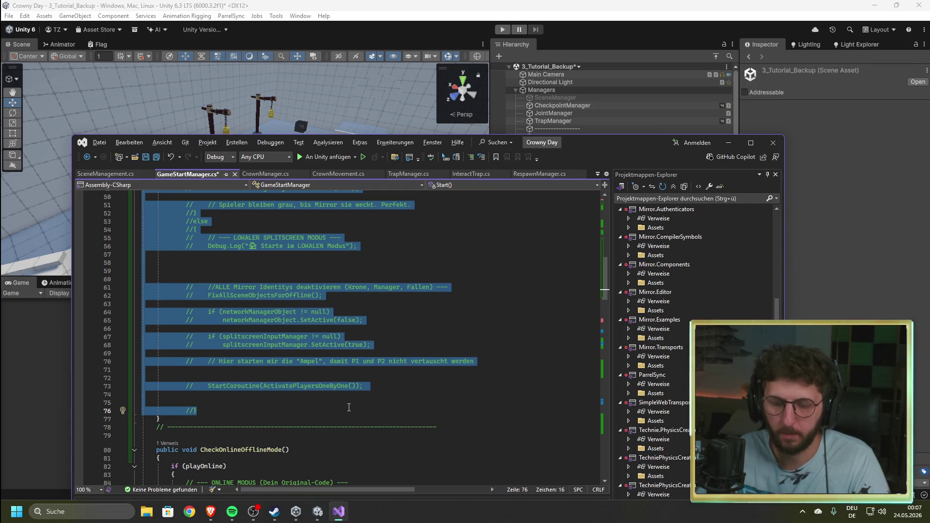
key("Delete")
left_click(198, 301)
key("ctrl+v")
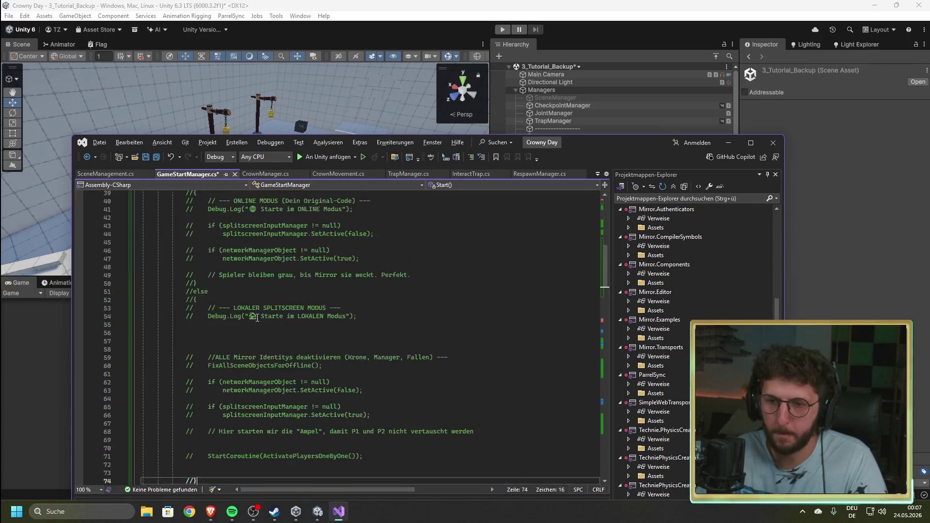
scroll(208, 471, "down", 1)
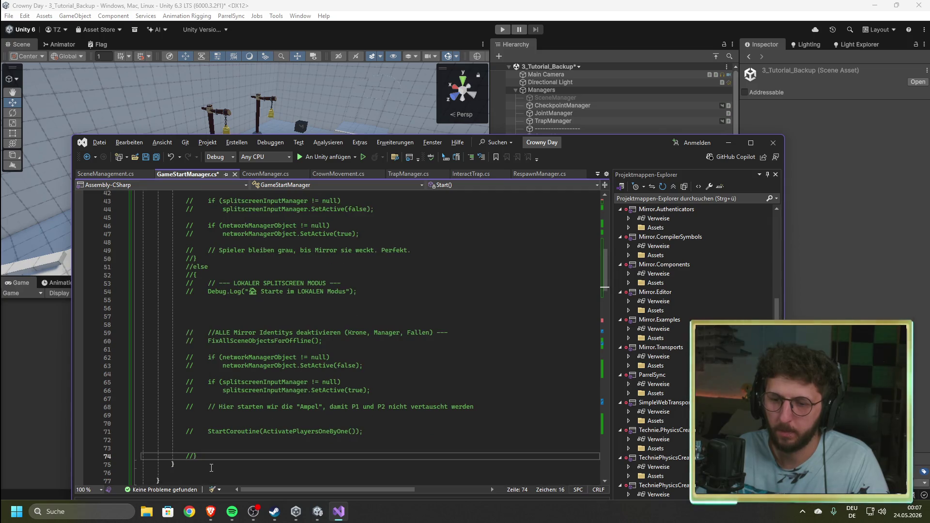
mouse_move(197, 457)
left_mouse_down()
mouse_move(191, 322)
mouse_move(178, 333)
left_mouse_up()
scroll(191, 322, "up", 2)
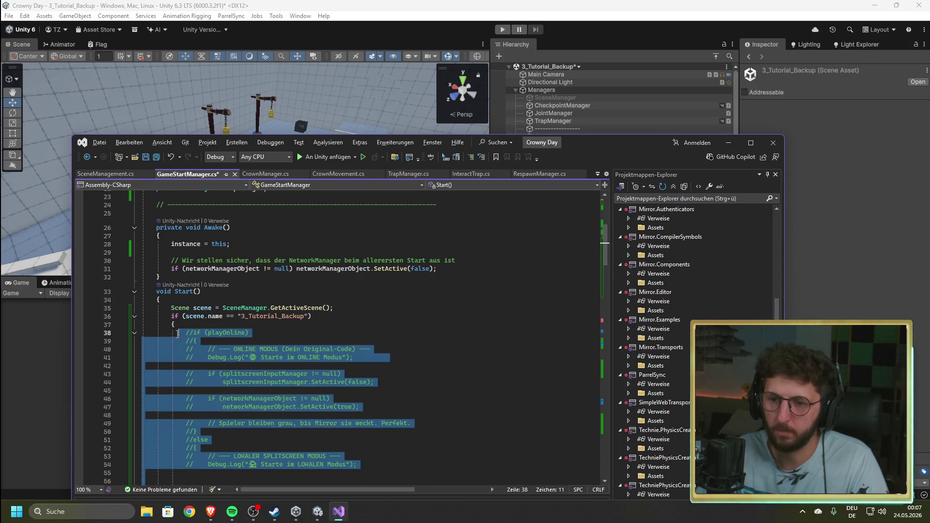
key("ctrl+k")
key("ctrl+u")
left_click(375, 326)
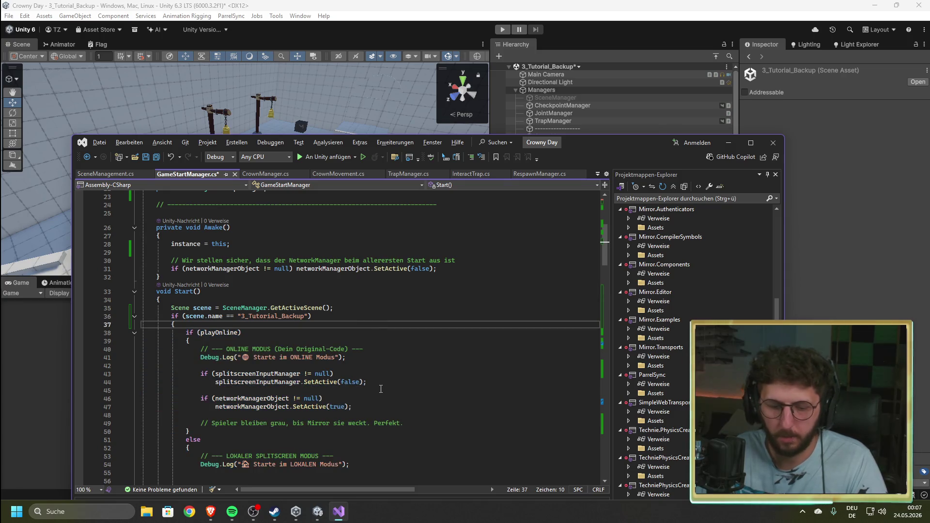
scroll(381, 389, "down", 7)
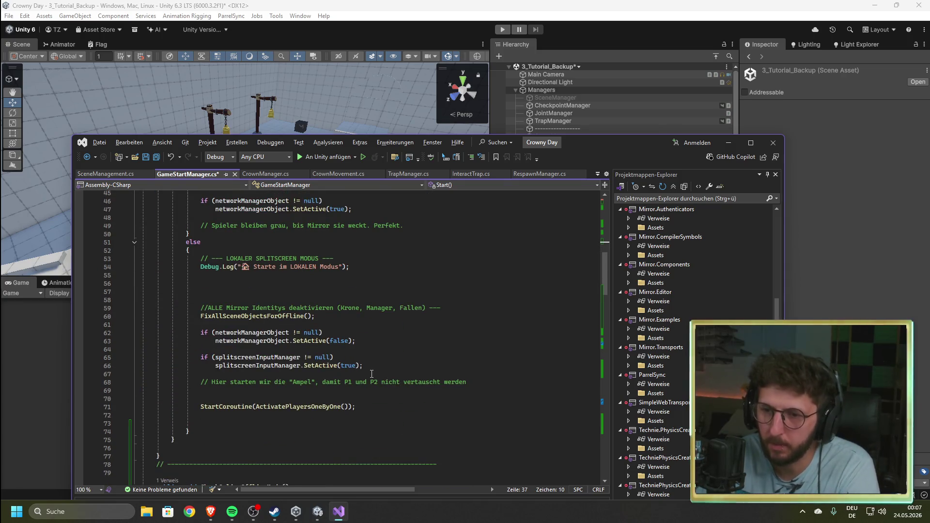
scroll(371, 377, "up", 8)
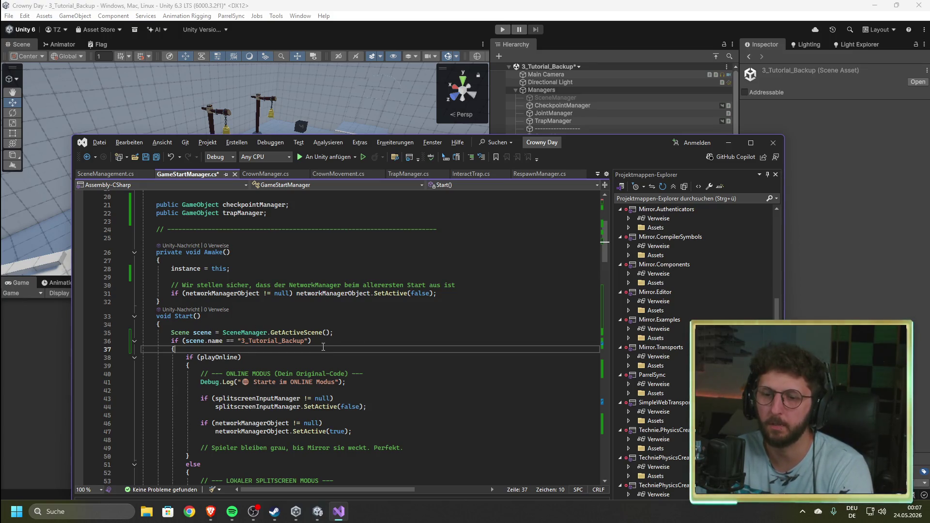
- Add a blank line, save GameStartManager.cs, and start Play mode in Unity
key("Return")
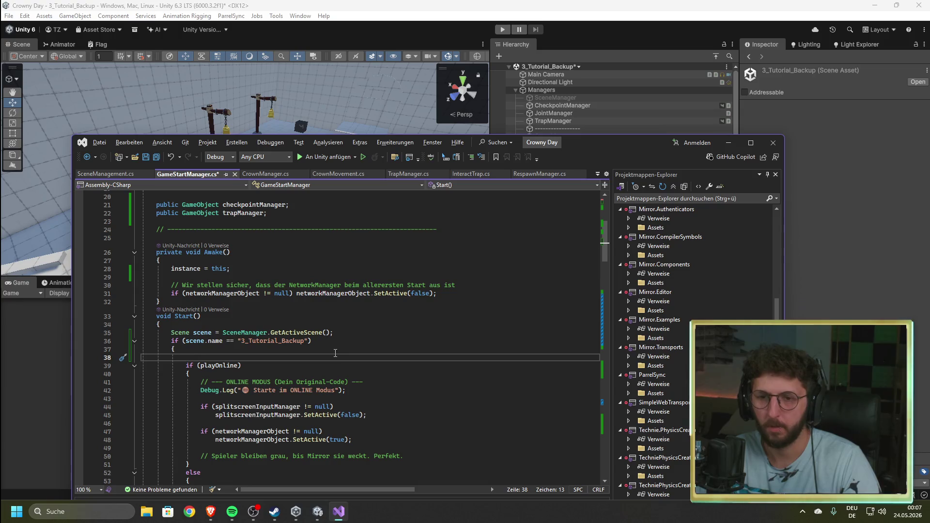
key("ctrl+s")
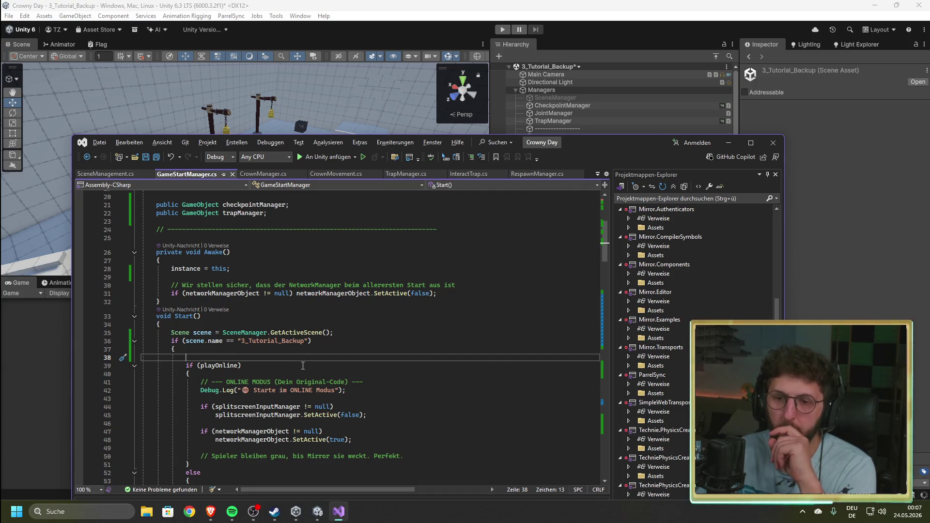
key("alt+Tab")
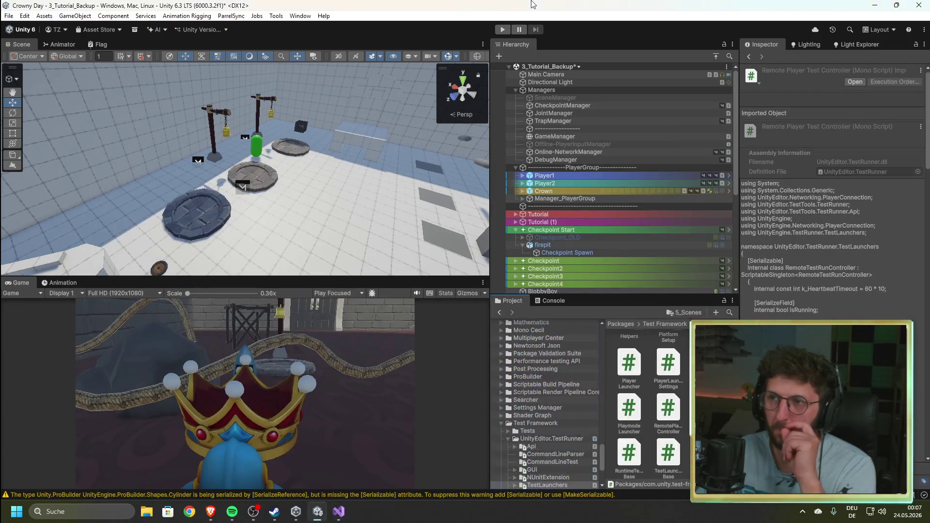
left_click(502, 31)
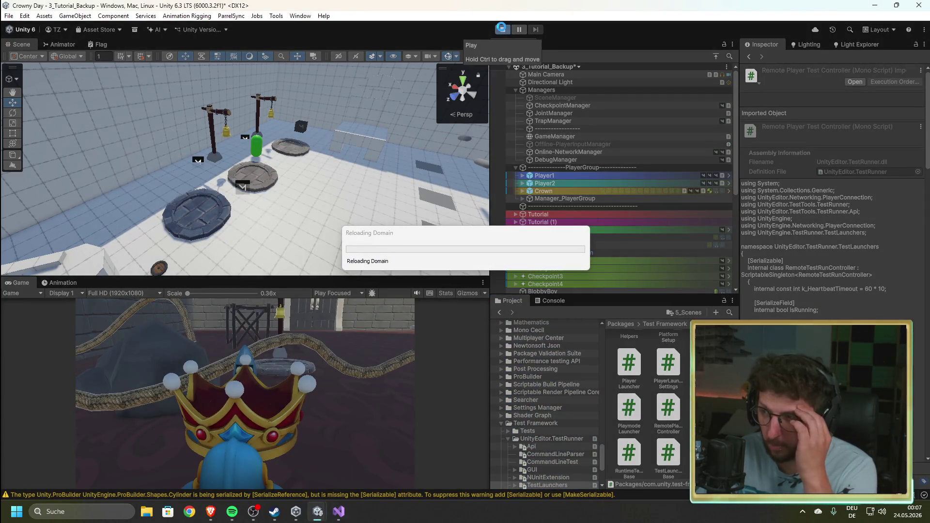
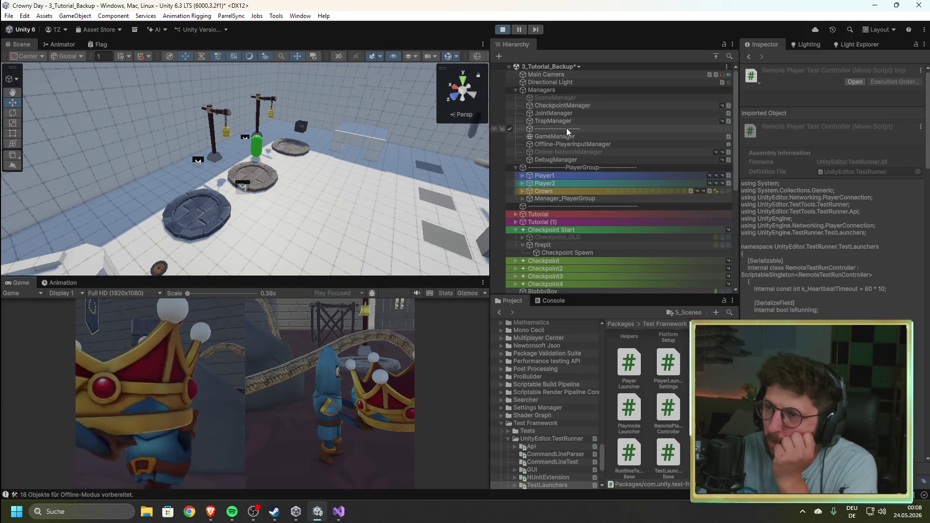
- Inspect CheckpointManager and DebugManager in the Hierarchy, then bring Visual Studio forward
left_click(565, 105)
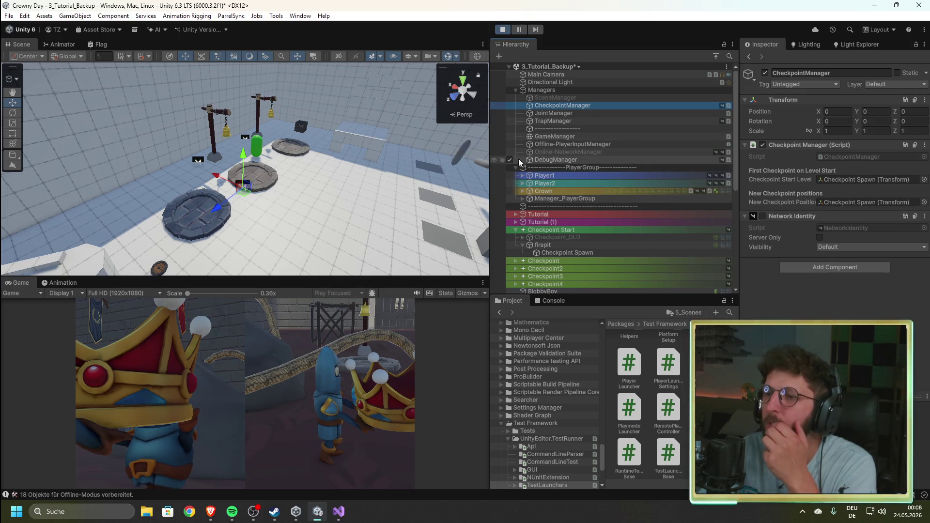
left_click(557, 160)
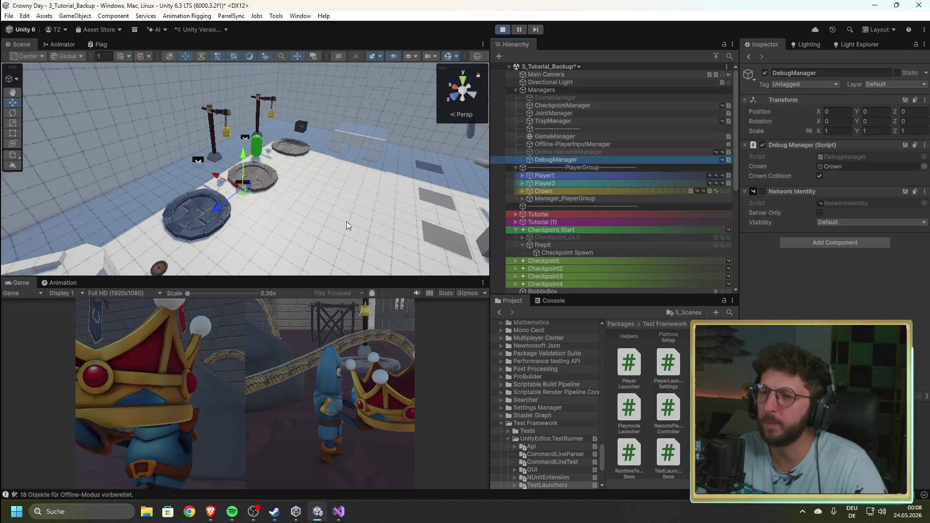
left_click(339, 511)
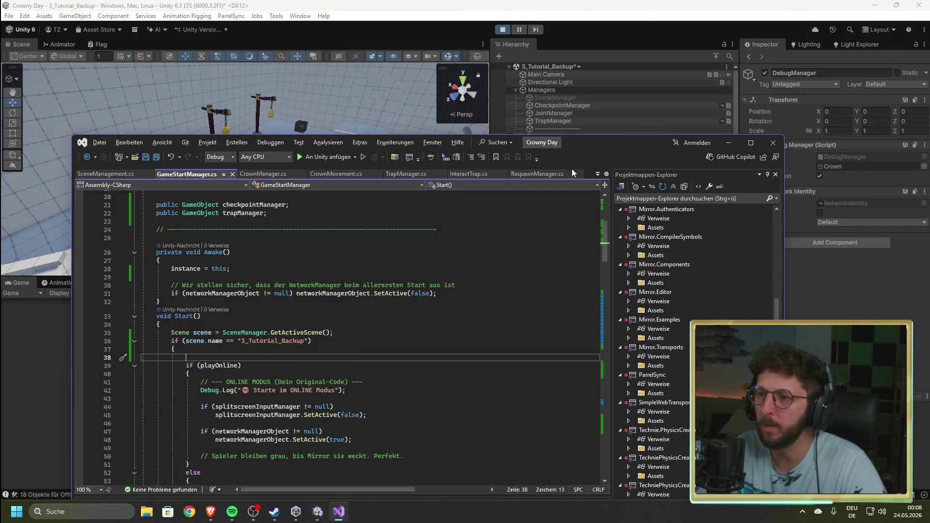
- Open DebugManager.cs from the tab list and scroll through its debug code
left_click(598, 174)
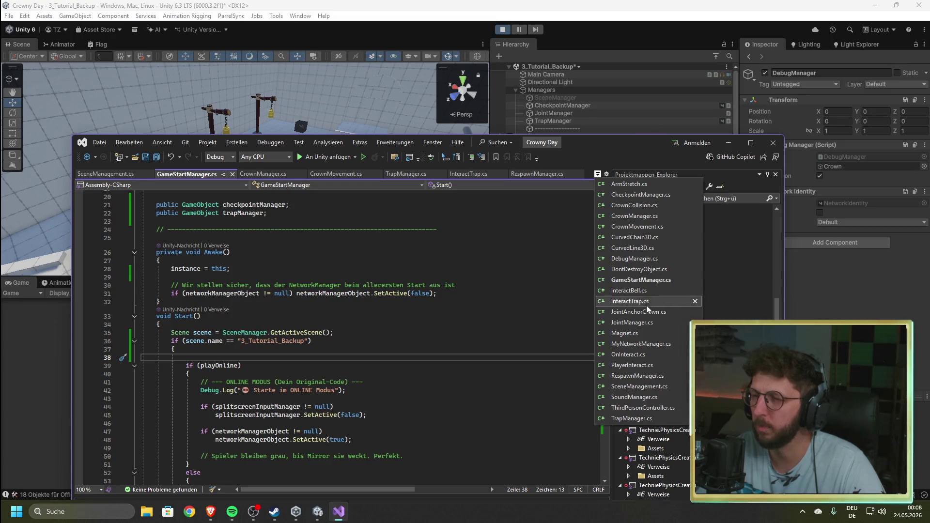
left_click(658, 258)
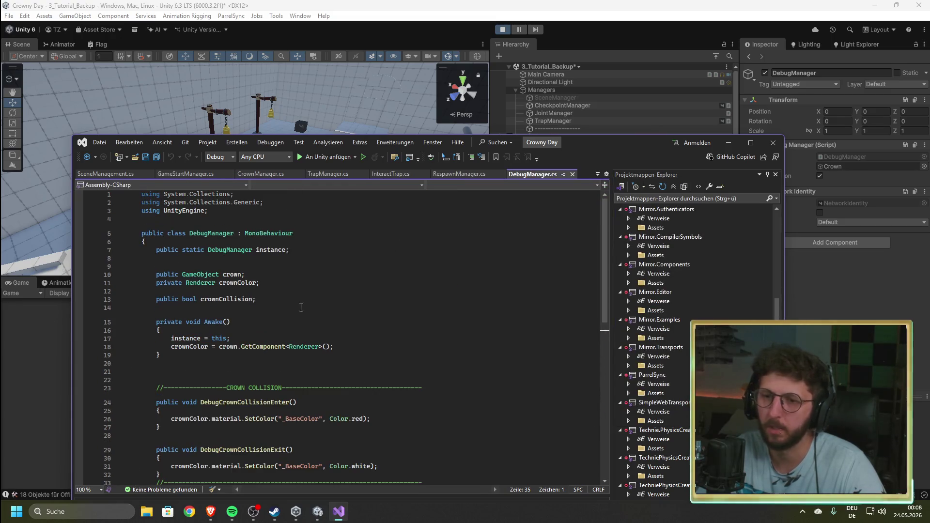
scroll(320, 296, "down", 4)
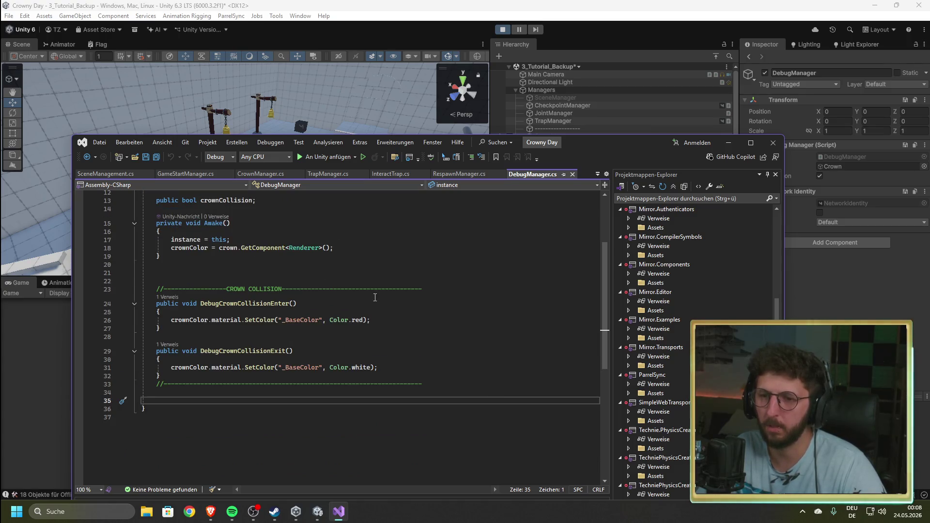
scroll(368, 295, "down", 1)
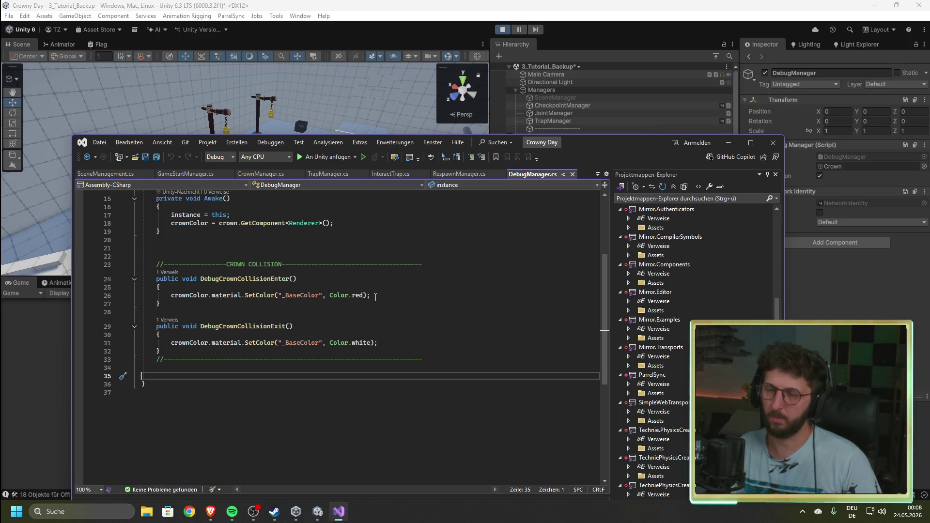
- Review CrownCollision.cs, lowering the editor window, then return to Unity
left_click(597, 175)
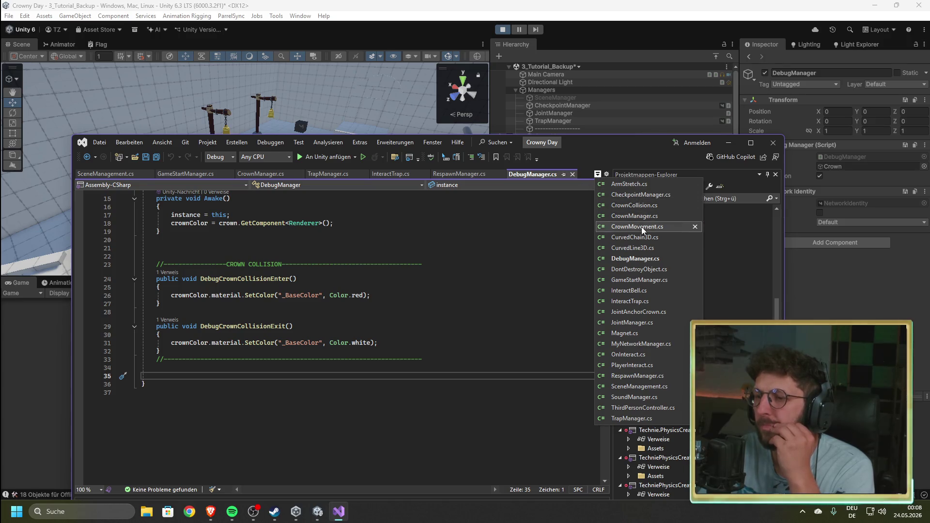
left_click(658, 205)
scroll(200, 311, "down", 4)
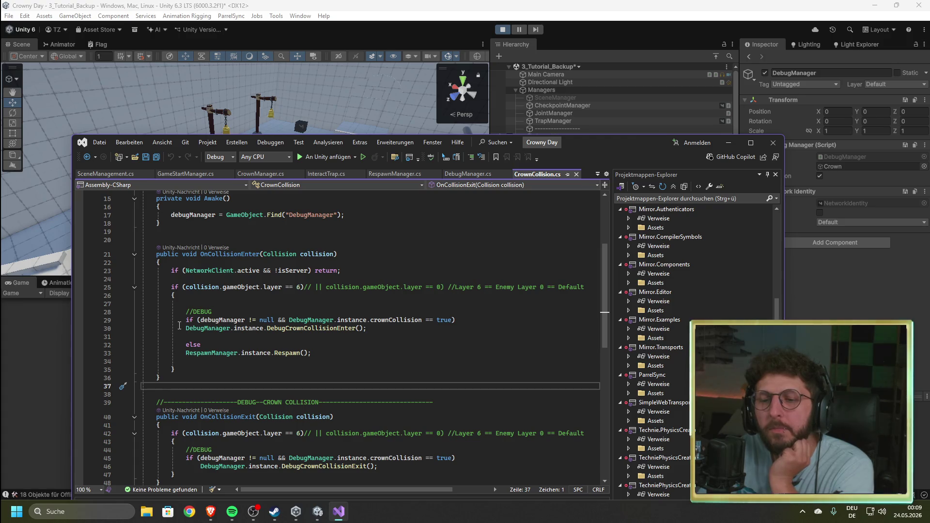
mouse_move(247, 319)
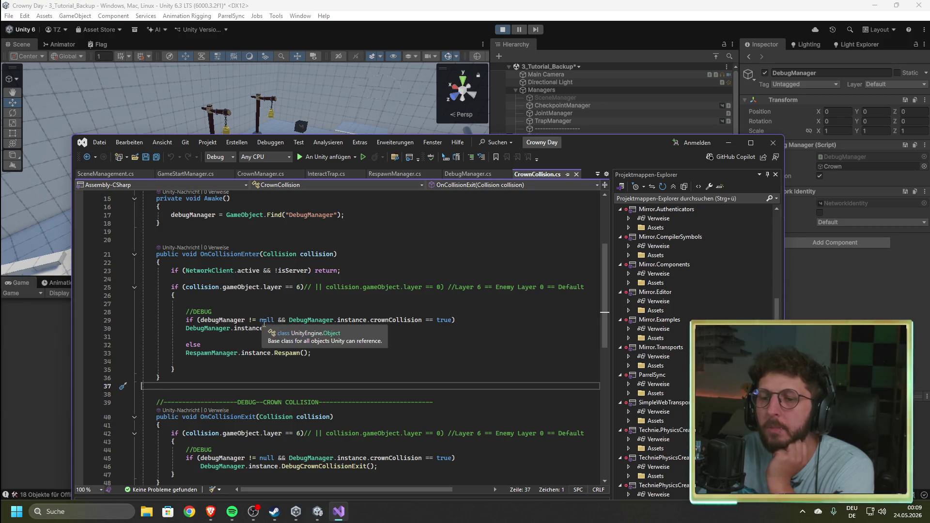
mouse_move(589, 147)
left_mouse_down()
mouse_move(595, 254)
mouse_move(605, 187)
left_mouse_up()
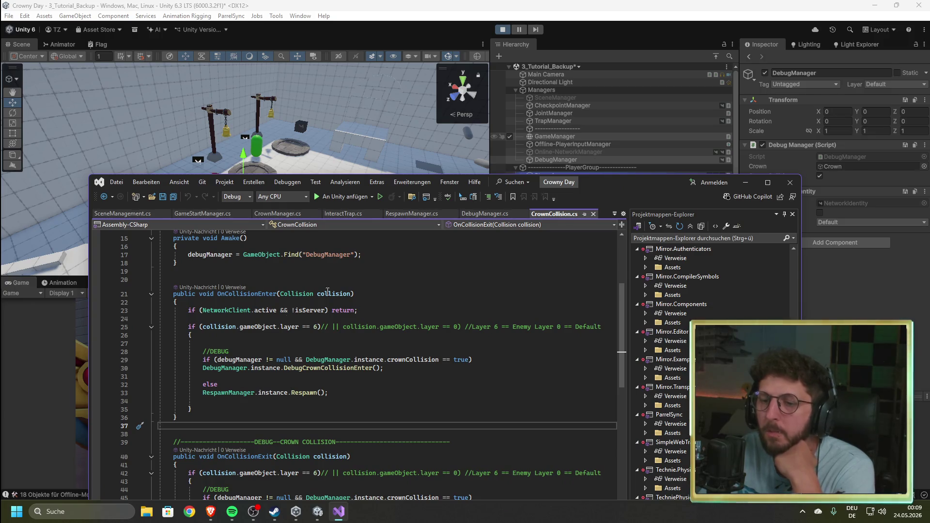
scroll(354, 383, "down", 4)
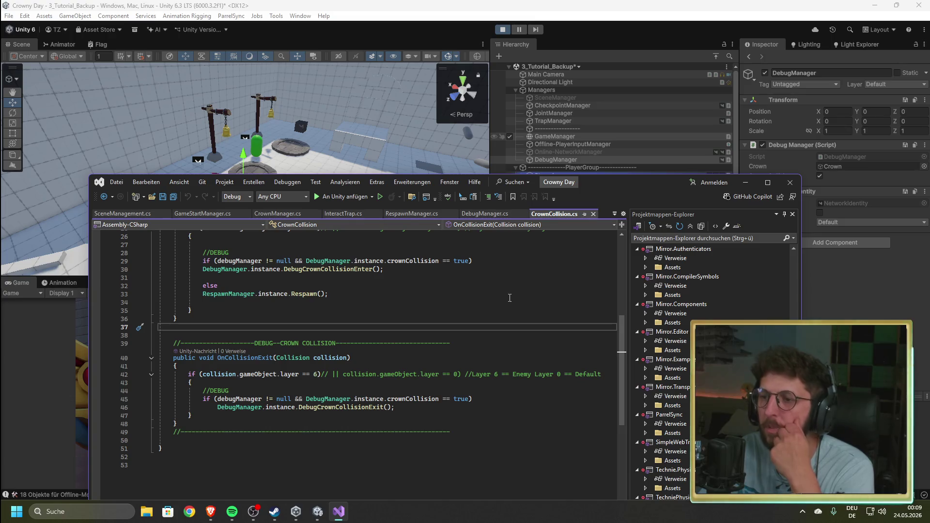
left_click(538, 160)
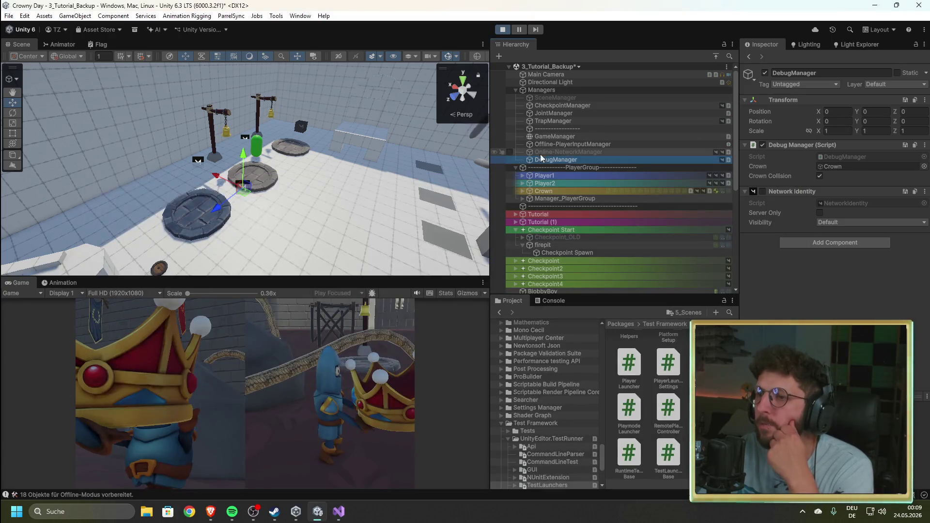
- Toggle the DebugManager object off and on, then re-check the CrownCollision code
left_click(510, 160)
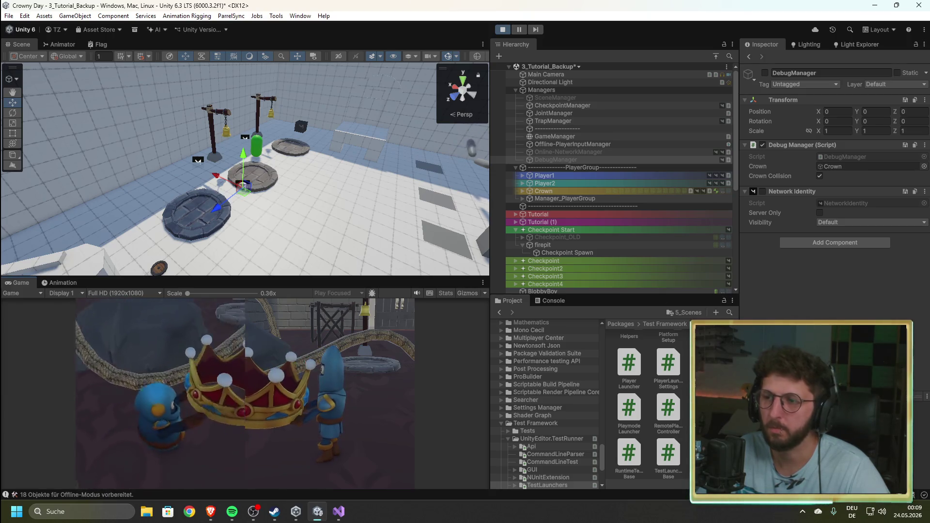
left_click(510, 159)
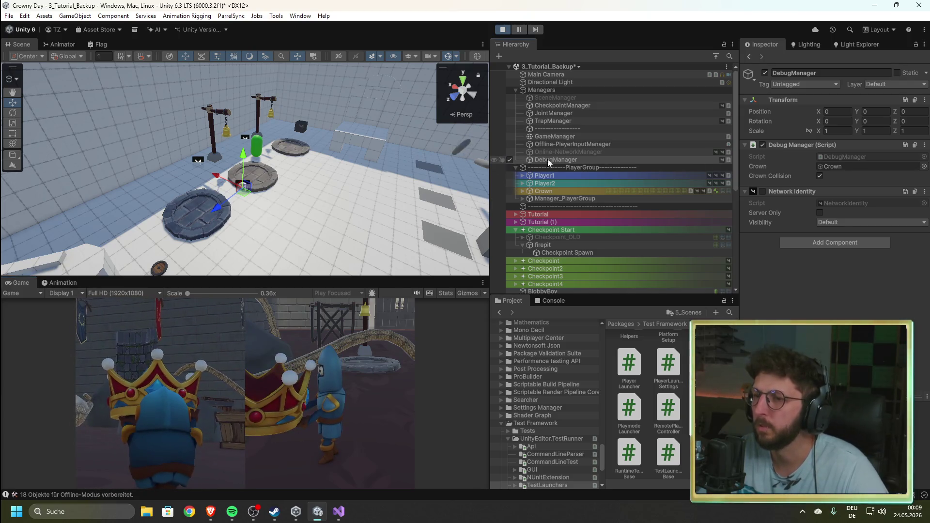
left_click(552, 159)
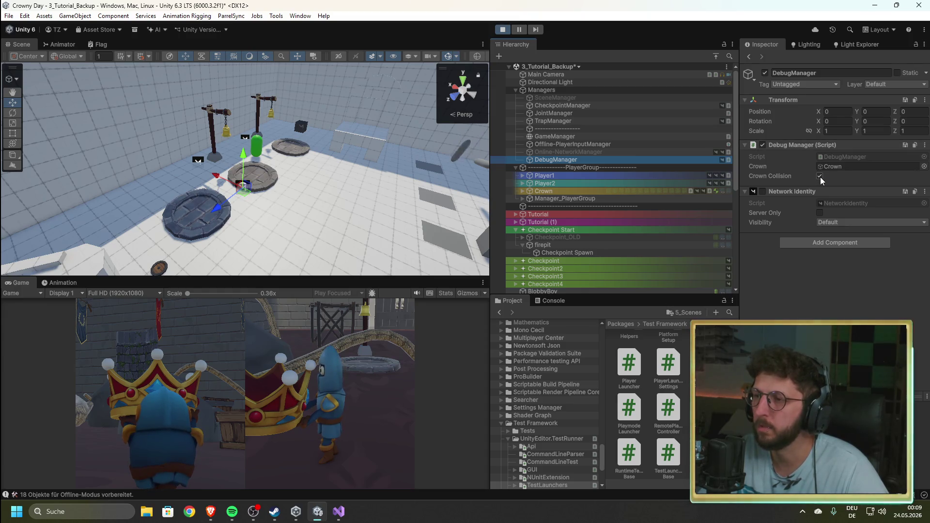
mouse_move(340, 517)
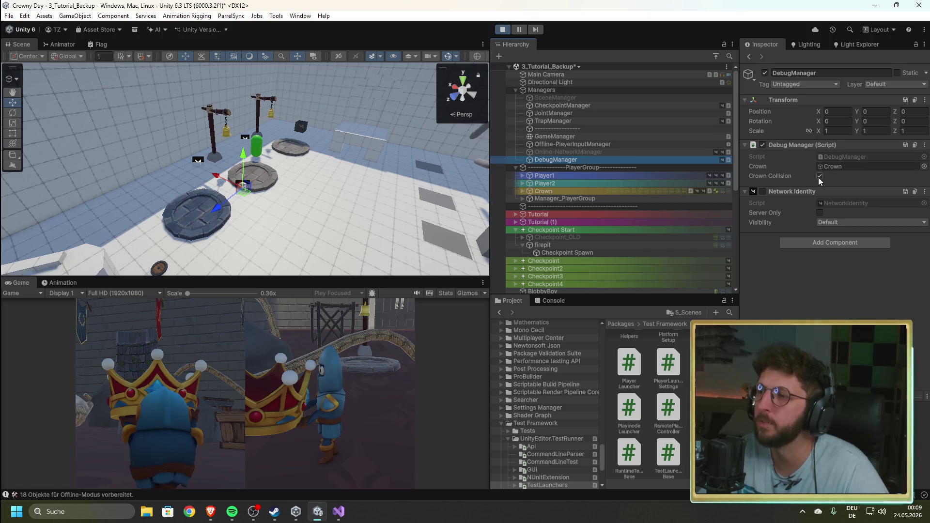
left_click(343, 512)
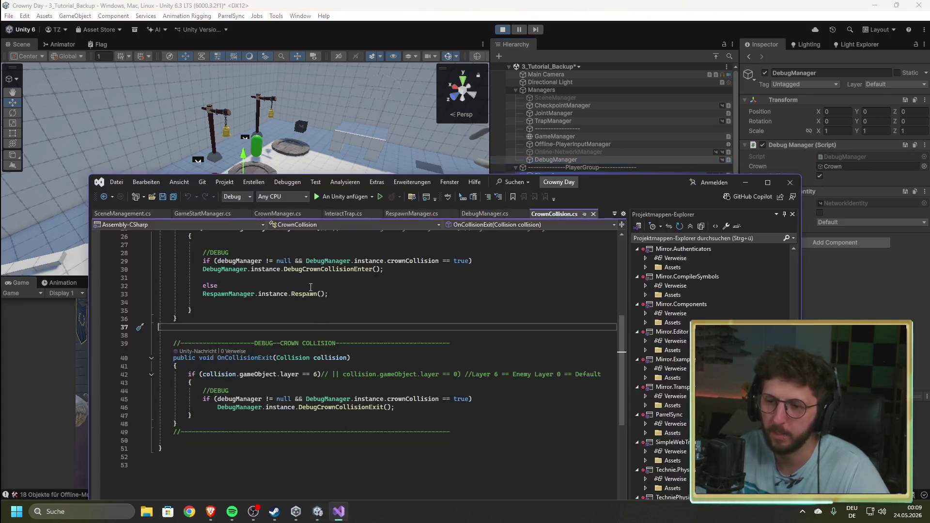
scroll(333, 373, "up", 4)
scroll(345, 360, "down", 3)
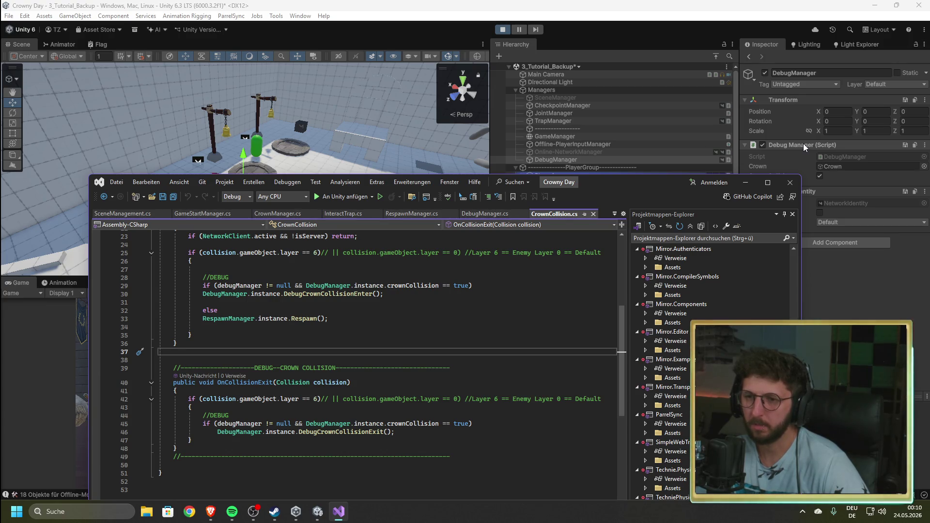
- Untick Crown Collision, test the crown in the Game view, stop play and save
left_click(841, 283)
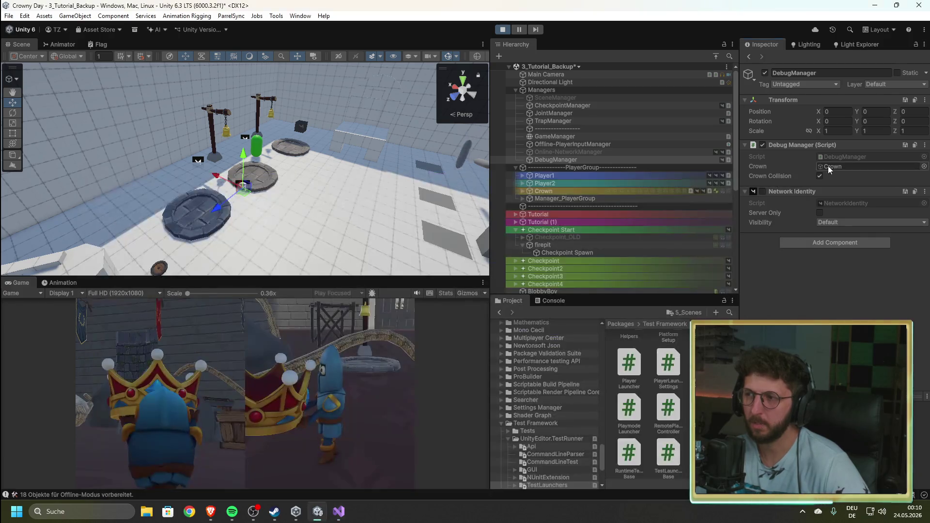
left_click(821, 176)
left_click(257, 382)
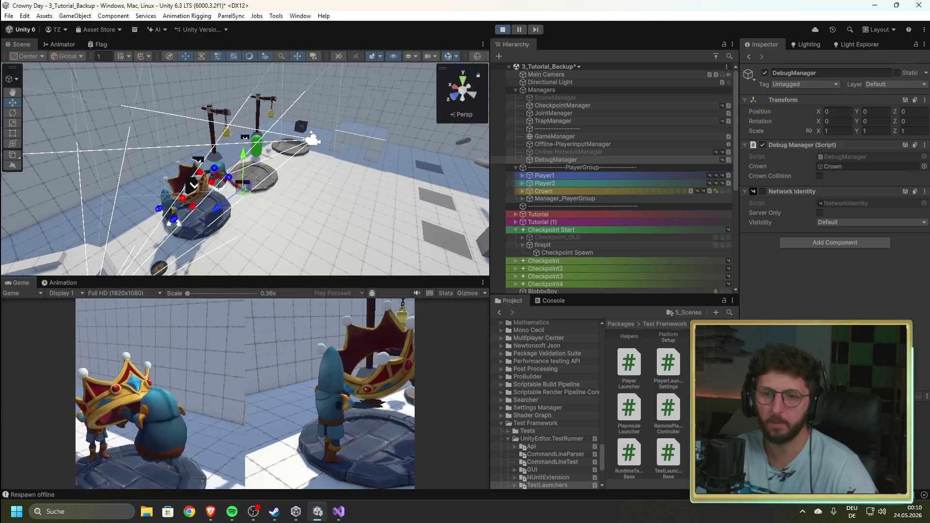
left_click(503, 29)
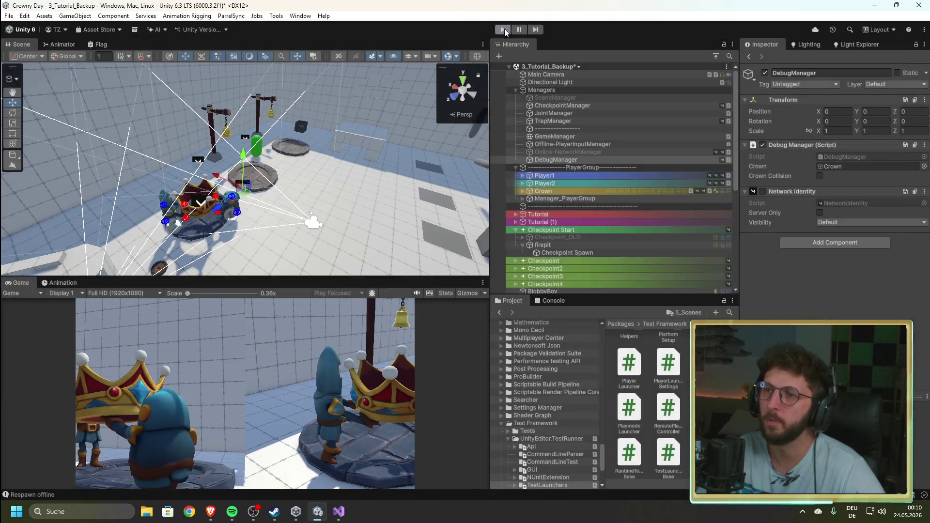
key("ctrl+s")
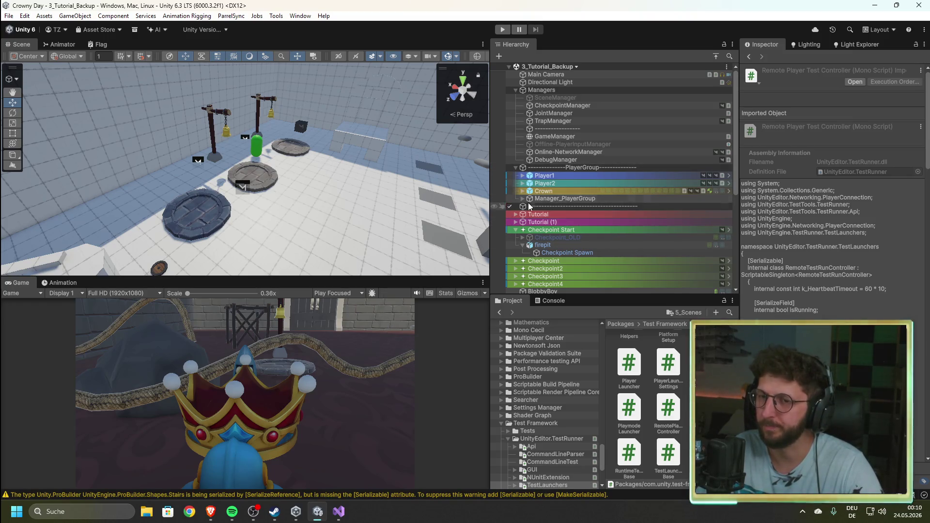
- Clear the Console log and return to the Project panel
left_click(547, 301)
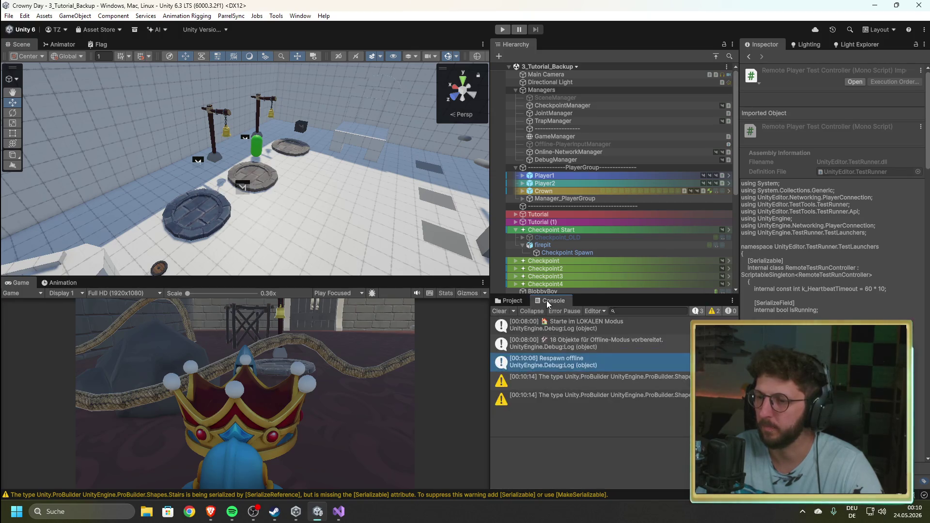
left_click(499, 311)
left_click(505, 301)
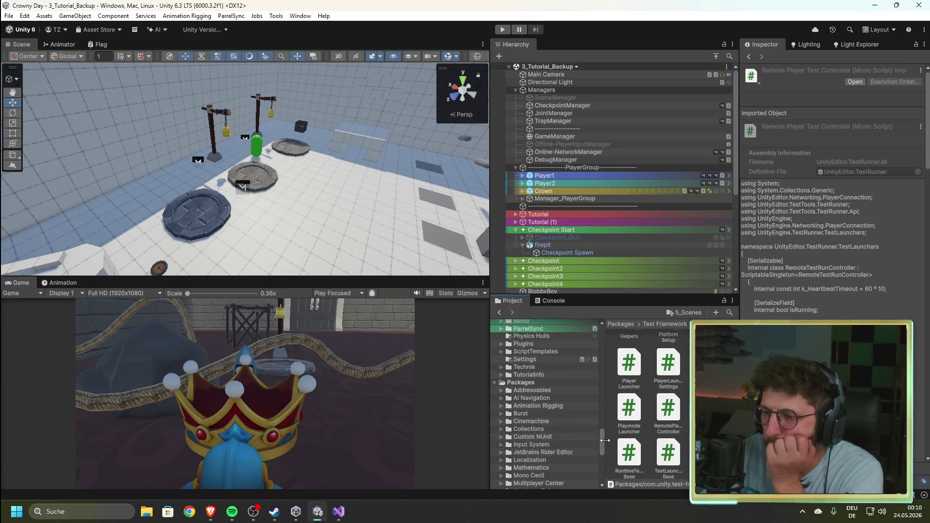
left_click_drag(602, 448, 600, 332)
scroll(534, 390, "down", 5)
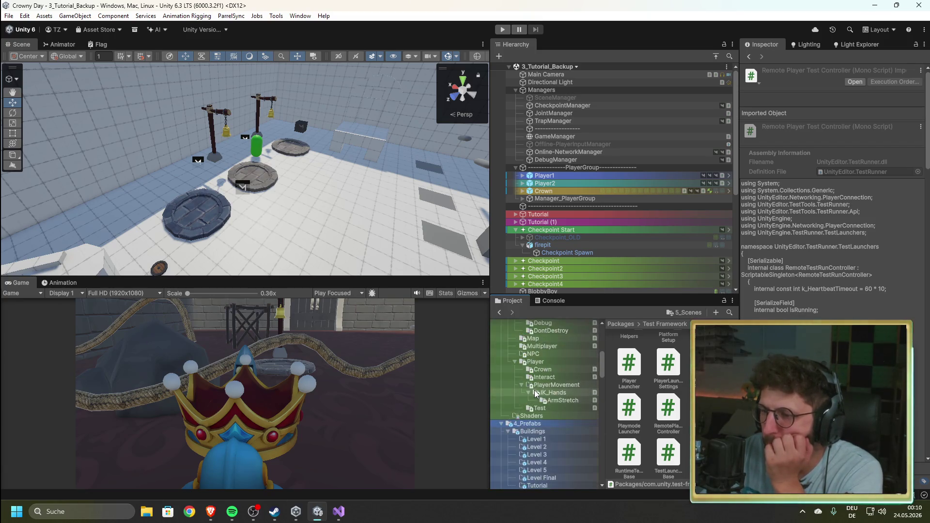
scroll(539, 398, "down", 4)
- Open 1_Bootstrap from Assets/5_Scenes, expand Managers, and show GameStartManager.cs in Visual Studio
left_click(544, 380)
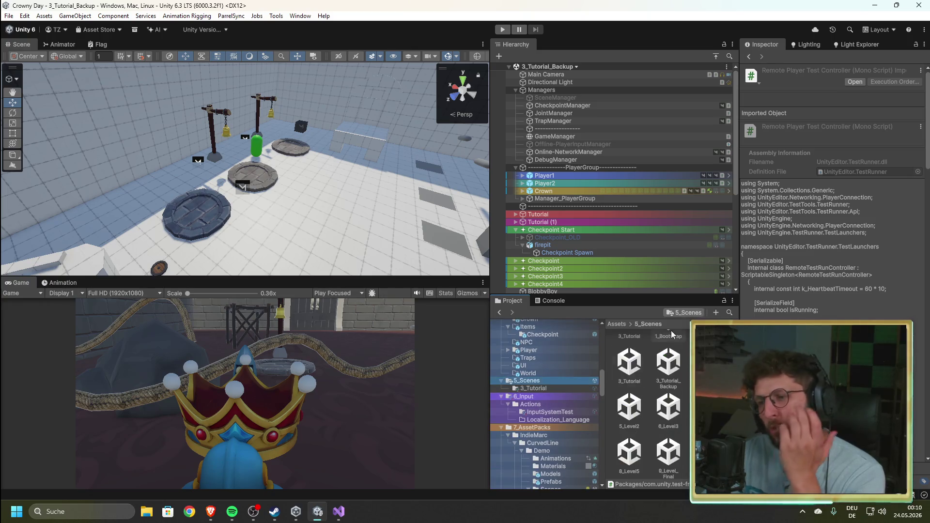
left_click(670, 354)
double_click(670, 354)
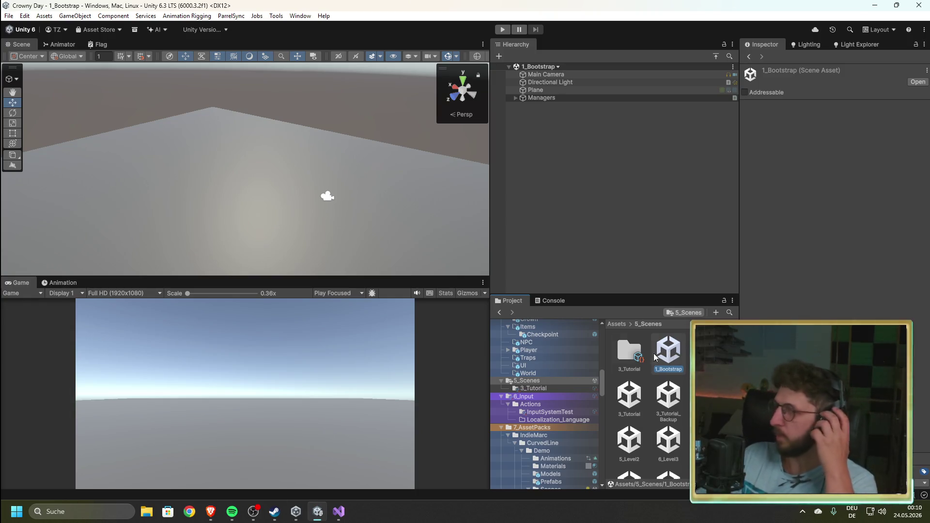
left_click(516, 98)
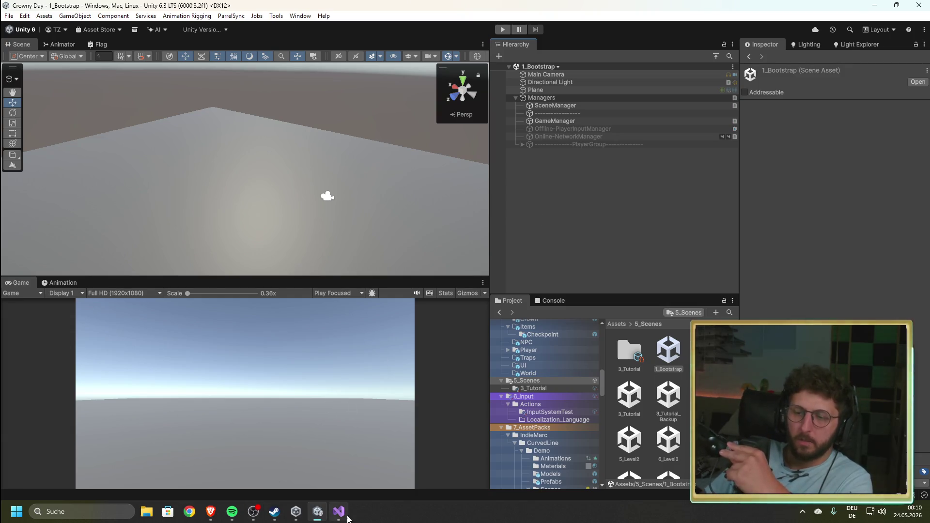
left_click(339, 512)
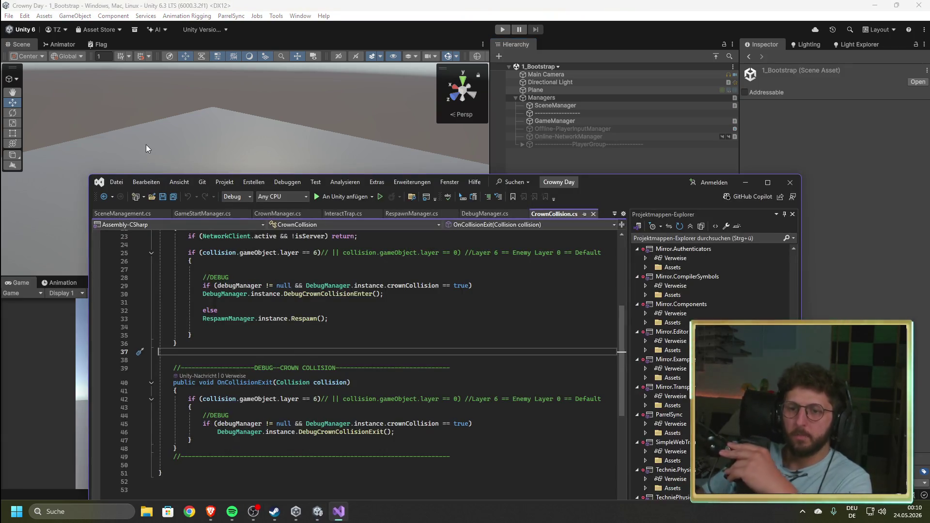
left_click(206, 213)
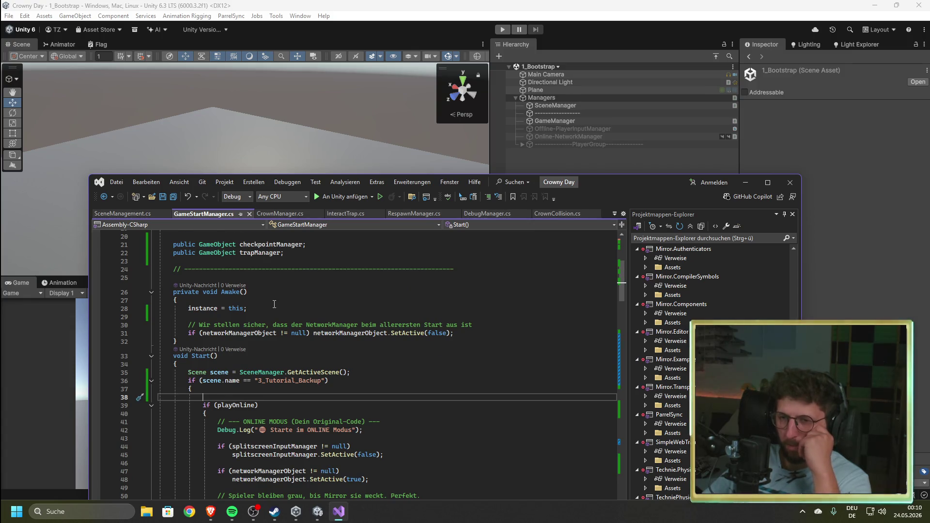
- Add '//Nur in Tutorial Level zum testen' at the top of Start() and save
scroll(274, 304, "down", 3)
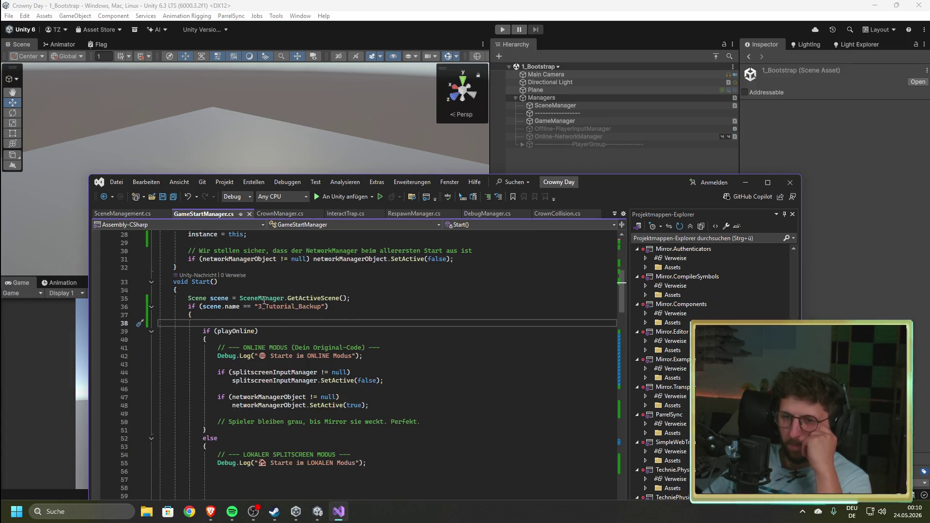
left_click(238, 291)
key("Return")
type("//Nur in")
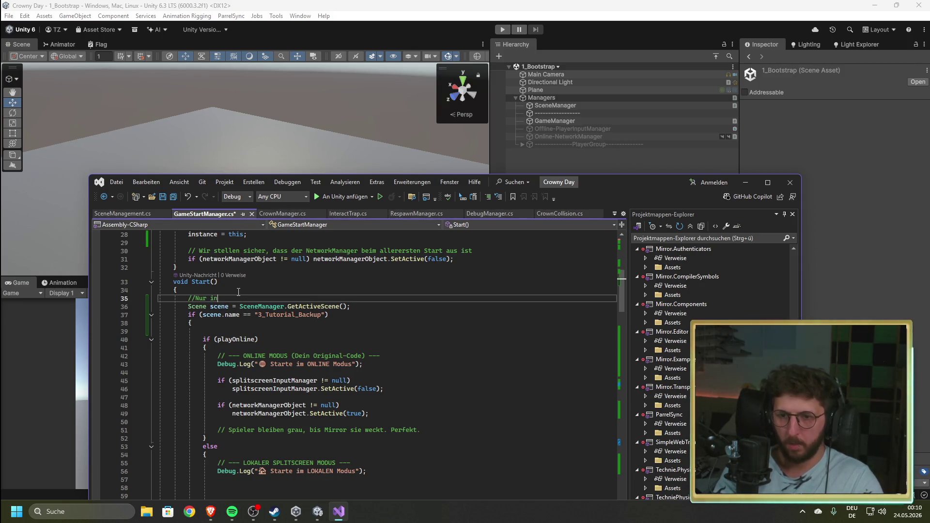
type(" Tutorial")
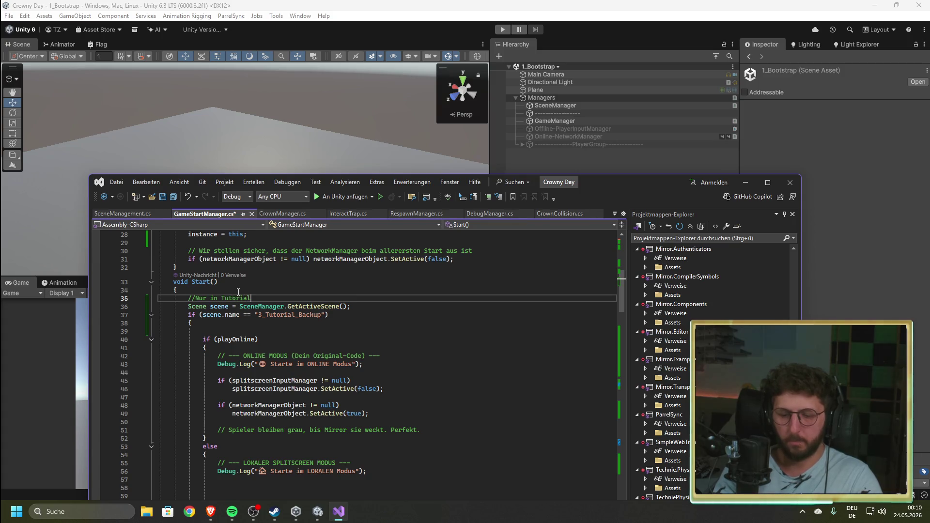
type(" Level zum testen")
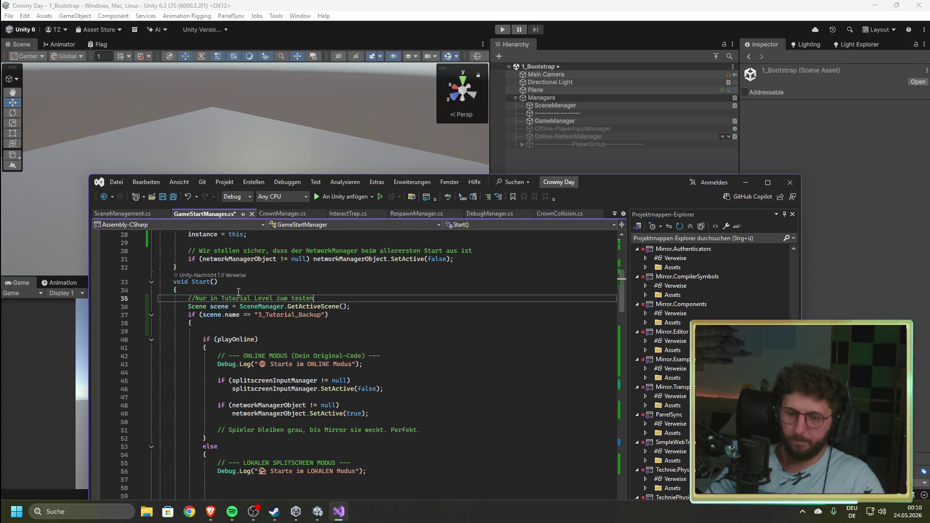
key("ctrl+s")
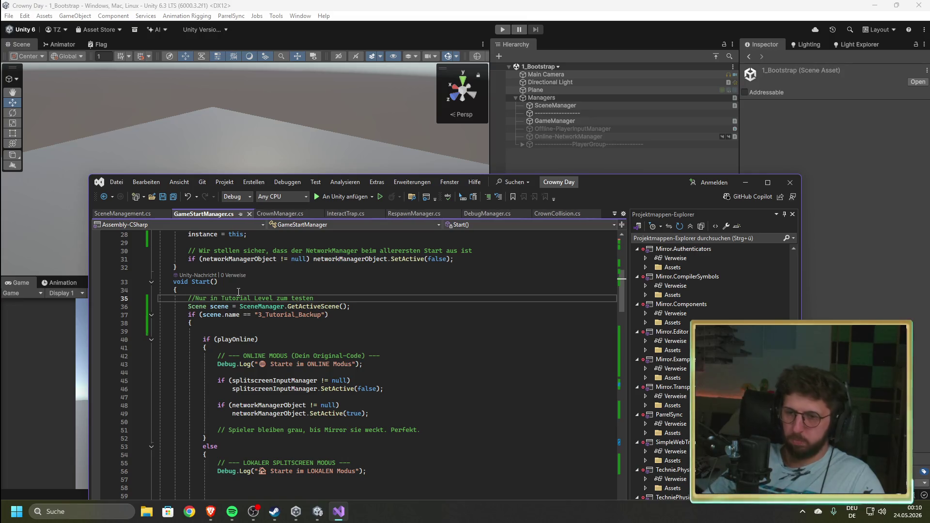
- Fold the Start() body and raise the code window to show more of the script
scroll(264, 315, "down", 12)
scroll(208, 345, "up", 11)
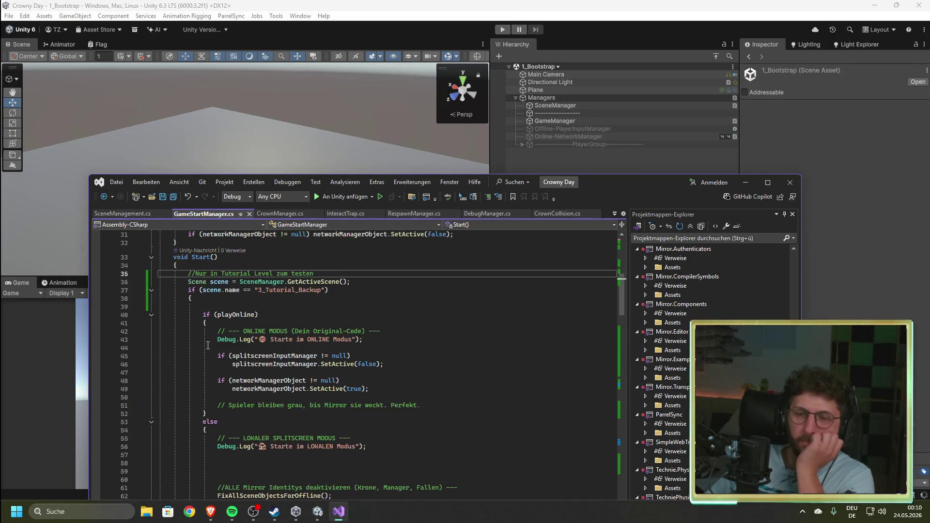
left_click(152, 257)
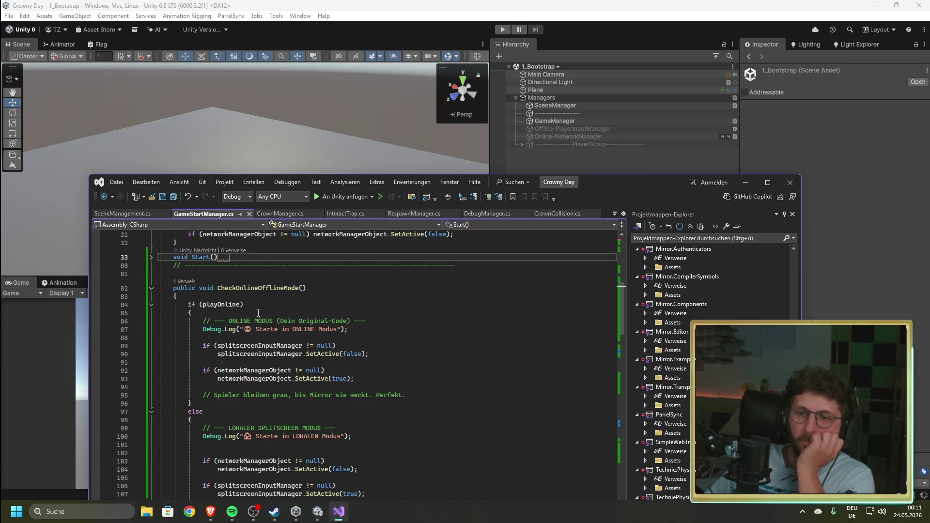
scroll(349, 359, "up", 3)
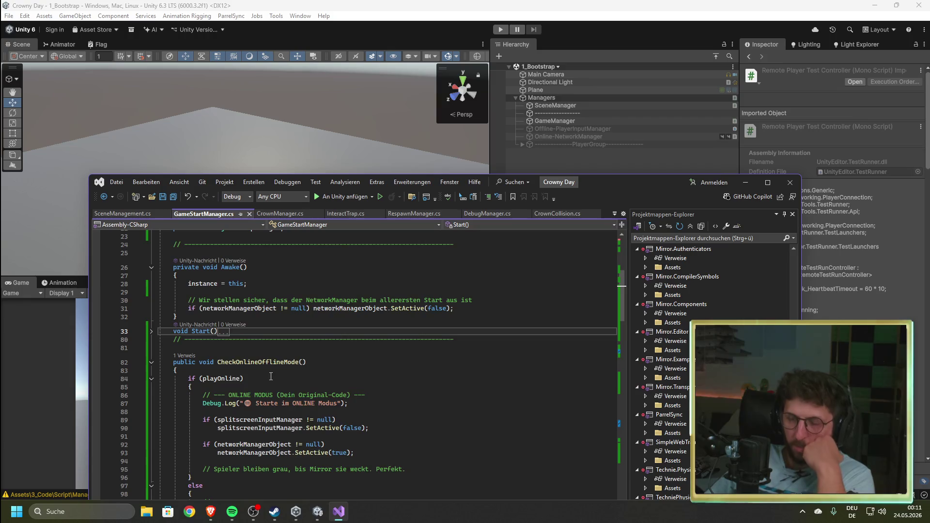
scroll(270, 386, "down", 5)
left_click_drag(603, 188, 604, 63)
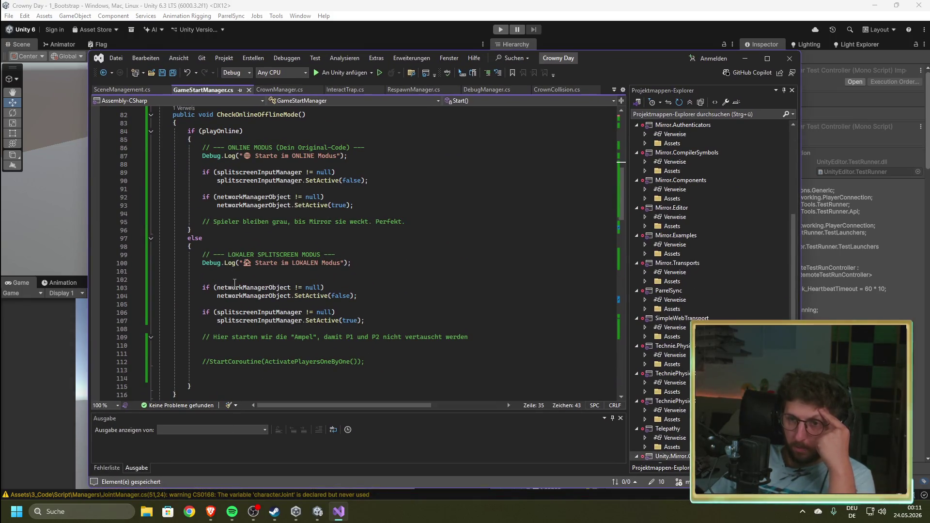
- Scroll through the rest of GameStartManager.cs, then switch to SceneManagement.cs
scroll(235, 284, "down", 8)
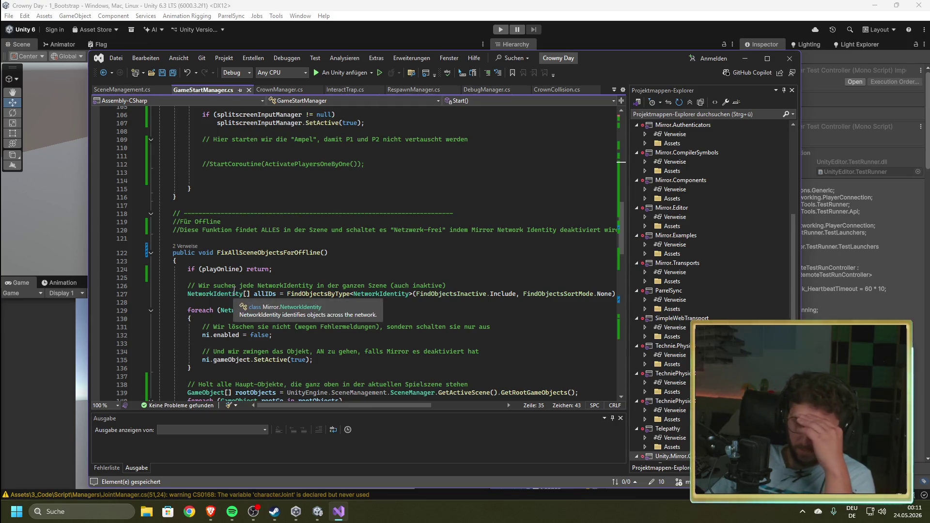
scroll(252, 279, "up", 4)
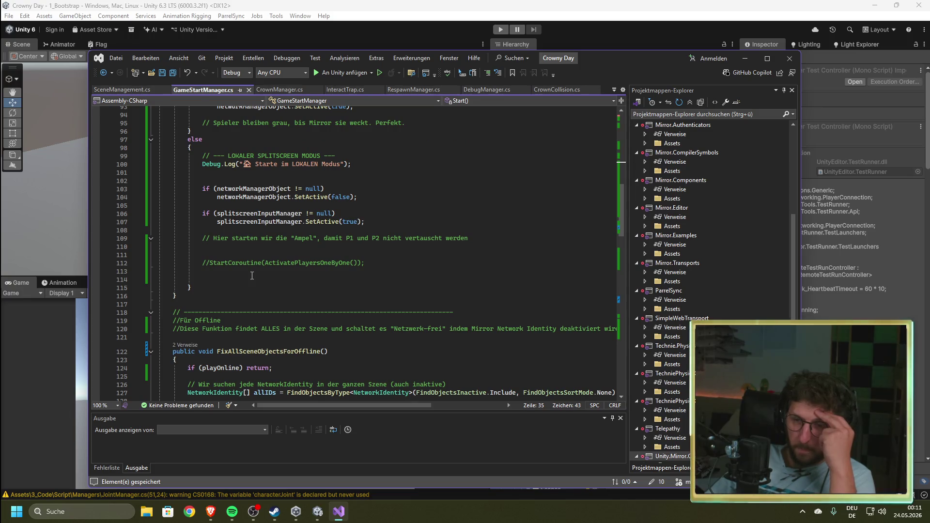
scroll(252, 276, "down", 4)
scroll(252, 275, "down", 4)
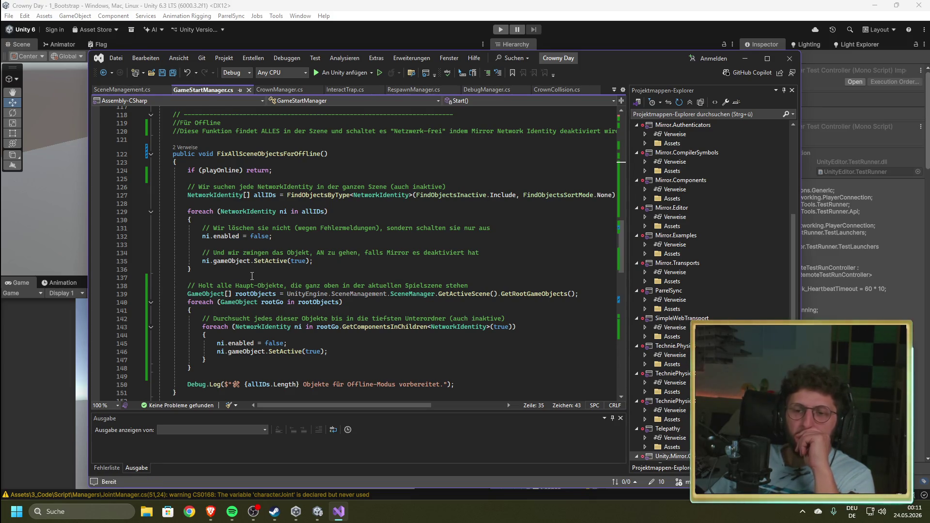
scroll(252, 276, "down", 2)
scroll(252, 276, "up", 1)
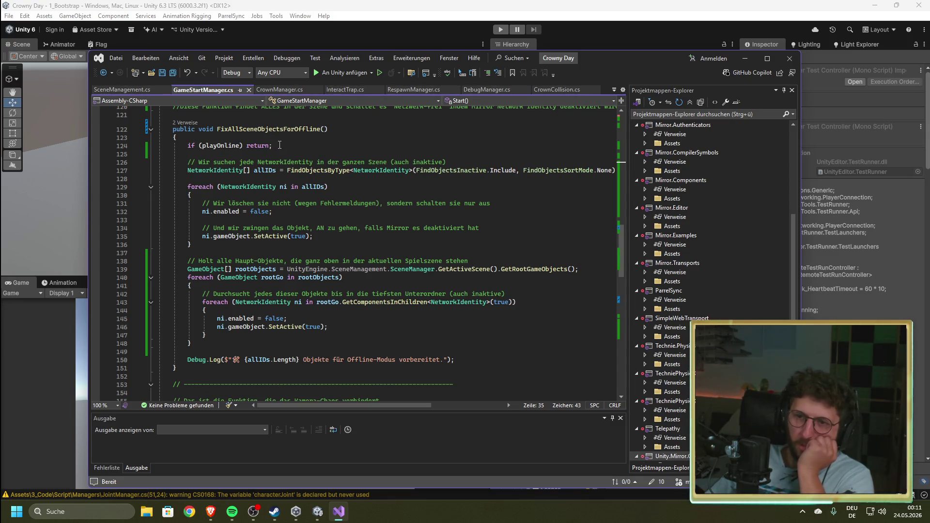
scroll(248, 283, "down", 9)
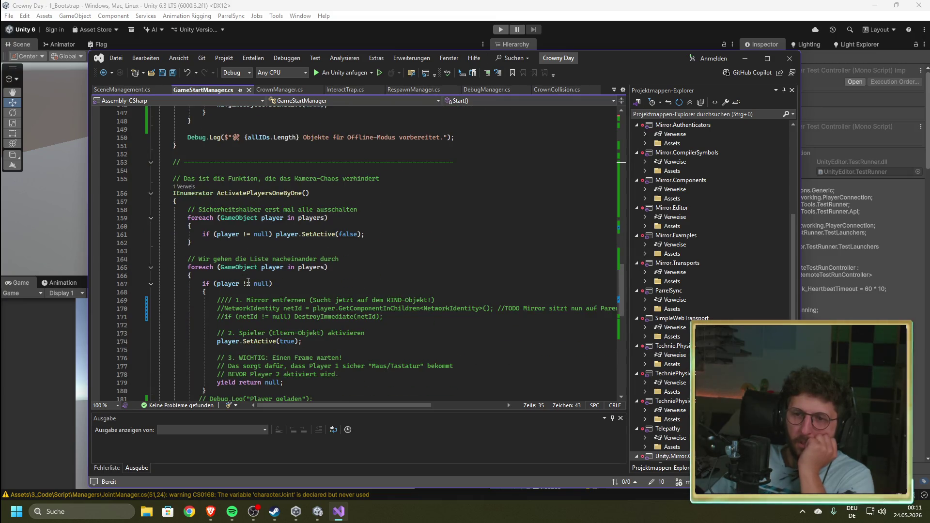
scroll(247, 282, "down", 8)
scroll(249, 280, "up", 6)
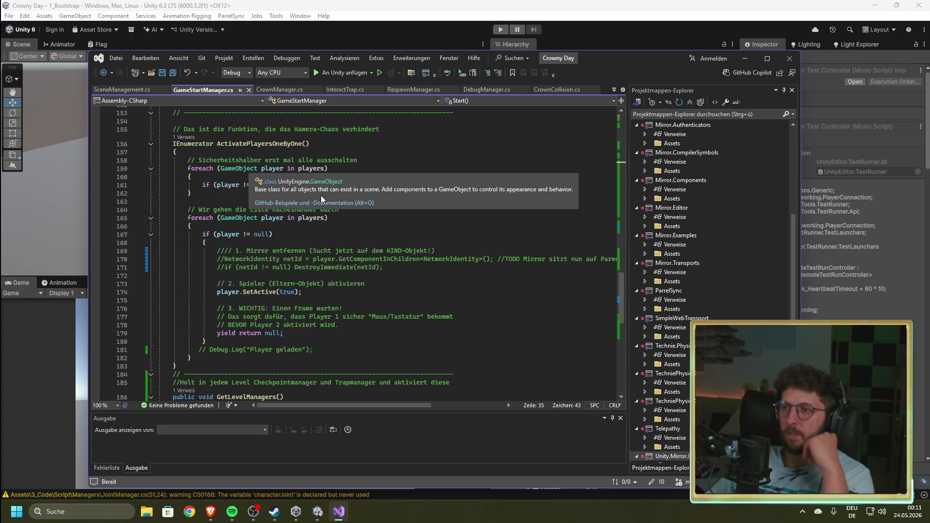
scroll(302, 278, "down", 4)
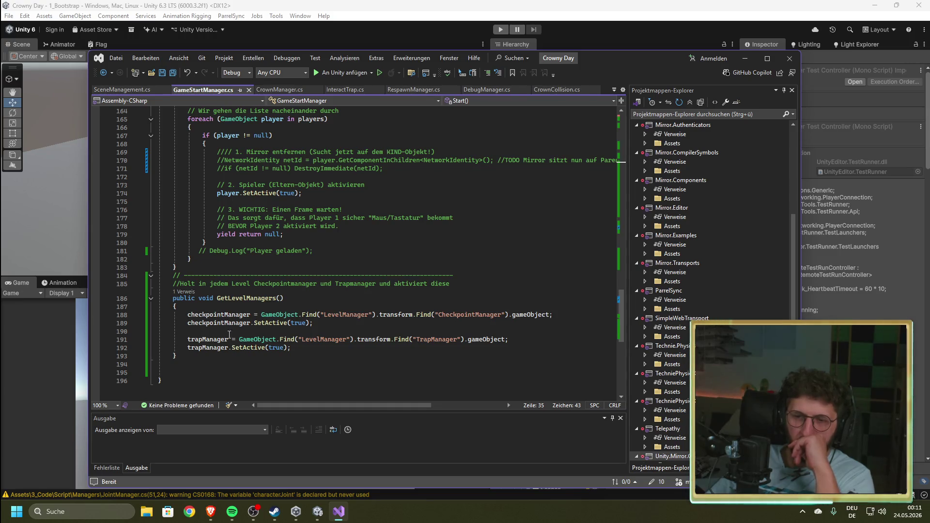
scroll(235, 291, "up", 10)
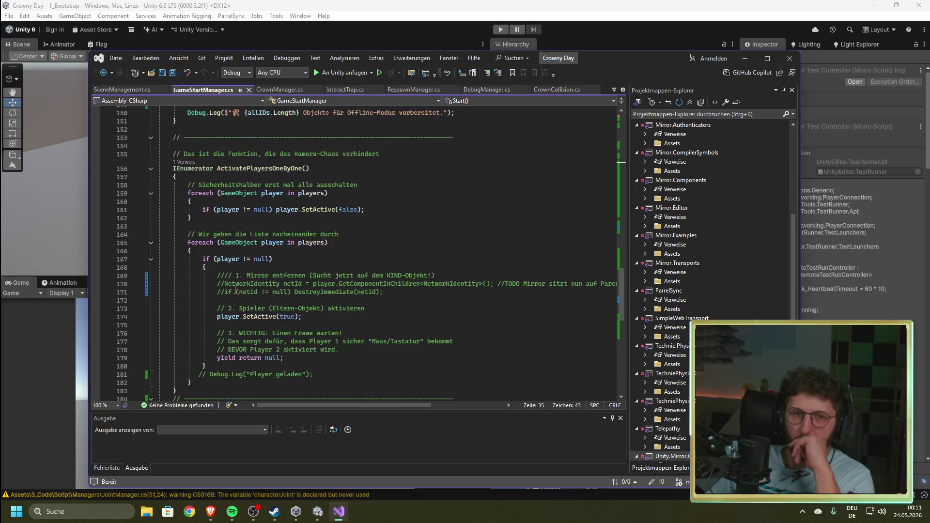
scroll(235, 292, "up", 10)
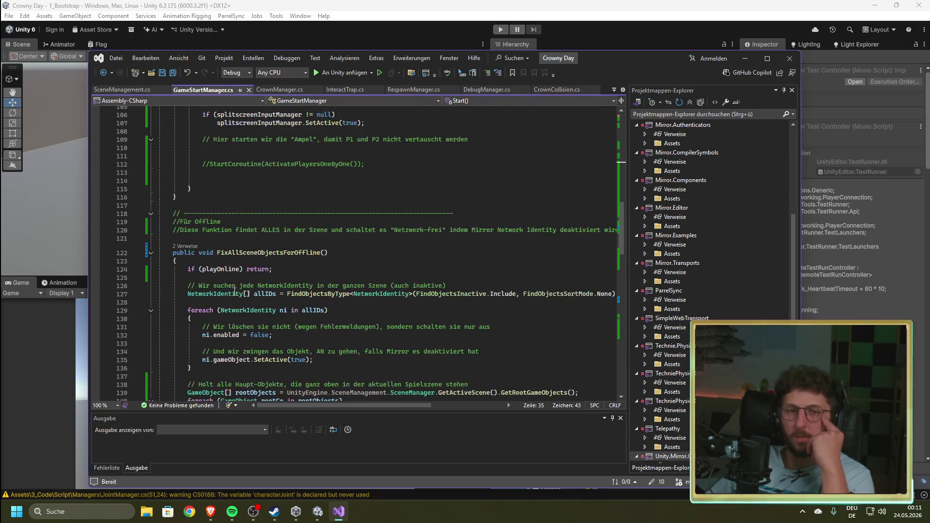
scroll(234, 292, "up", 4)
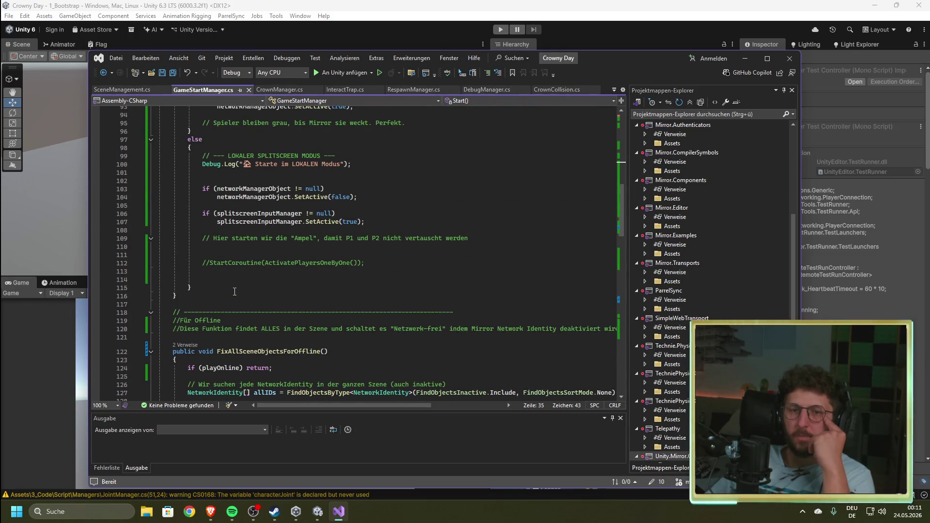
scroll(235, 292, "up", 3)
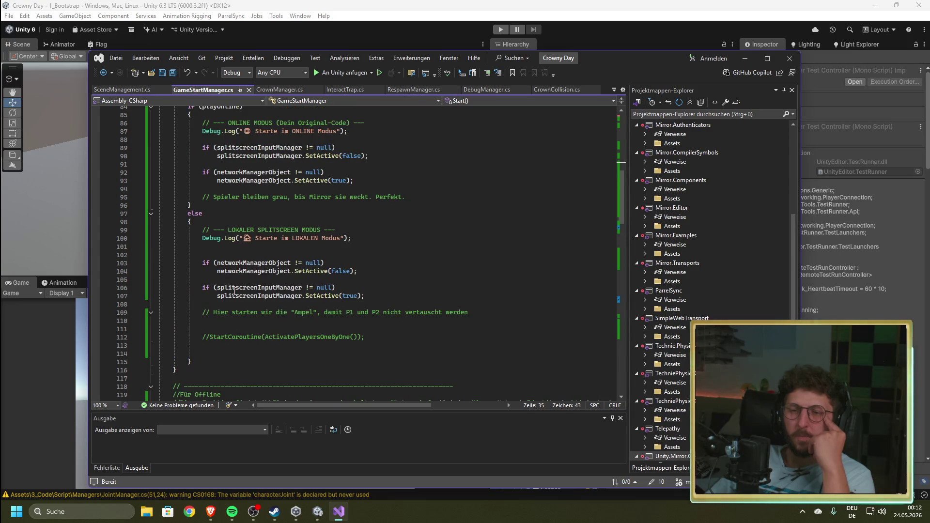
scroll(234, 292, "up", 3)
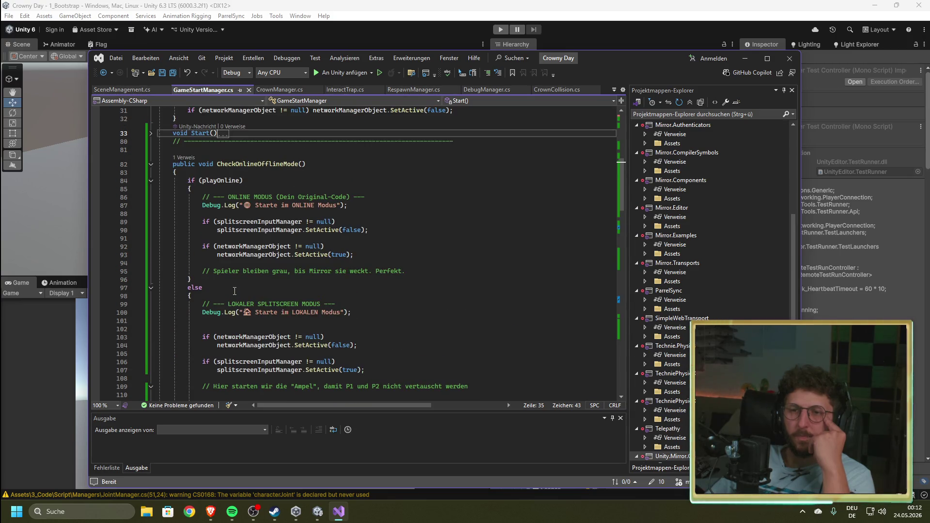
scroll(234, 292, "down", 3)
left_click(123, 90)
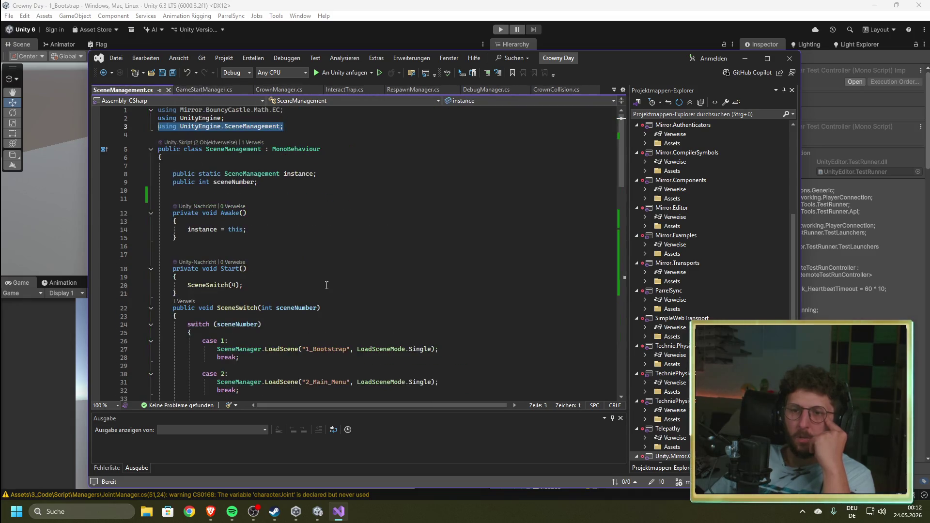
left_click(327, 287)
scroll(363, 276, "down", 7)
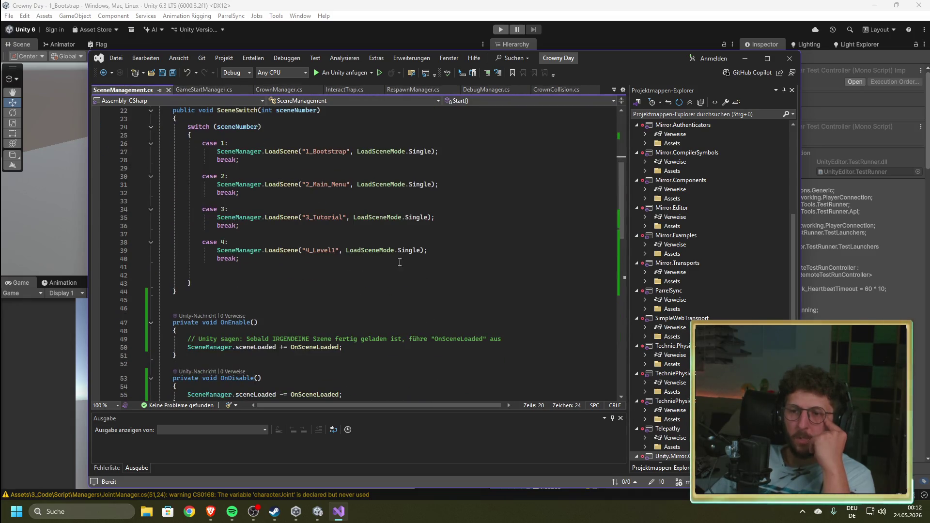
left_click_drag(444, 250, 183, 251)
scroll(299, 268, "down", 4)
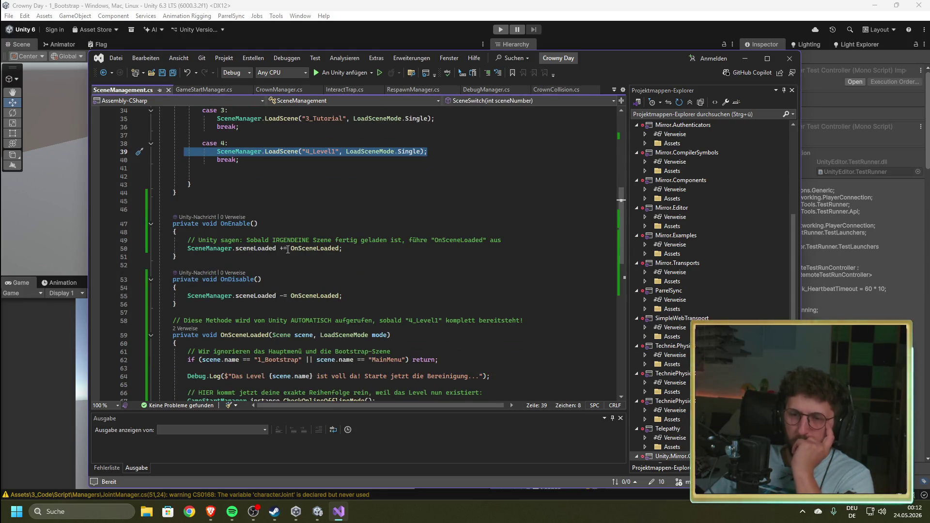
scroll(378, 273, "down", 5)
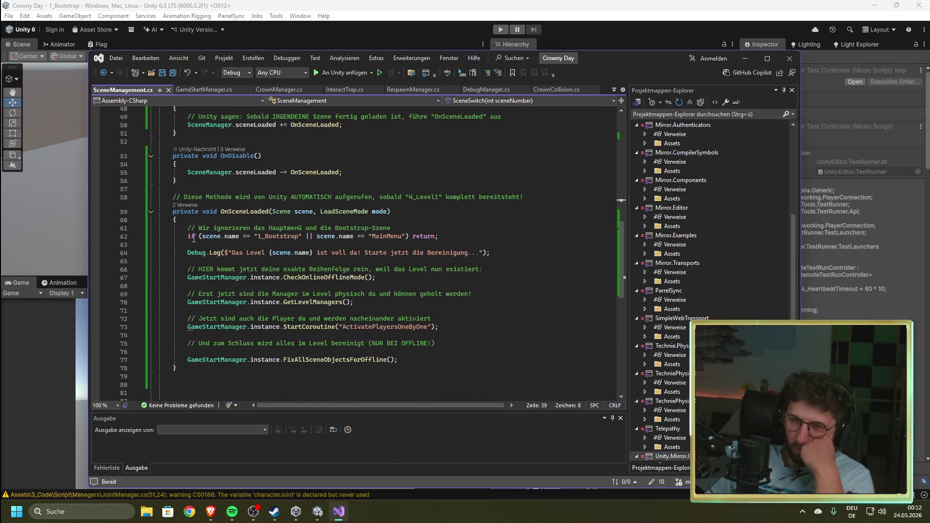
mouse_move(452, 241)
left_mouse_down()
mouse_move(180, 227)
mouse_move(177, 236)
left_mouse_up()
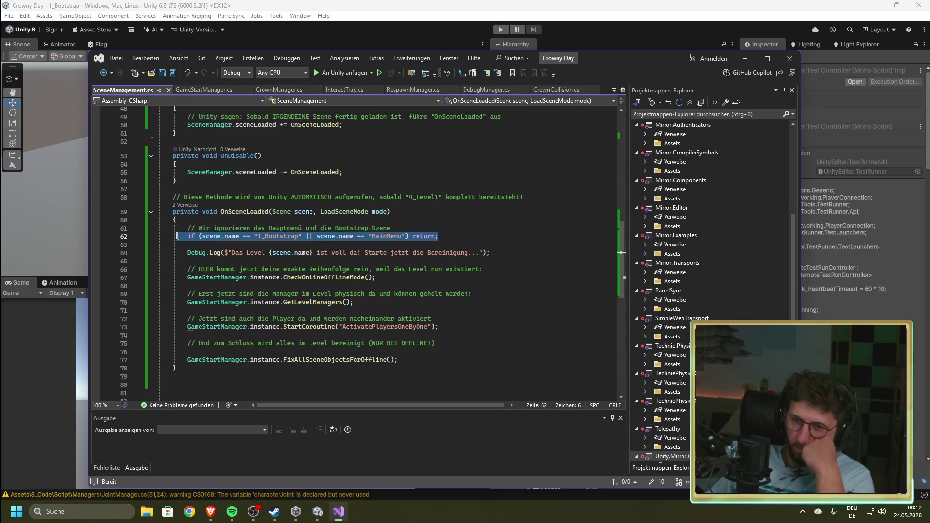
scroll(391, 240, "down", 2)
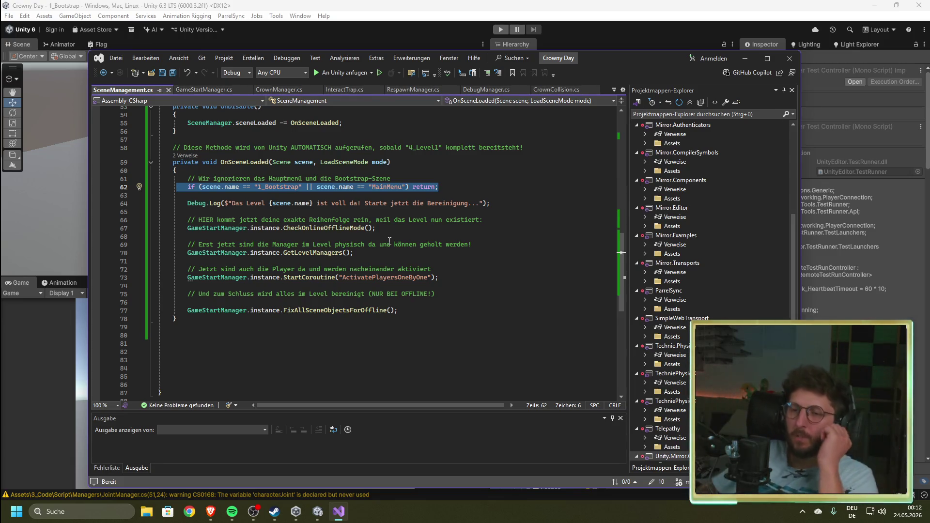
key("alt+Tab")
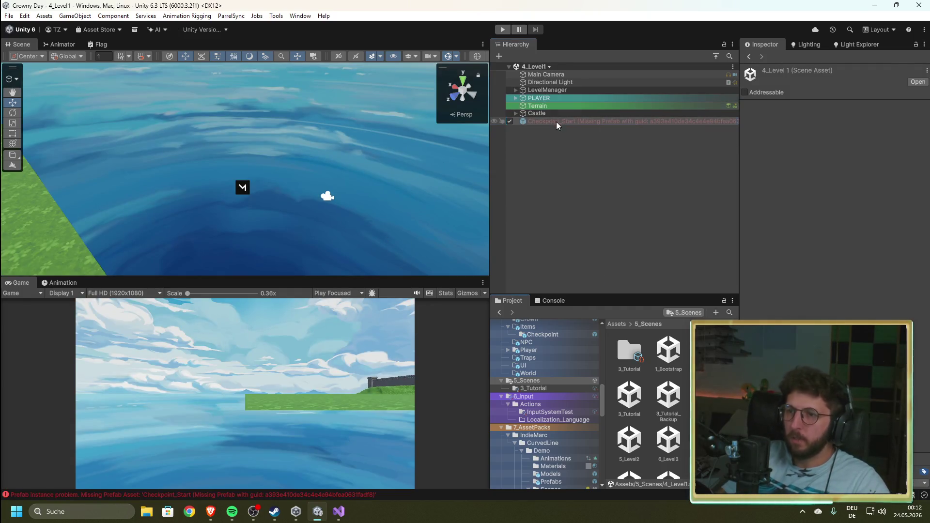
- Frame Checkpoint_Start in the scene and inspect its missing prefab reference
left_click(590, 122)
key("f")
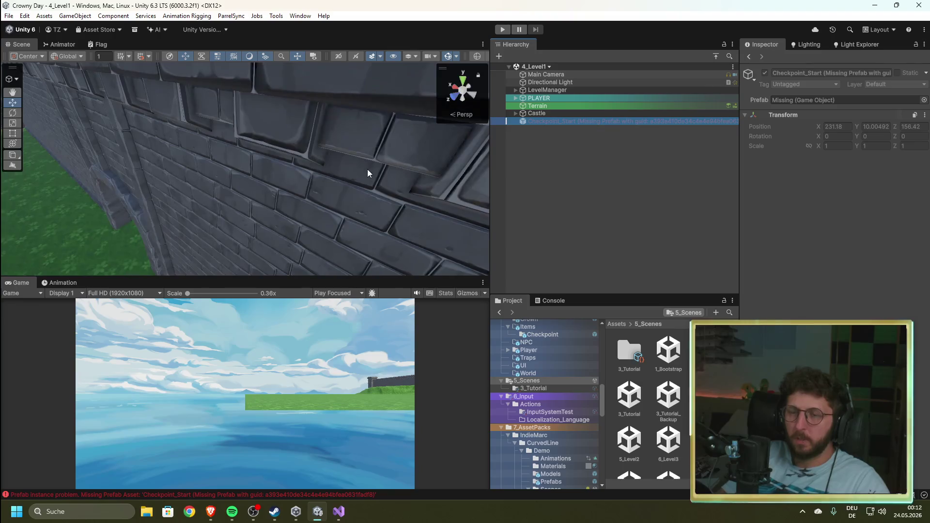
mouse_move(369, 173)
left_mouse_down()
mouse_move(194, 202)
mouse_move(291, 184)
left_mouse_up()
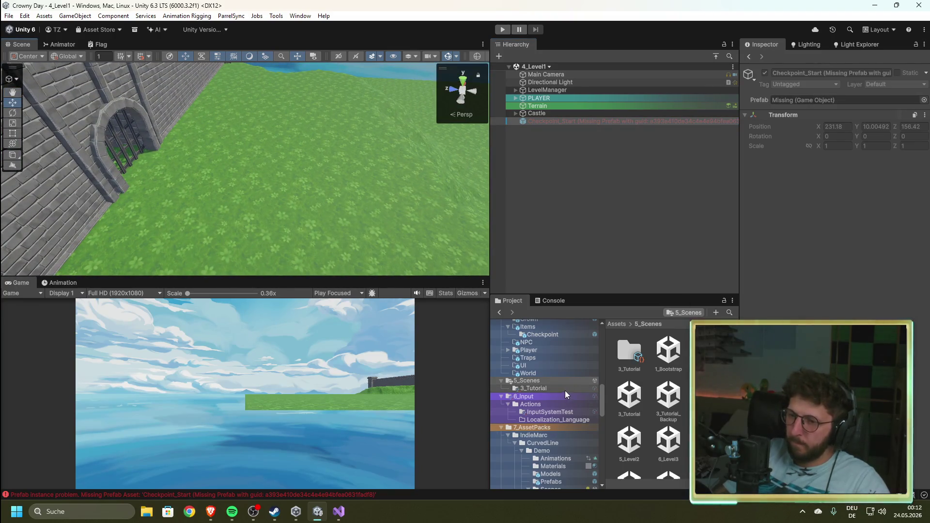
left_click(544, 334)
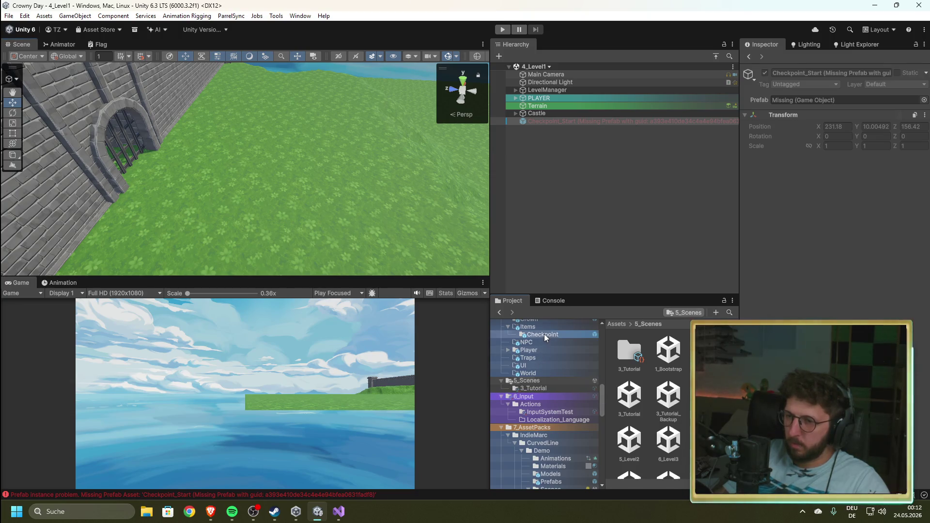
left_click(846, 100)
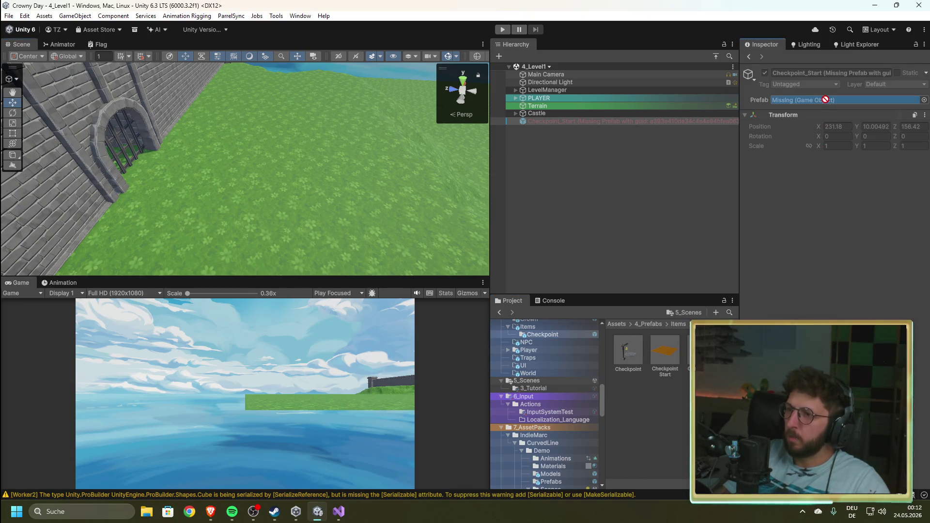
left_click(924, 100)
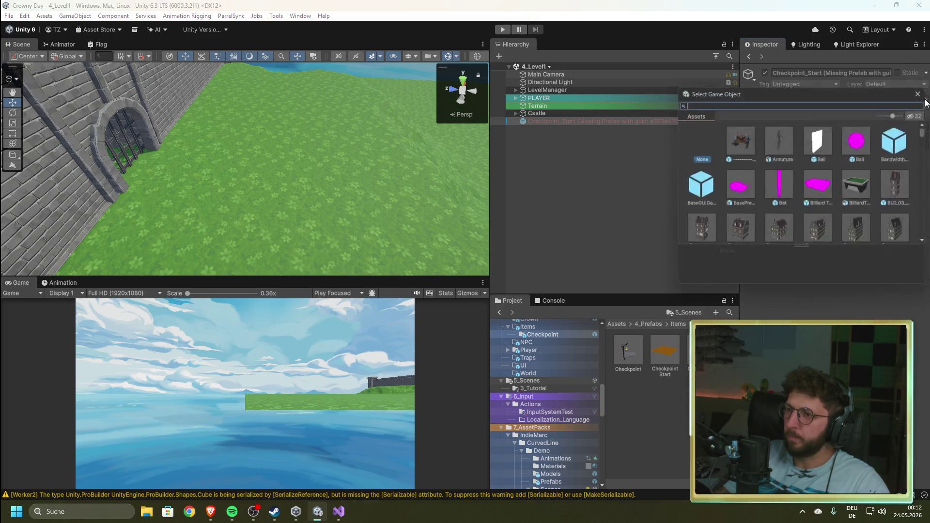
left_click(923, 91)
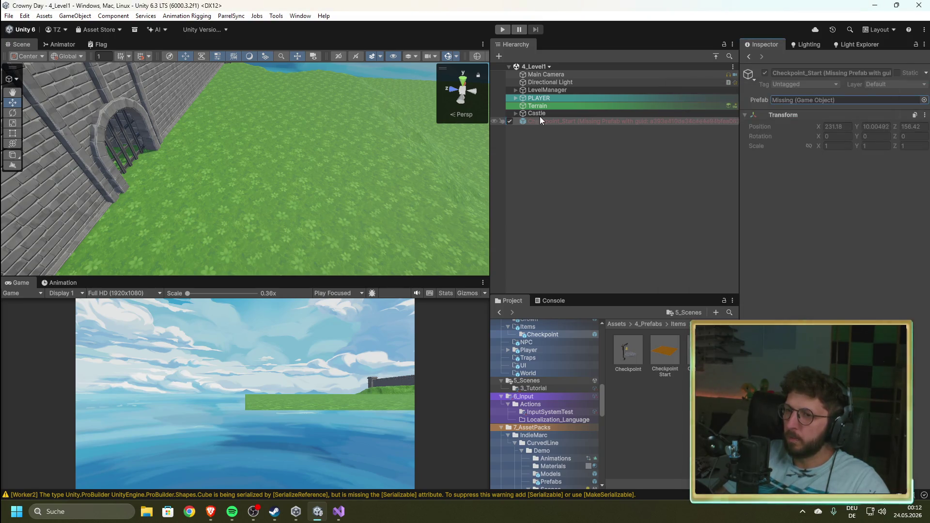
- Delete the broken Checkpoint_Start object from the Hierarchy
left_click(541, 114)
left_click(543, 123)
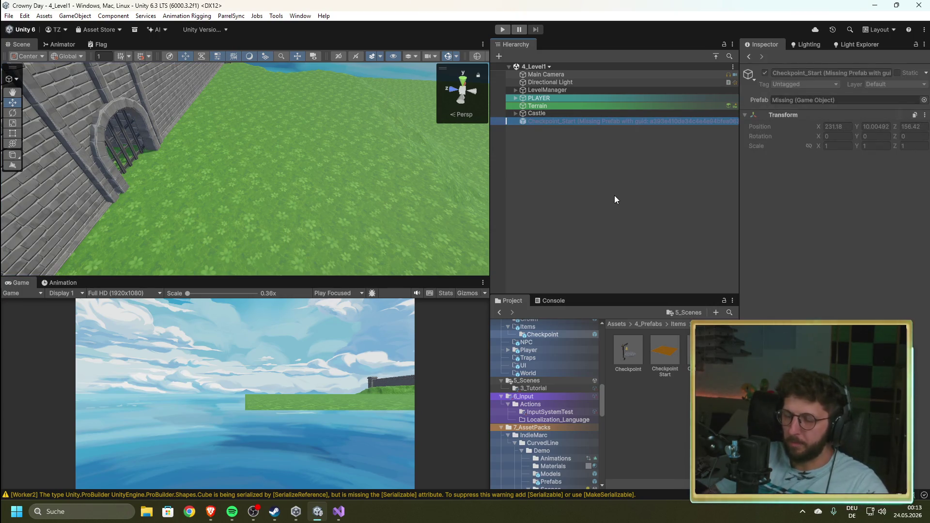
key("Delete")
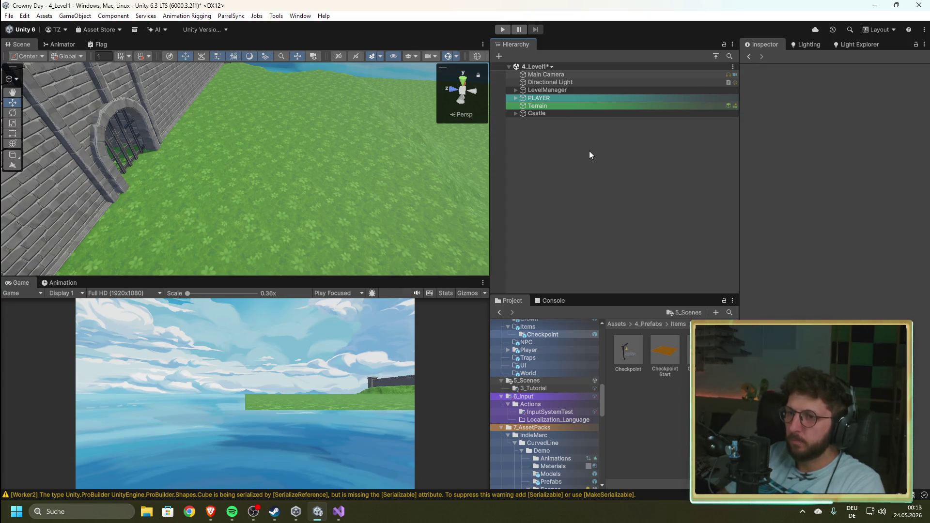
- Drop a new Checkpoint_Start prefab onto the grass and frame it in the Scene view
mouse_move(665, 350)
left_mouse_down()
mouse_move(321, 184)
mouse_move(303, 137)
left_mouse_up()
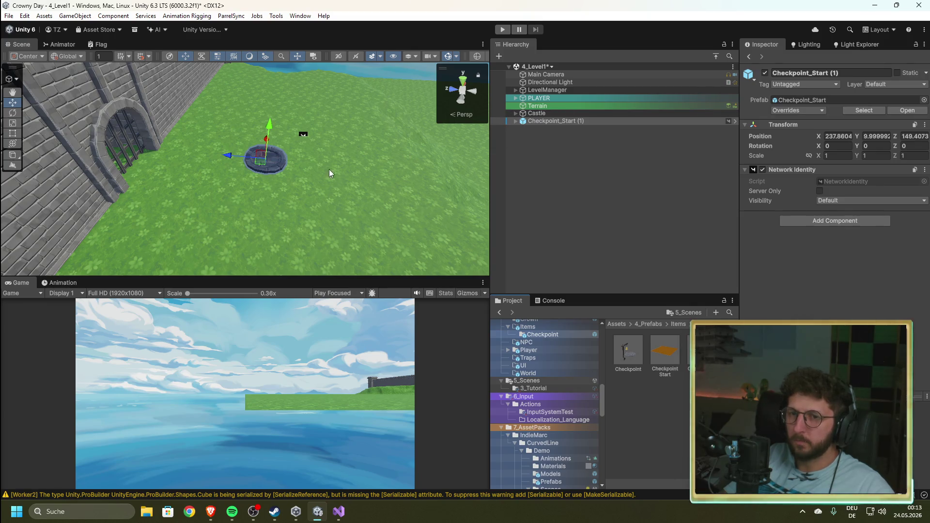
left_click_drag(336, 192, 333, 190)
key("f")
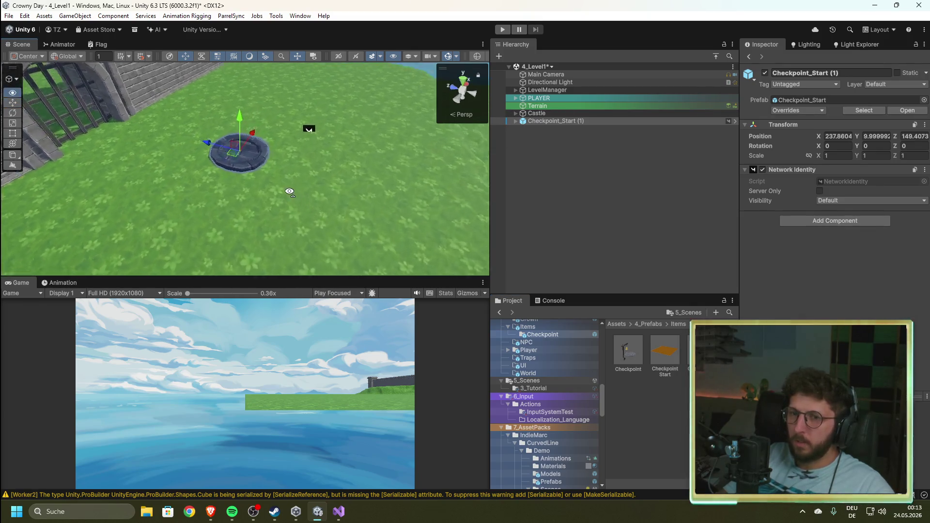
- Assign Checkpoint_Start (1) to CheckpointManager's Checkpoint Start Level field
left_click(516, 89)
left_click(516, 89)
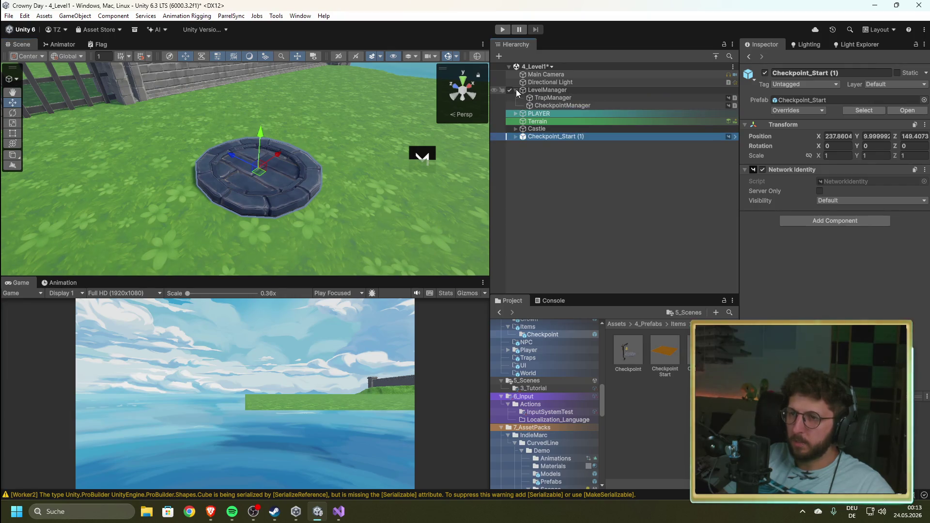
left_click(558, 104)
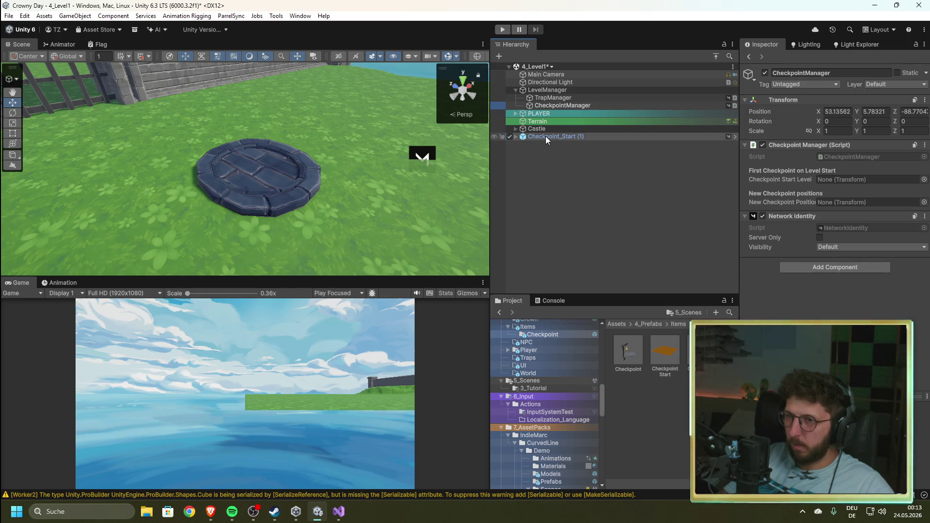
left_click_drag(545, 136, 823, 181)
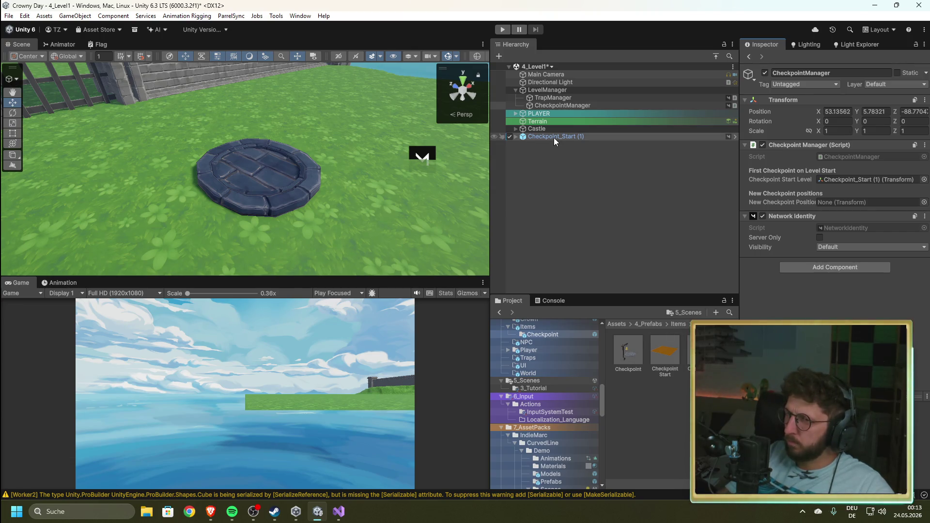
- Select Checkpoint_Start (1) and start removing the (1) suffix from its name
left_click(516, 129)
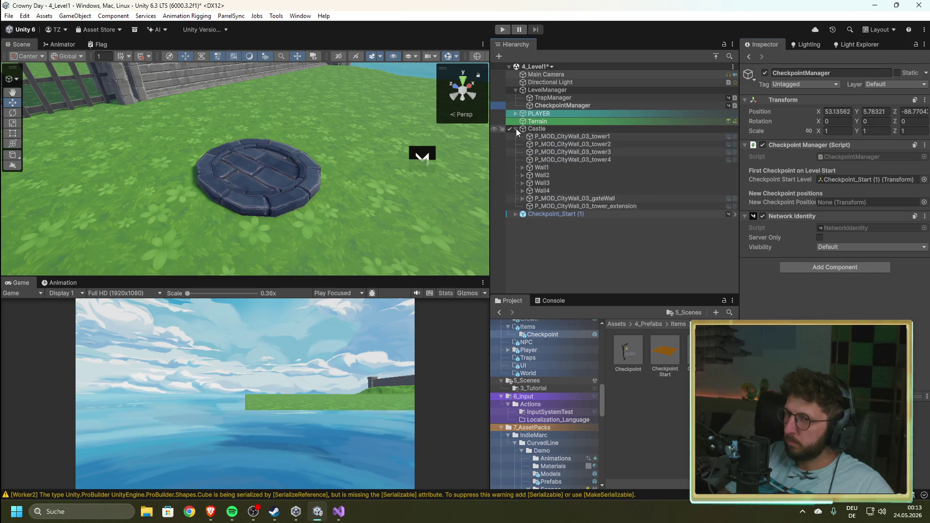
left_click(517, 129)
left_click(586, 135)
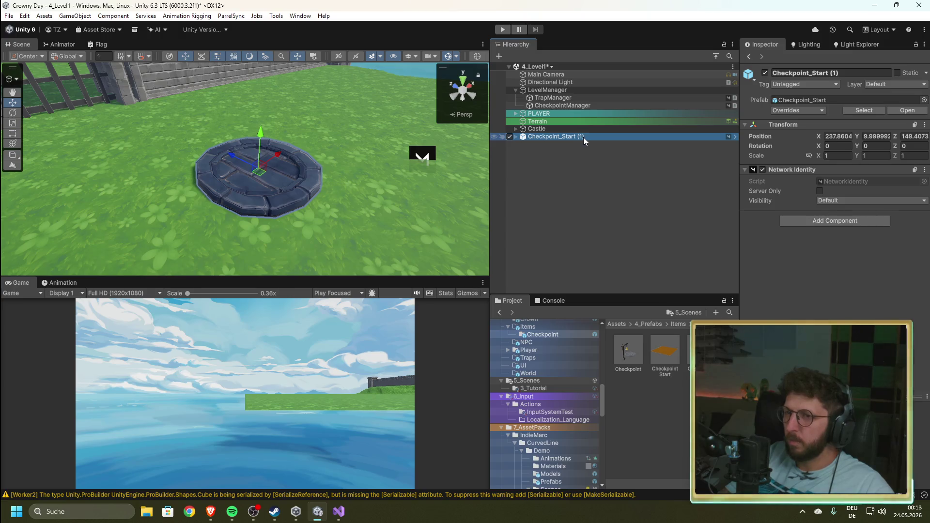
left_click(590, 137)
key("BackSpace")
key("BackSpace")
key("BackSpace")
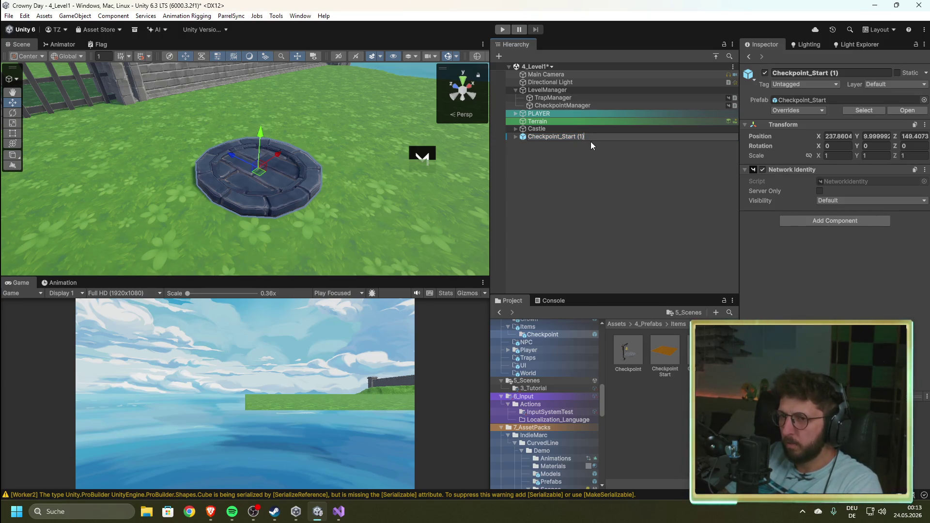
- Confirm the name Checkpoint_Start and verify it is still CheckpointManager's start checkpoint
left_click(592, 145)
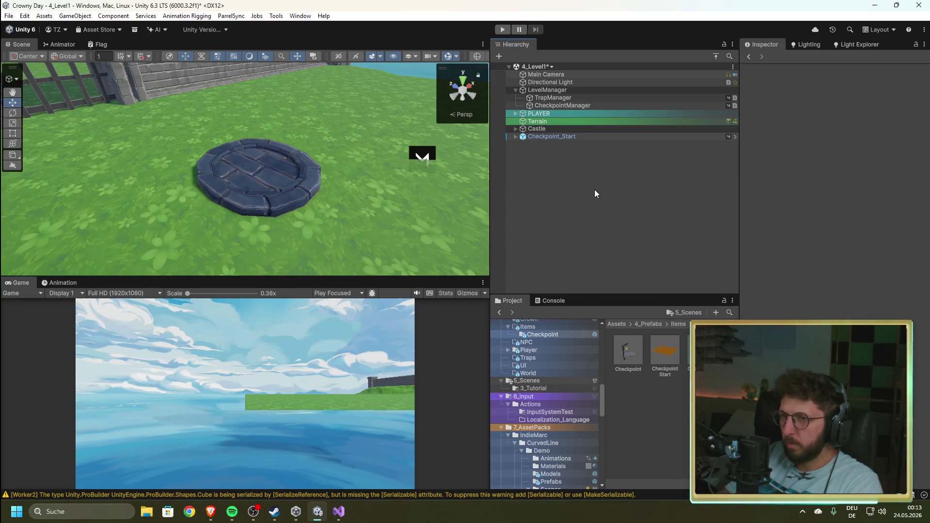
left_click(553, 137)
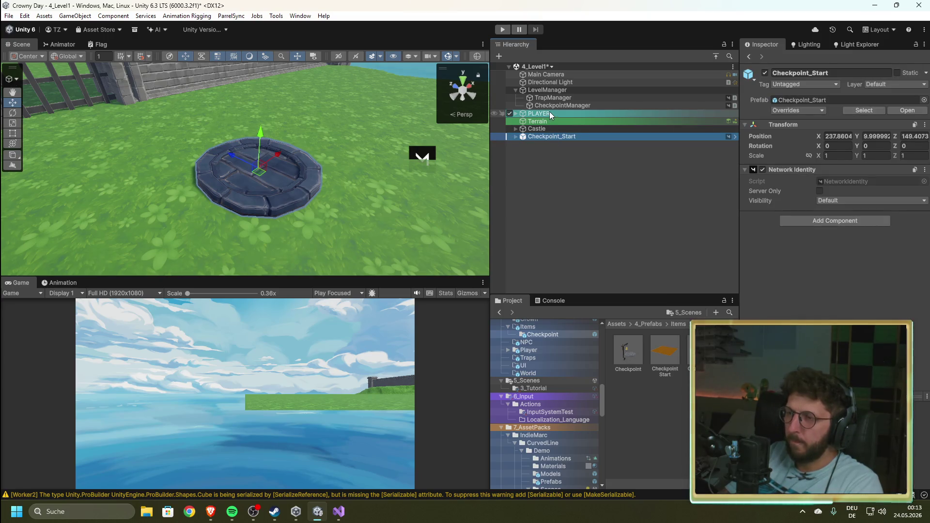
left_click(515, 114)
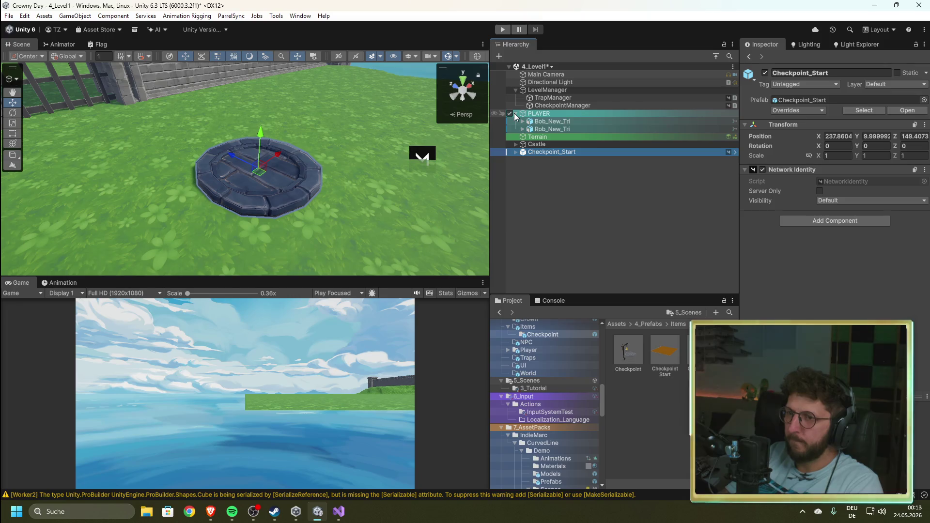
left_click(514, 114)
left_click(515, 128)
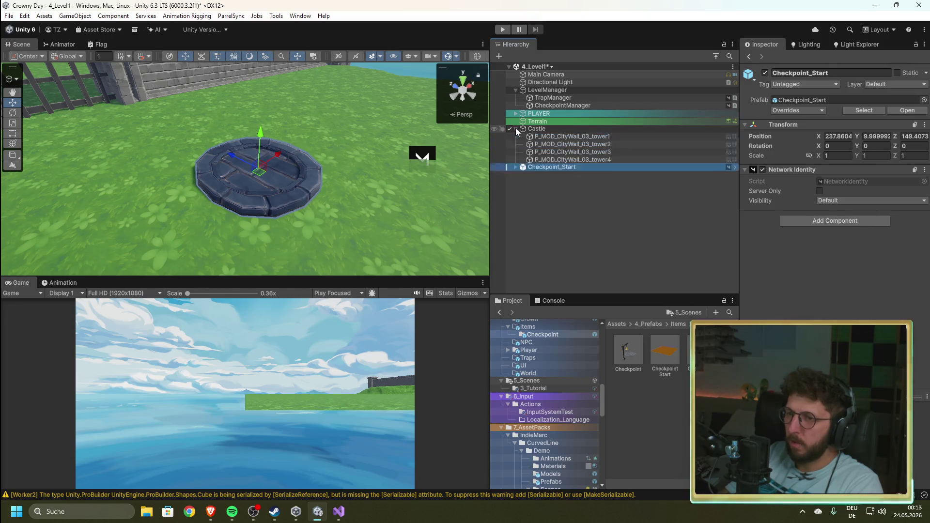
left_click(515, 129)
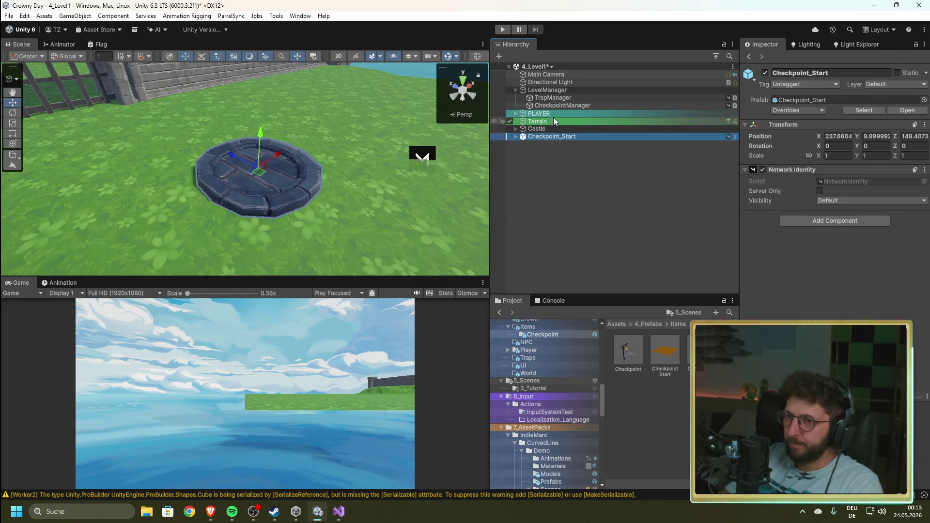
left_click(552, 104)
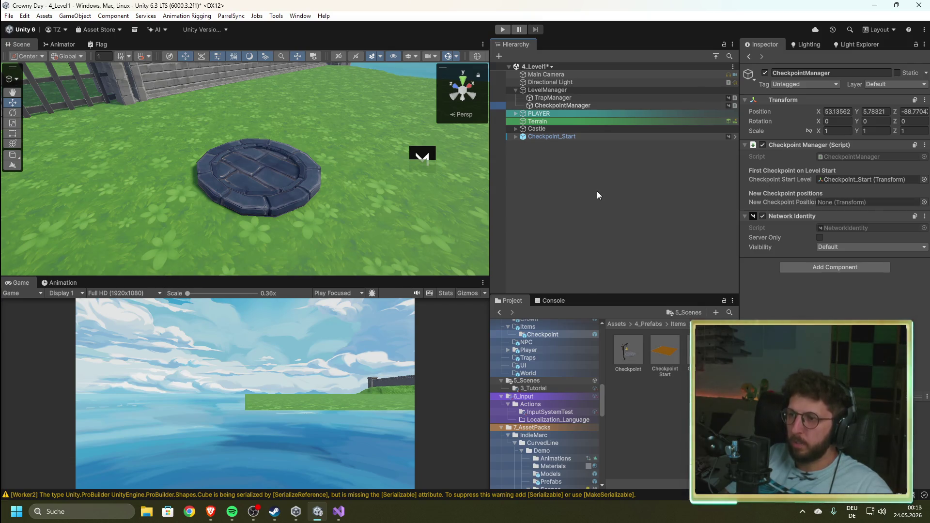
key("f")
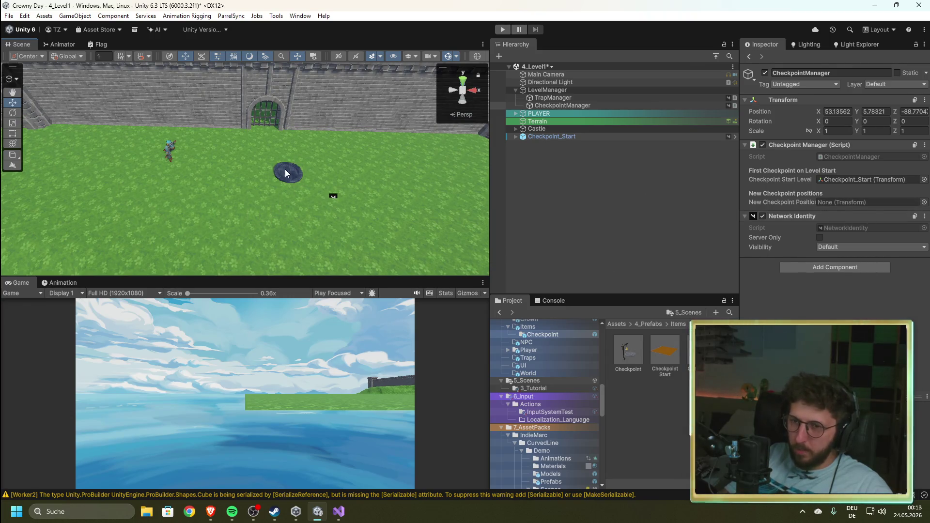
- Save the 4_Level1 scene and open 1_Bootstrap from 5_Scenes
key("ctrl+s")
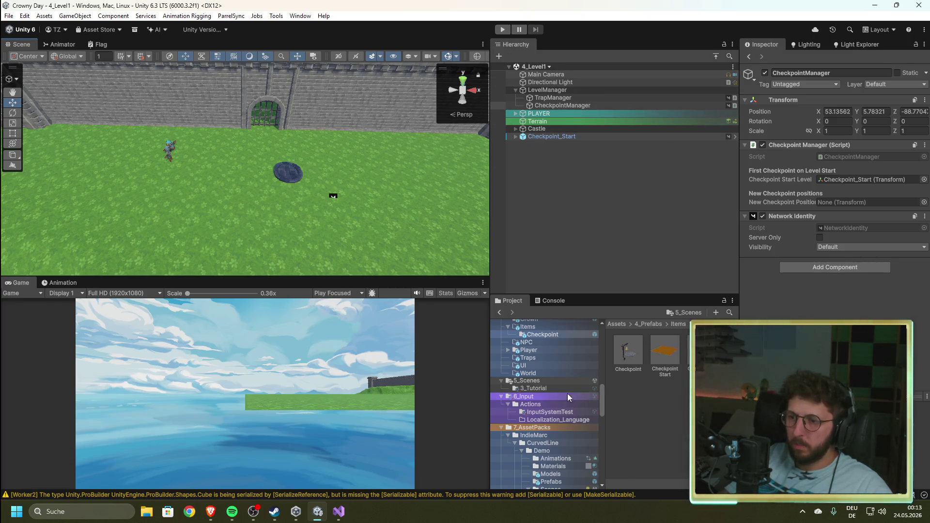
left_click(684, 312)
double_click(660, 372)
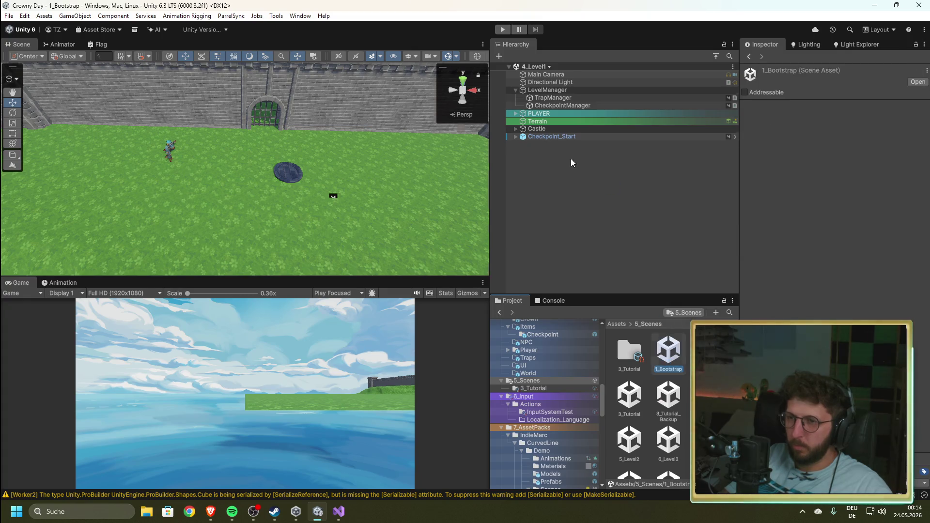
- Insert '//Player Respawnen auf Checkpoint Start Position' on line 75 of OnSceneLoaded, with an empty line below
left_click(341, 509)
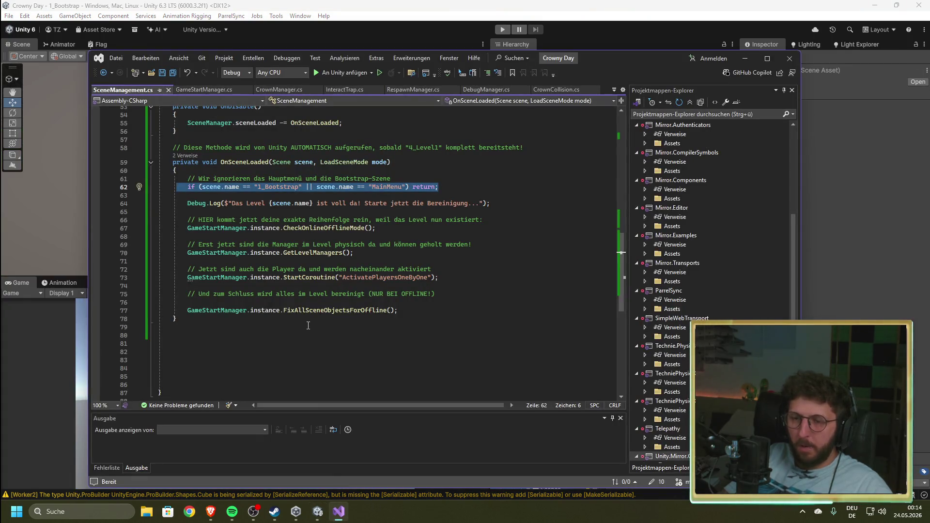
left_click(257, 286)
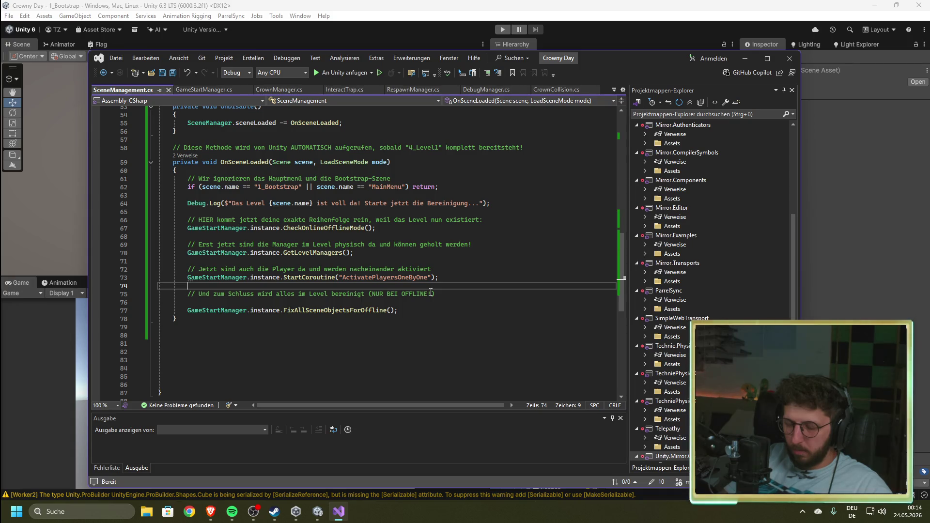
left_click(418, 313)
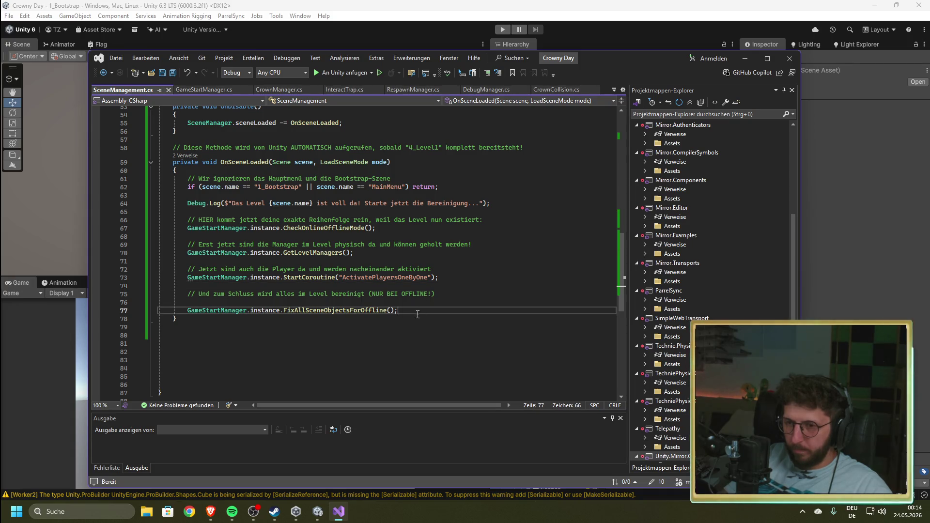
left_click(447, 293)
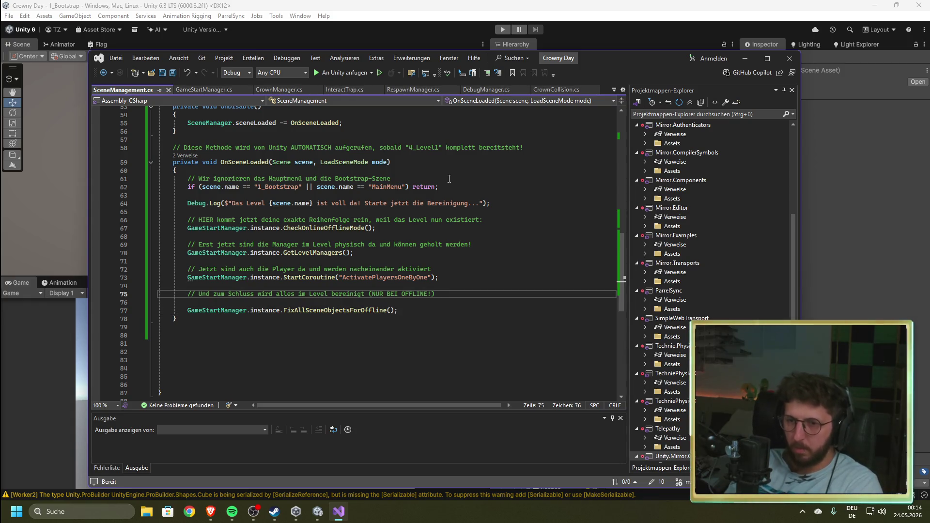
key("Up")
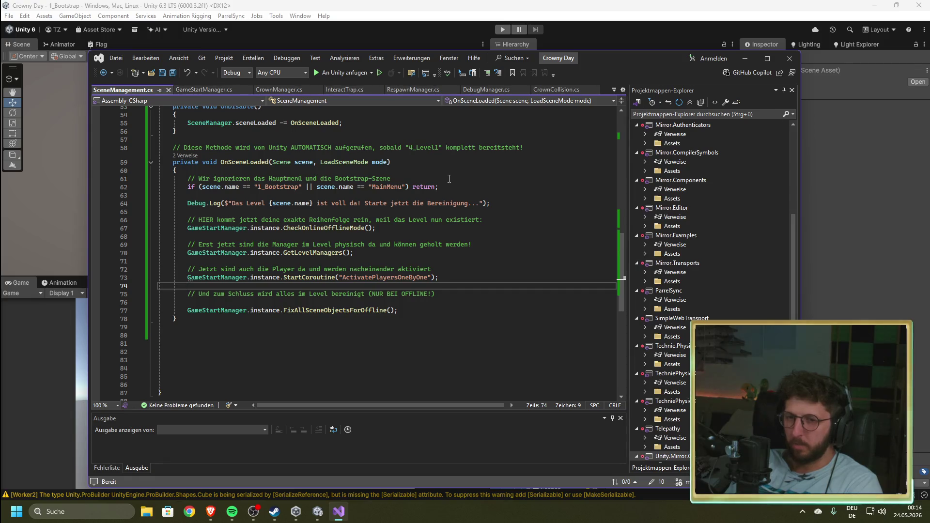
key("Return")
key("Return")
key("Up")
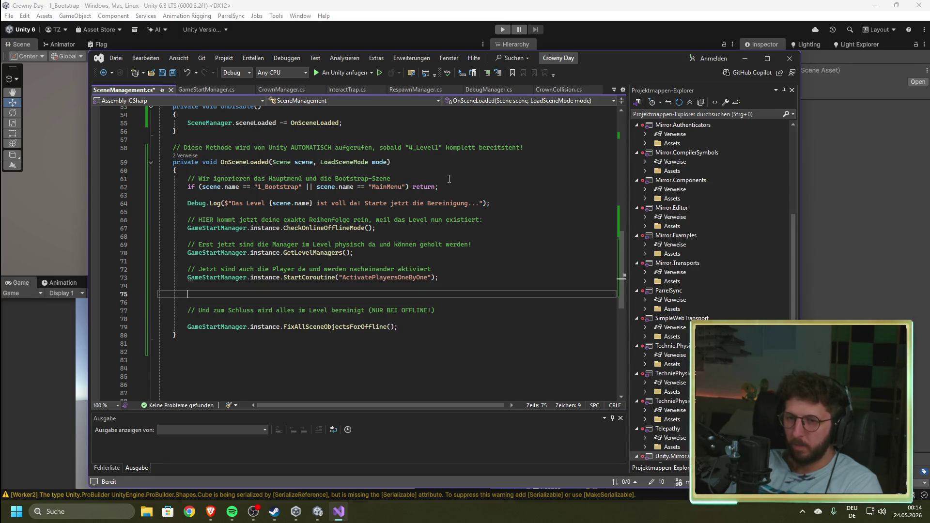
type("//")
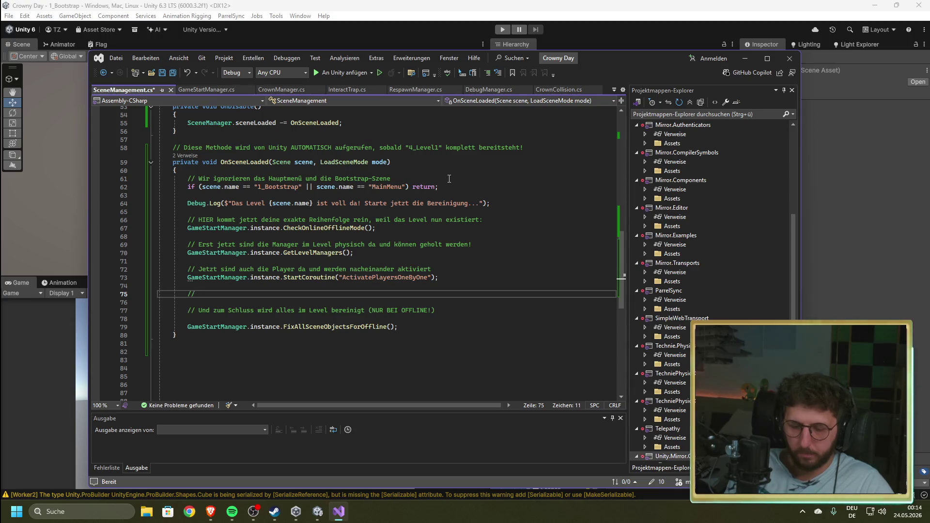
type("Player Respawnwn")
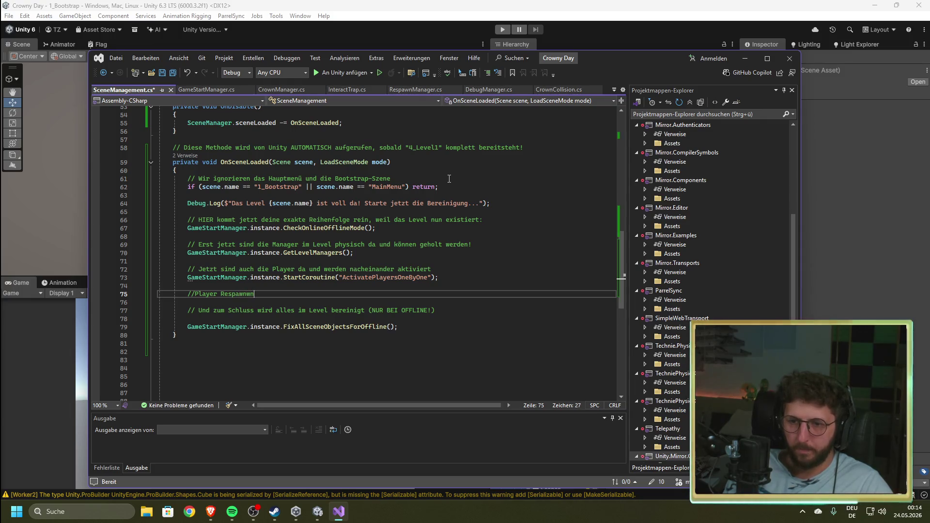
key("BackSpace")
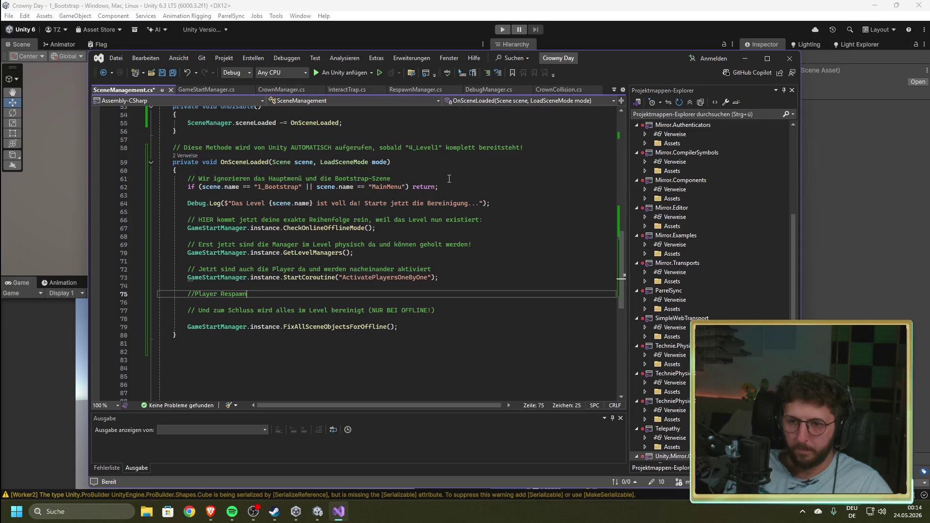
type("C")
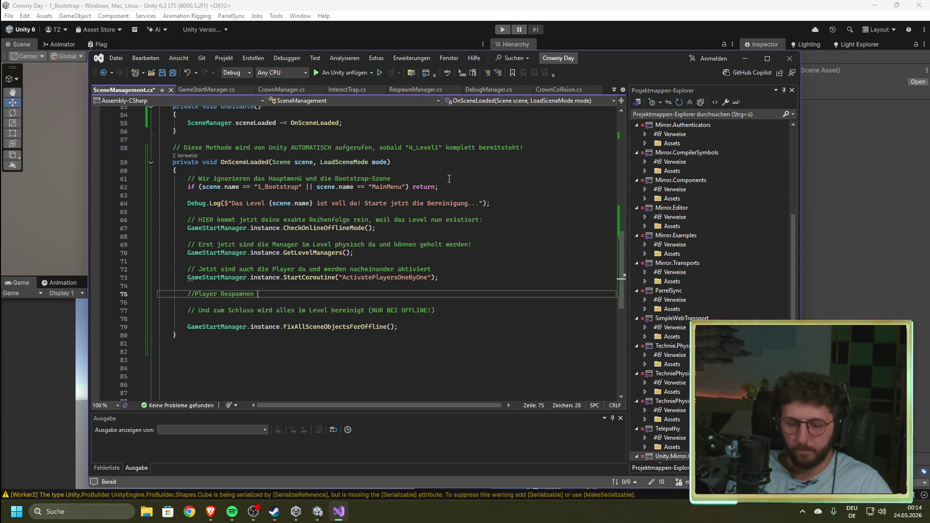
type("heckpo")
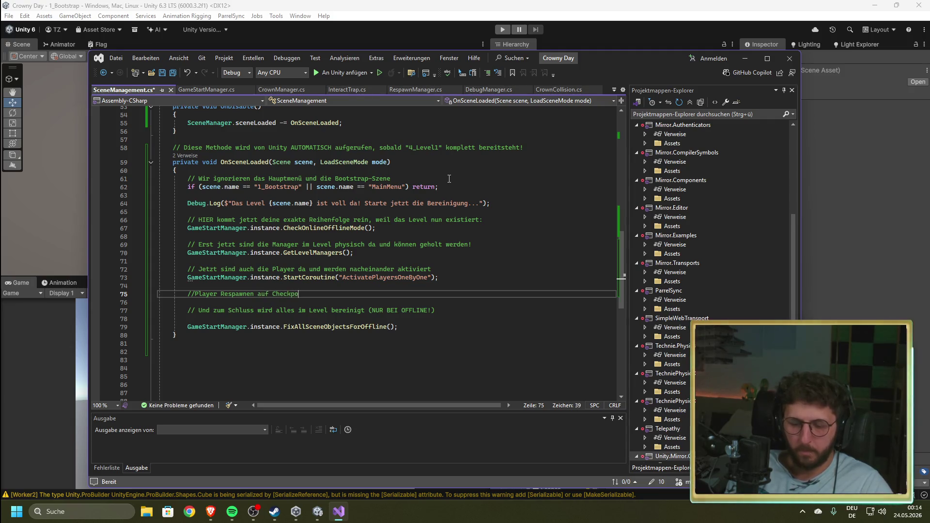
type("int Sta")
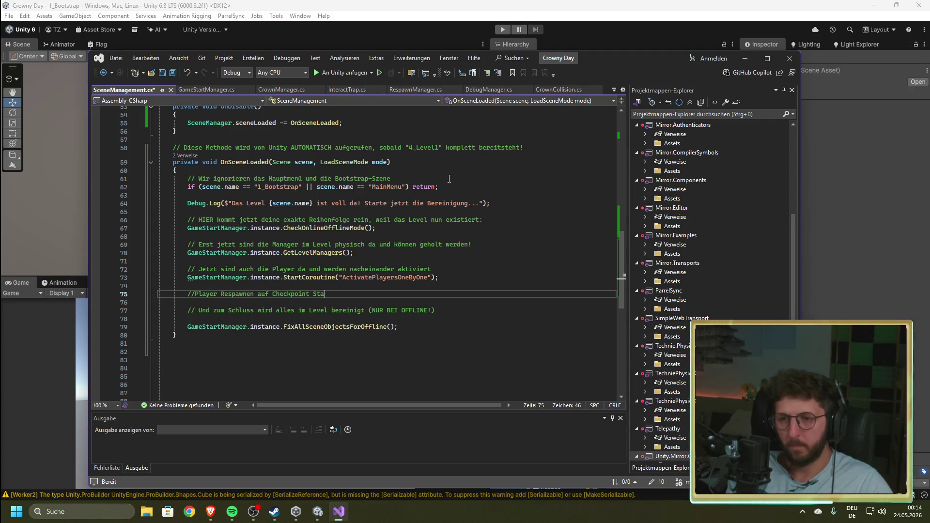
type("rt Position")
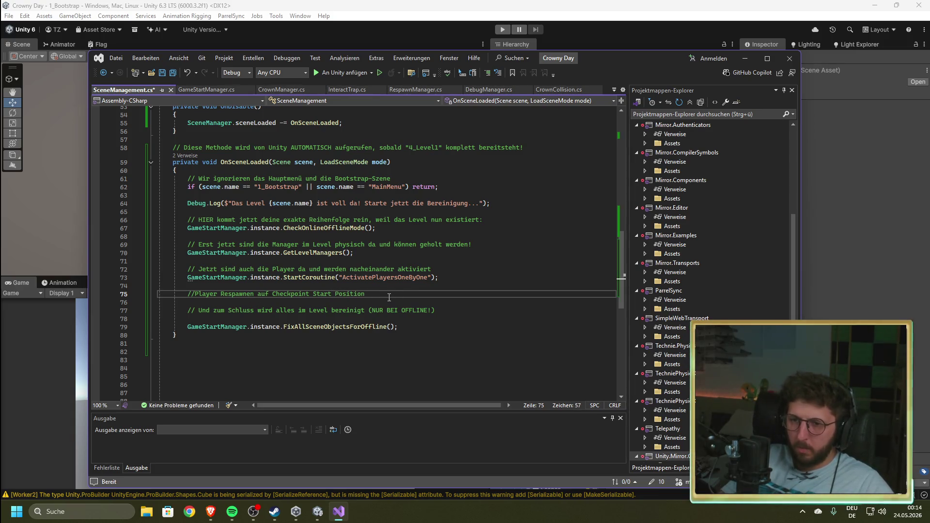
key("Return")
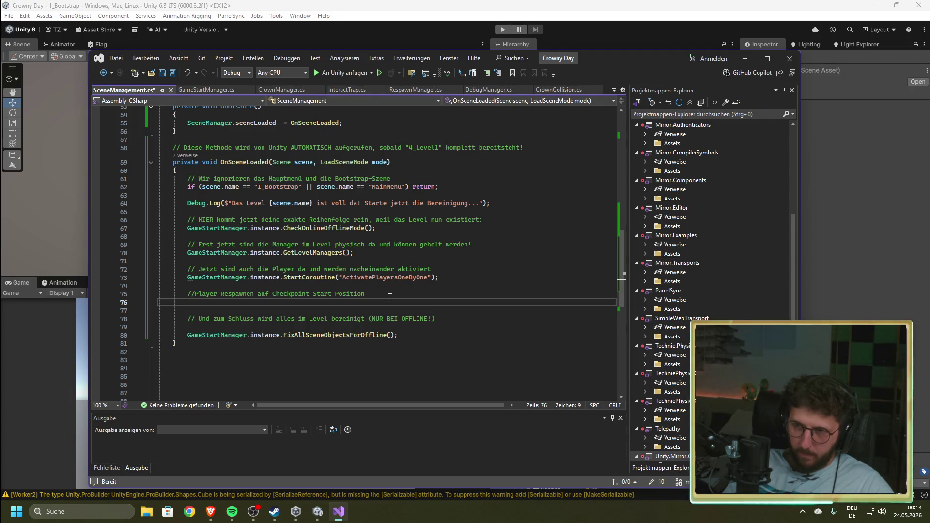
- Add RespawnManager.instance.Respawn() on line 76, save SceneManagement.cs, and return to Unity
type("Re")
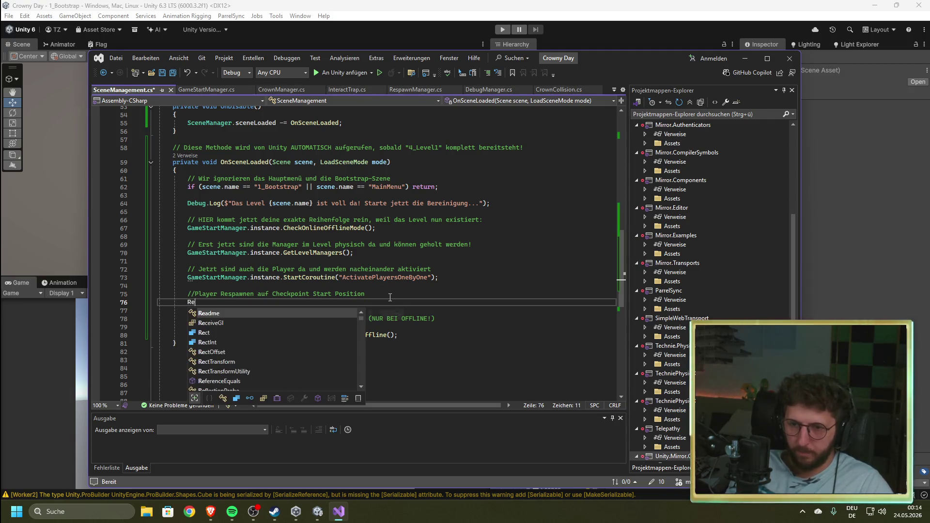
type("spawn")
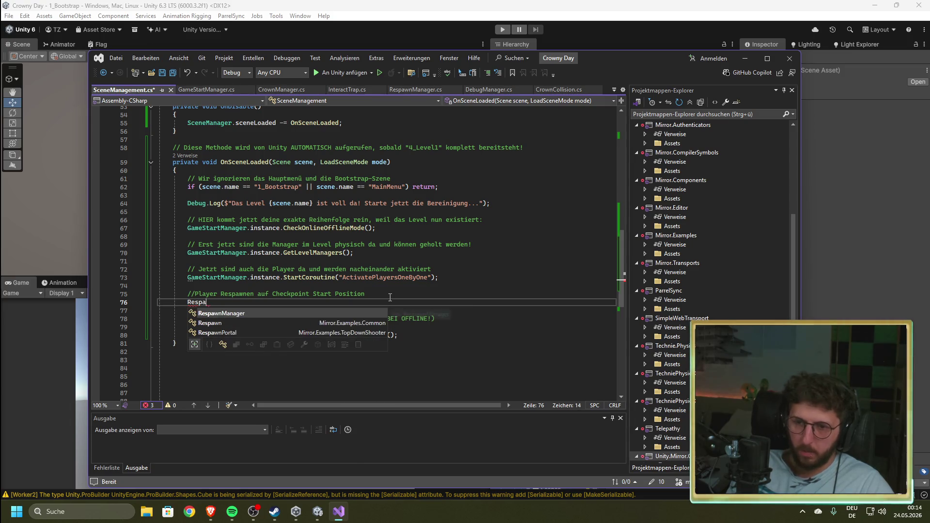
key("Tab")
type(".i")
key("Tab")
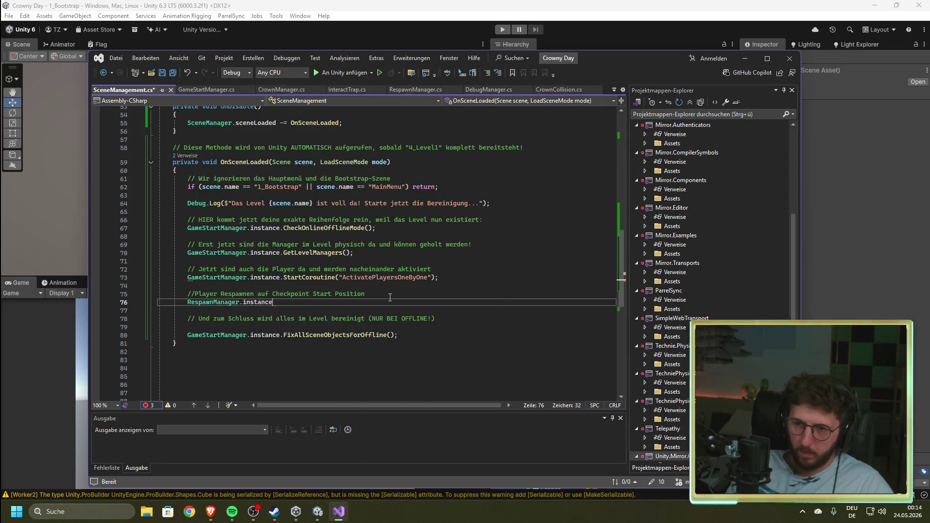
type(".Respawn")
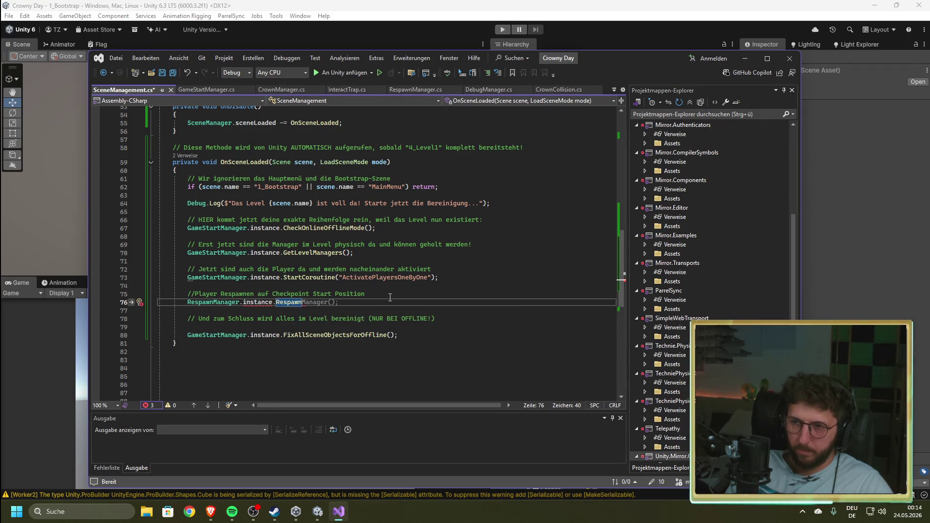
type("(")
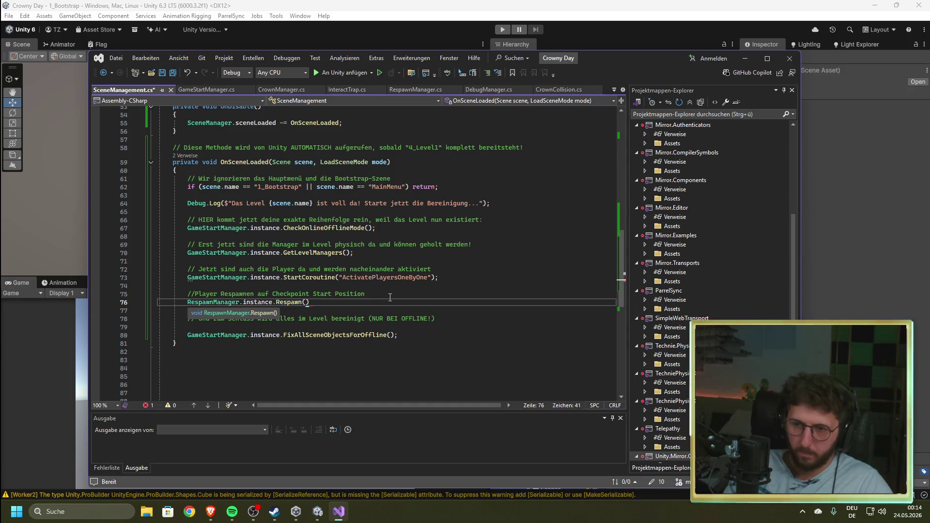
type(")")
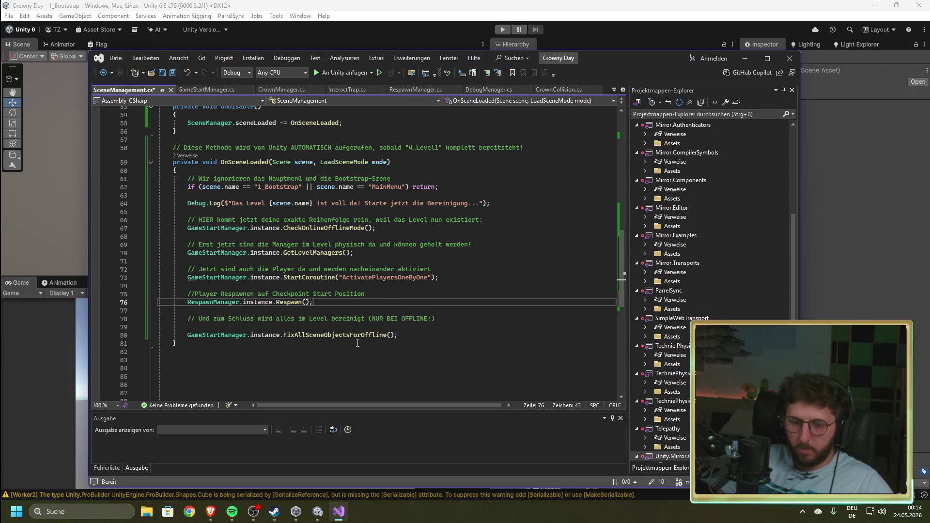
key("ctrl+s")
key("alt+Tab")
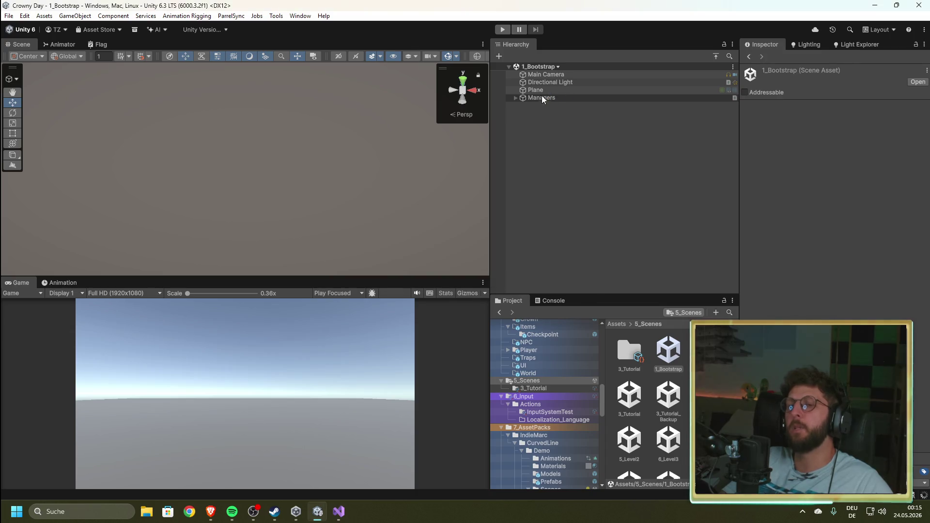
- Inspect the RespawnManager under Managers > PlayerGroup and clear the Console
left_click(515, 98)
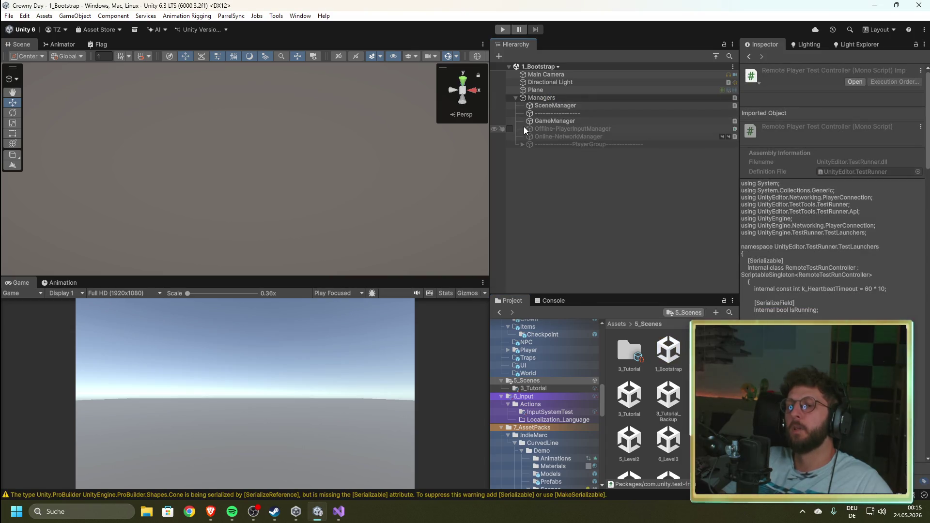
left_click(522, 145)
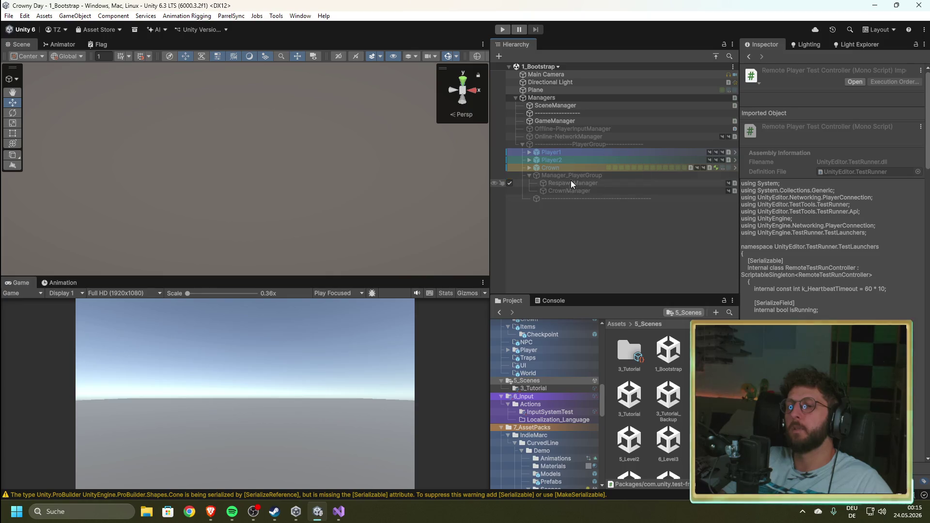
left_click(562, 184)
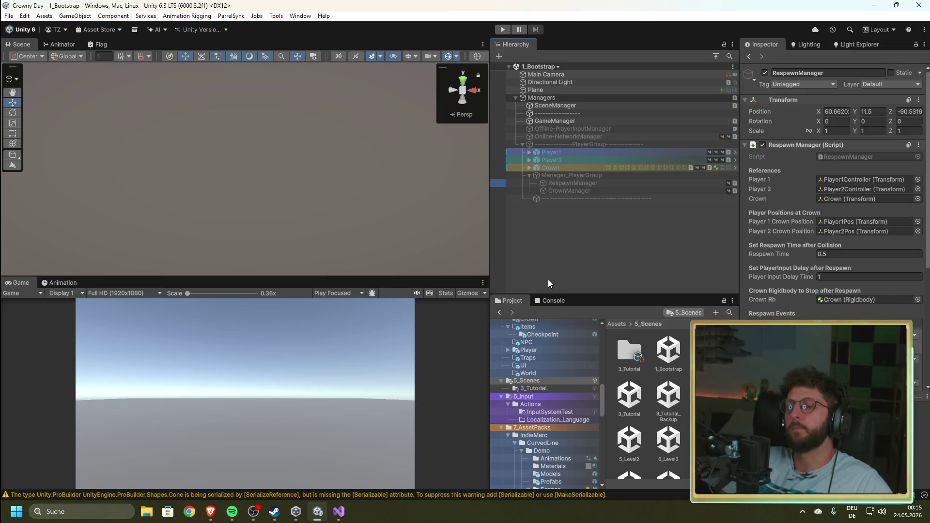
left_click(500, 312)
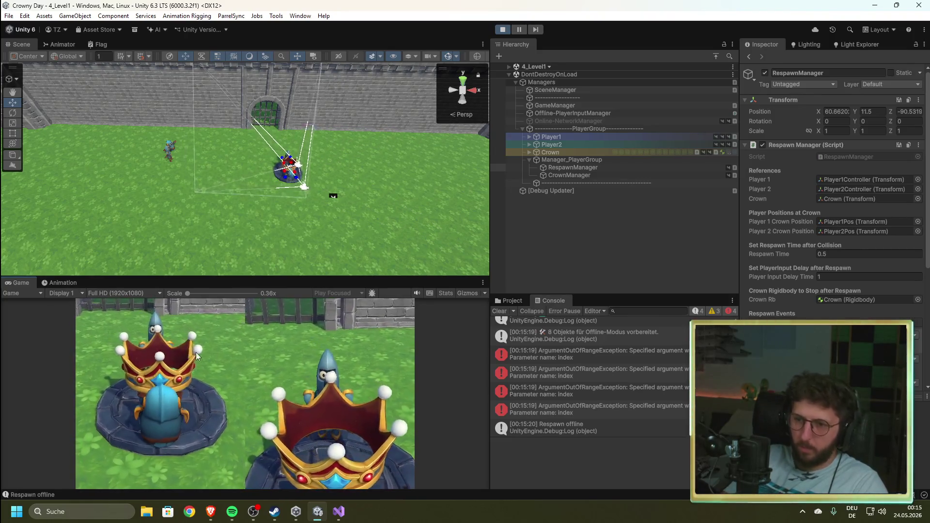
- View the four ArgumentOutOfRange errors' details and inspect the CameraP1 object
left_click(574, 355)
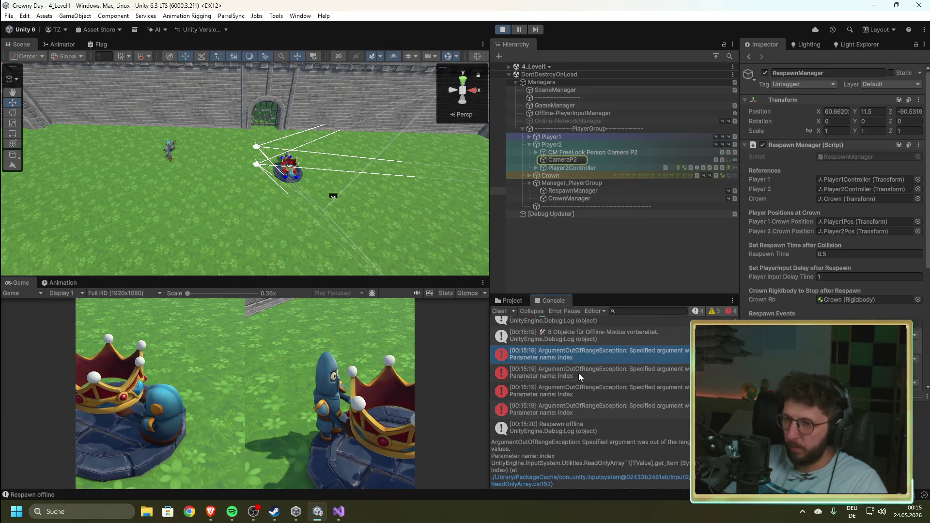
left_click(579, 373)
left_click(580, 389)
left_click(577, 409)
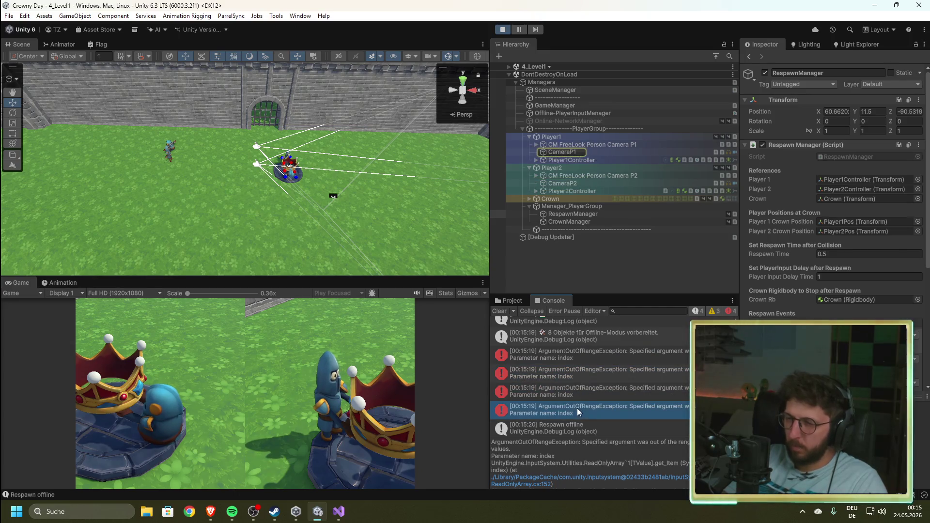
left_click(584, 153)
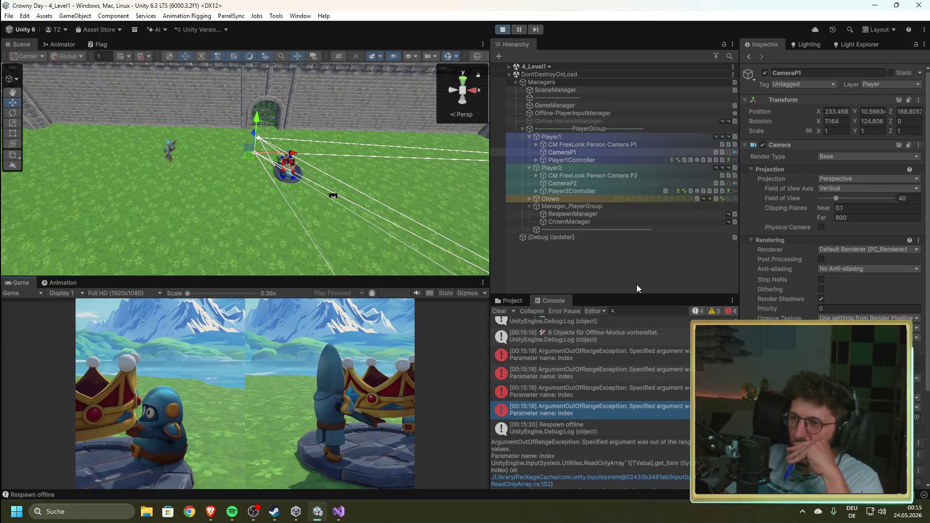
- Compare the error entries, read the first error's stack trace, then stop the game
left_click(608, 390)
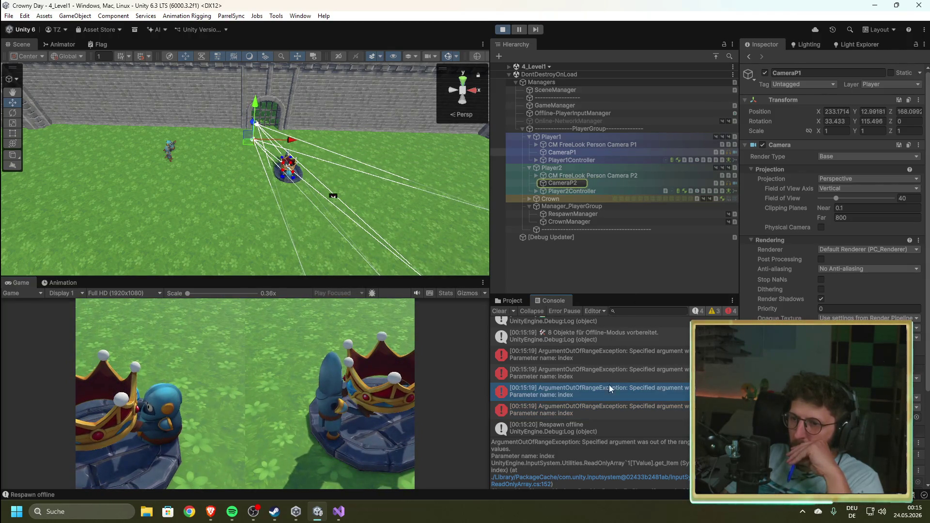
left_click(604, 414)
left_click(605, 374)
left_click(604, 359)
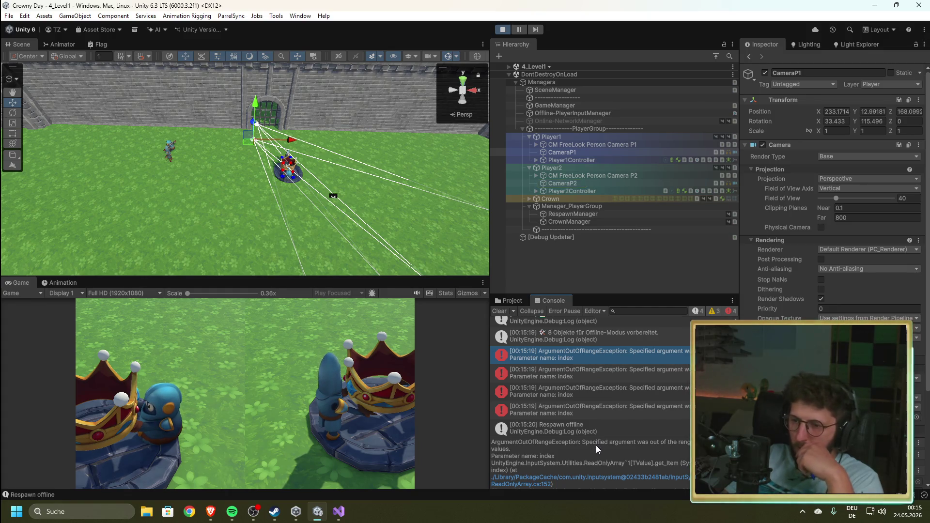
scroll(595, 453, "down", 2)
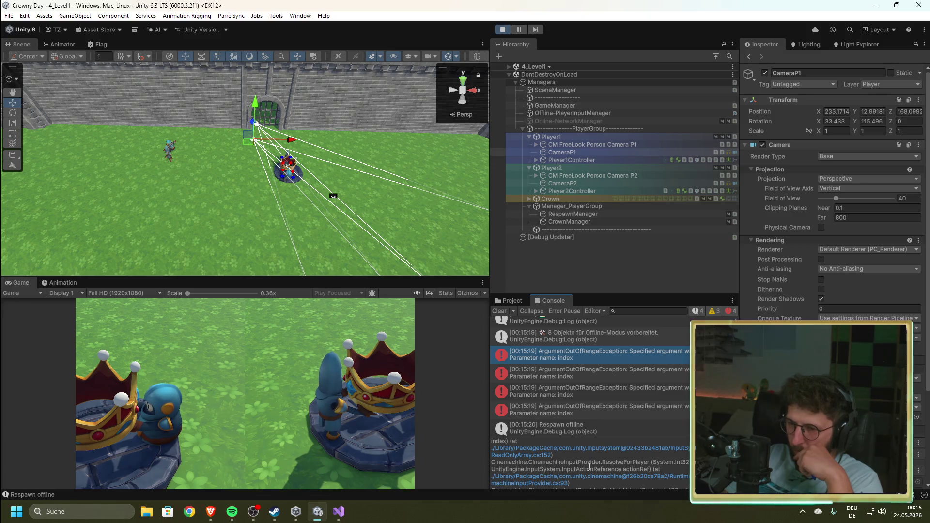
scroll(594, 462, "down", 1)
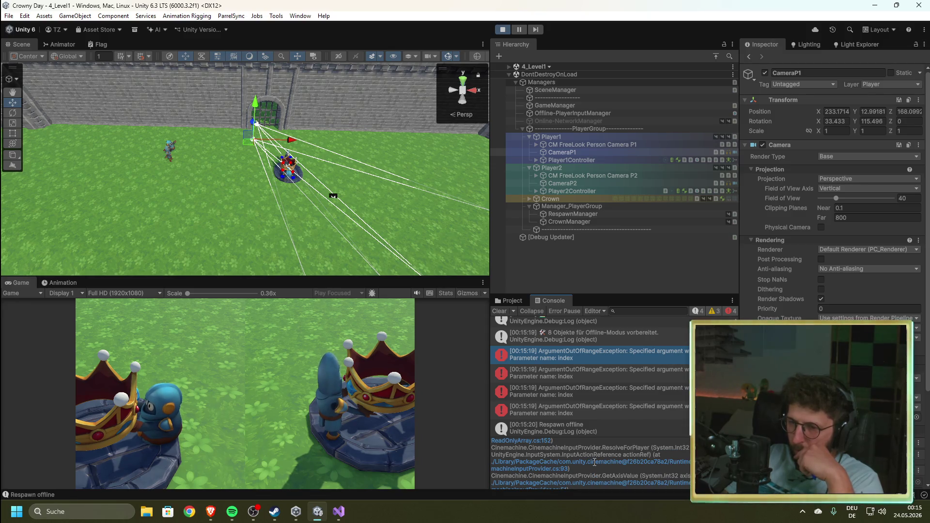
scroll(595, 462, "up", 3)
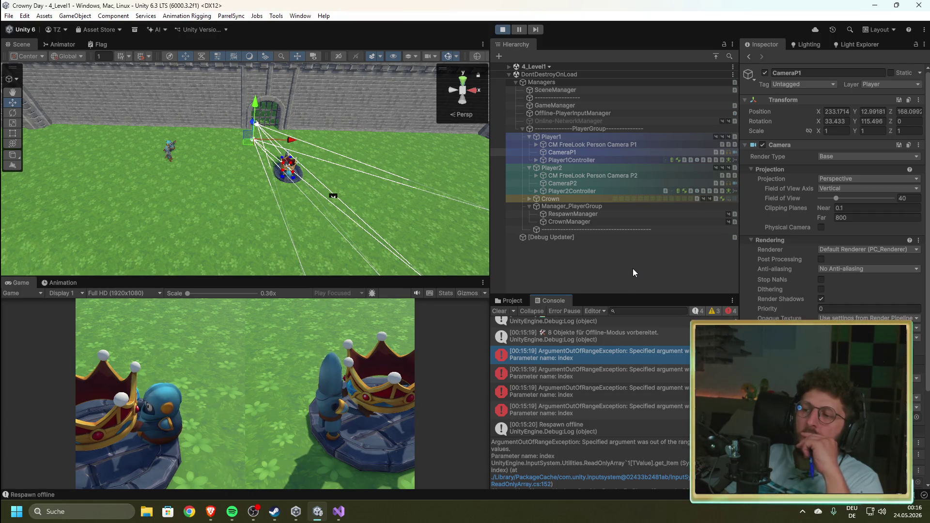
left_click(501, 30)
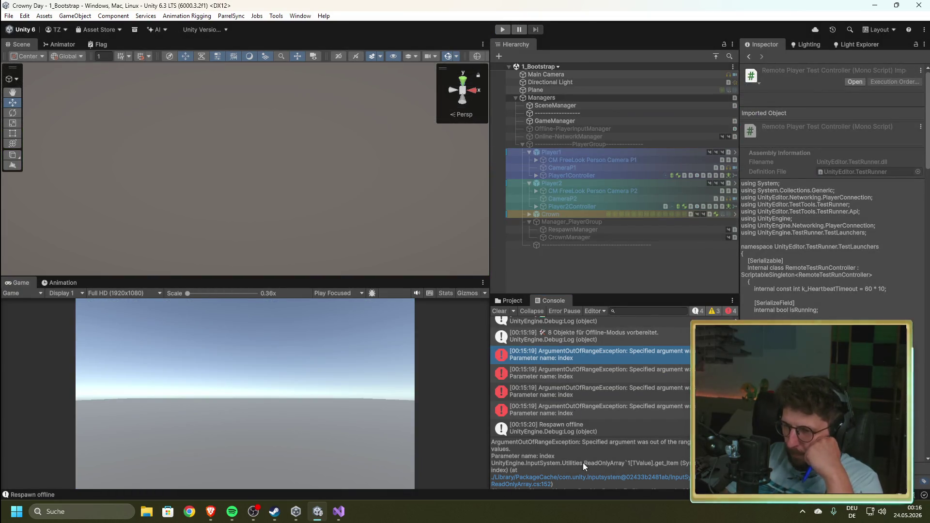
- Read through the error's stack trace, clear the Console and run the game again
scroll(583, 463, "down", 3)
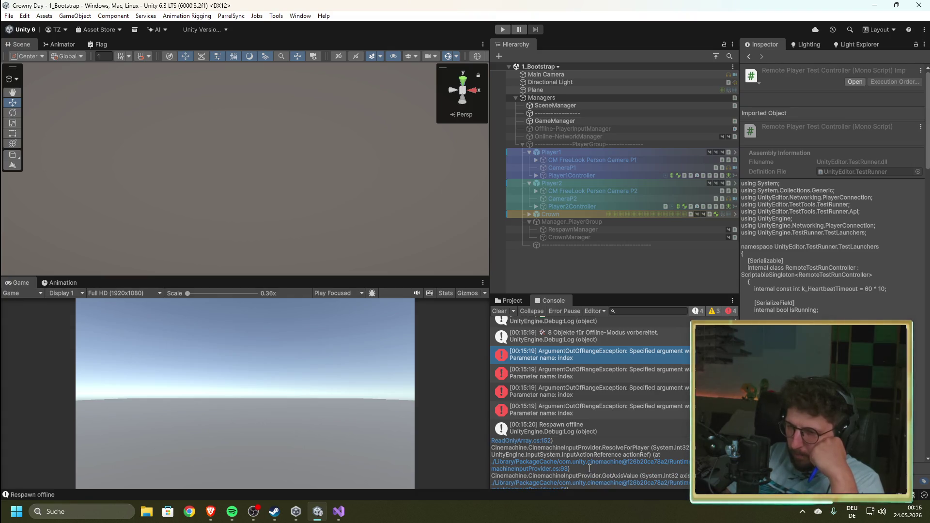
scroll(592, 456, "down", 3)
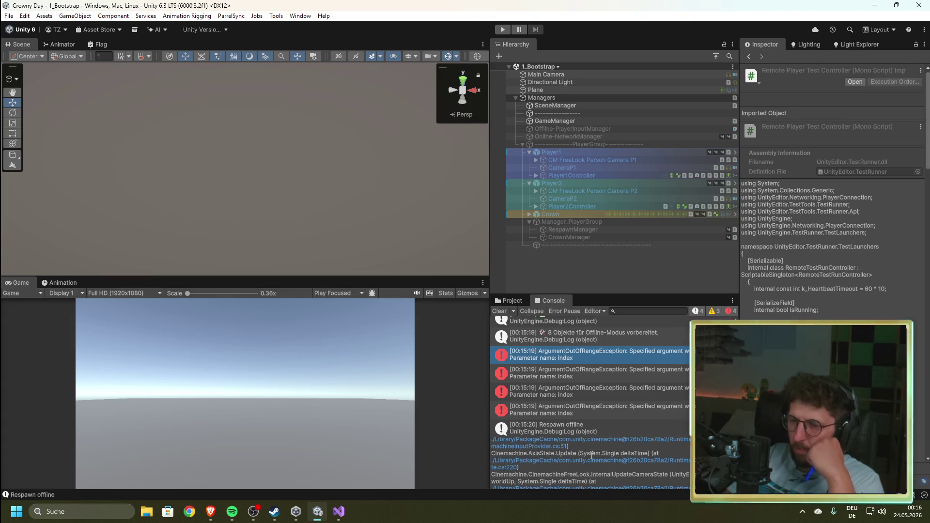
scroll(592, 456, "down", 2)
scroll(591, 456, "down", 1)
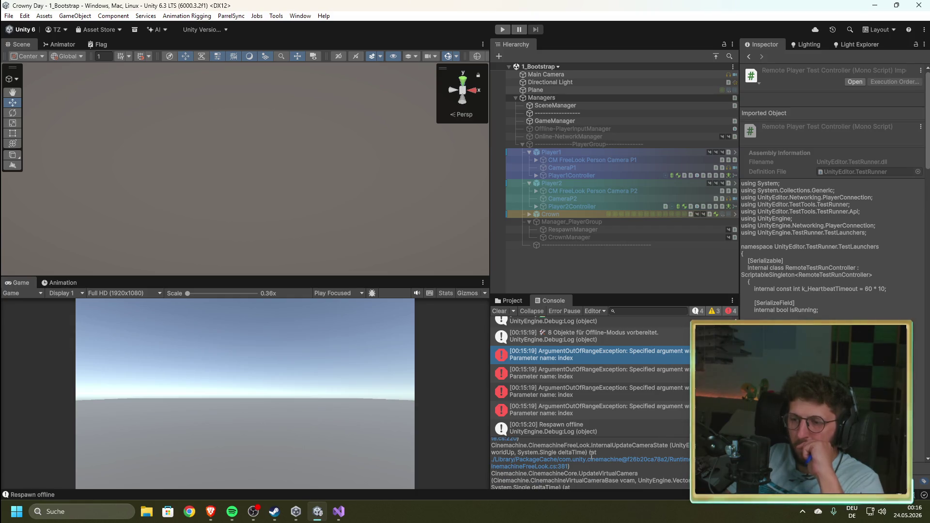
scroll(592, 455, "down", 3)
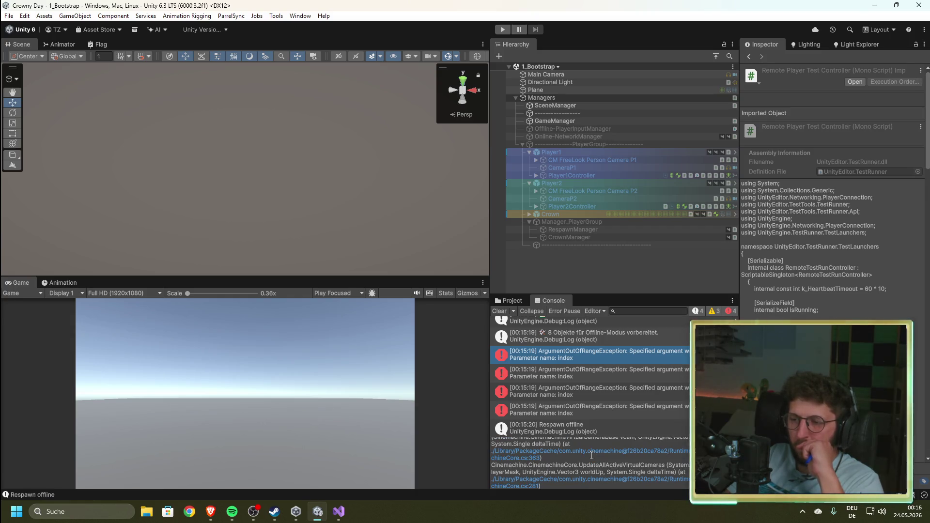
scroll(591, 455, "down", 4)
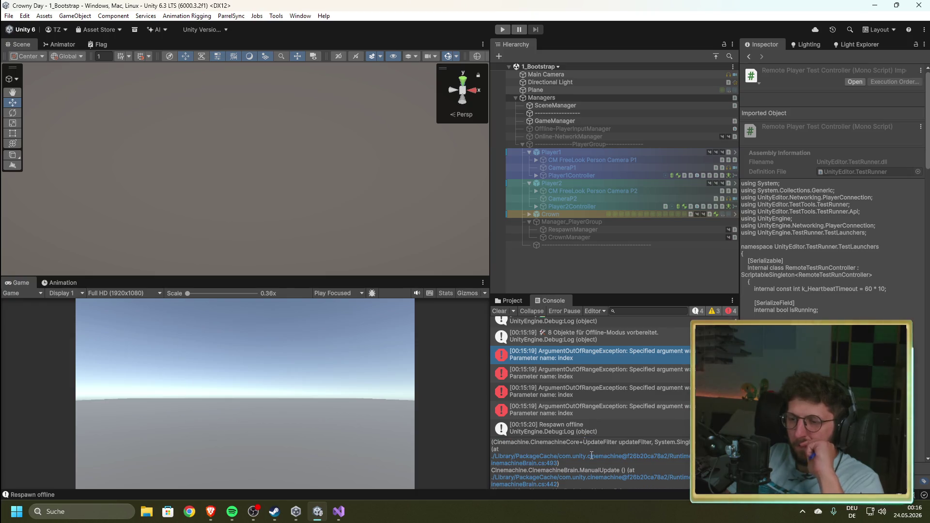
scroll(592, 455, "down", 2)
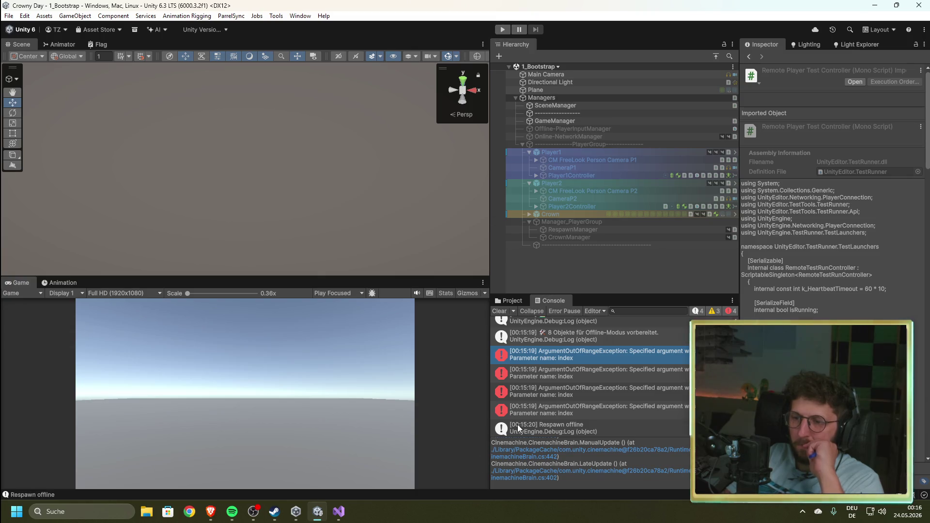
scroll(518, 424, "up", 3)
left_click(501, 312)
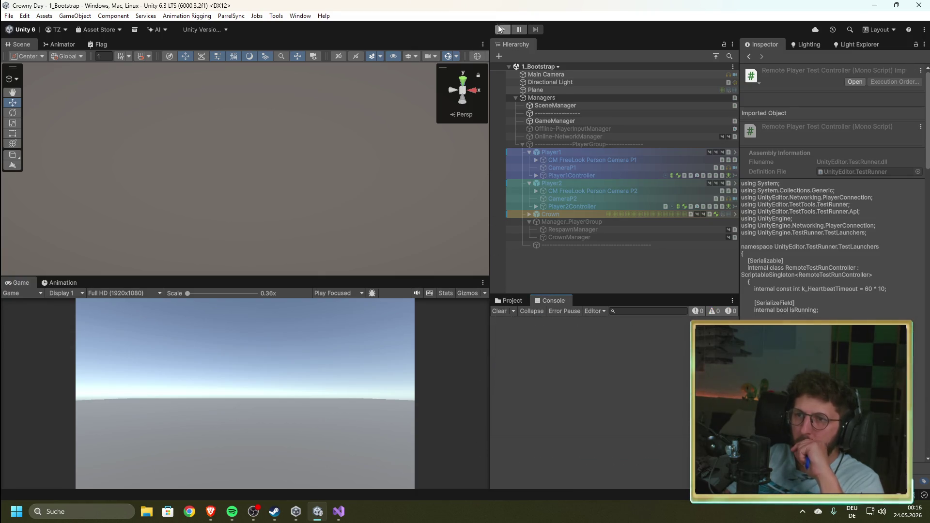
left_click(502, 30)
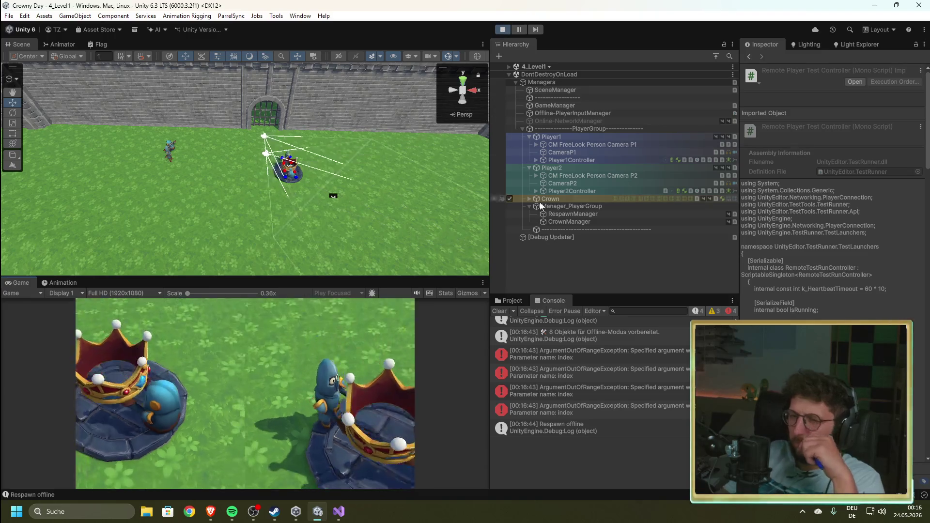
- Check the 'Respawn offline' stack trace, stop the game and go back to SceneManagement.cs
left_click(580, 426)
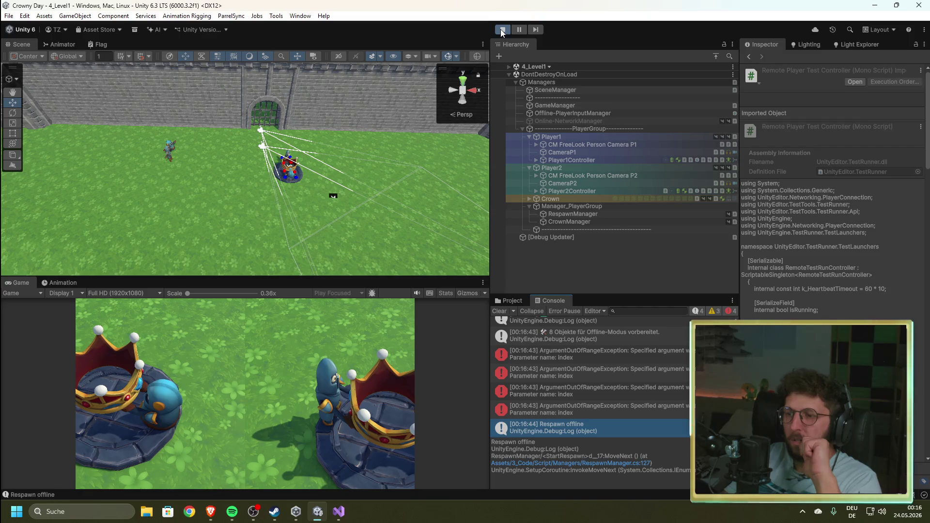
left_click(501, 29)
left_click(339, 512)
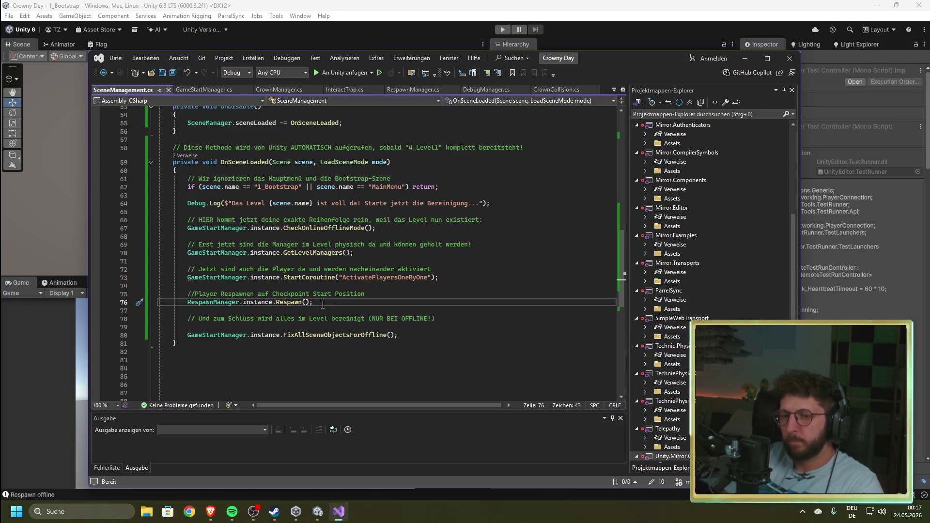
- Move the respawn comment and Respawn() call after FixAllSceneObjectsForOffline() and save SceneManagement.cs
mouse_move(320, 302)
left_mouse_down()
mouse_move(206, 305)
mouse_move(184, 294)
left_mouse_up()
key("ctrl+c")
key("BackSpace")
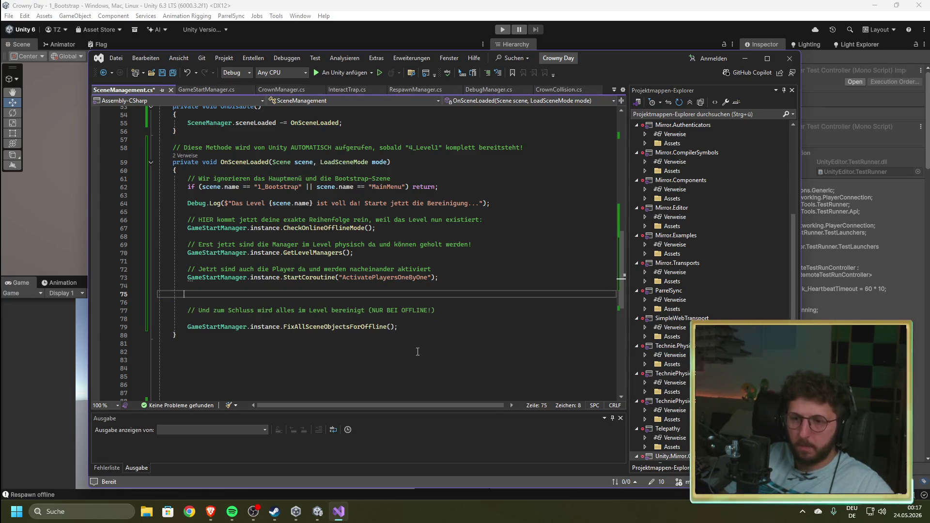
left_click(418, 327)
key("Return")
key("Return")
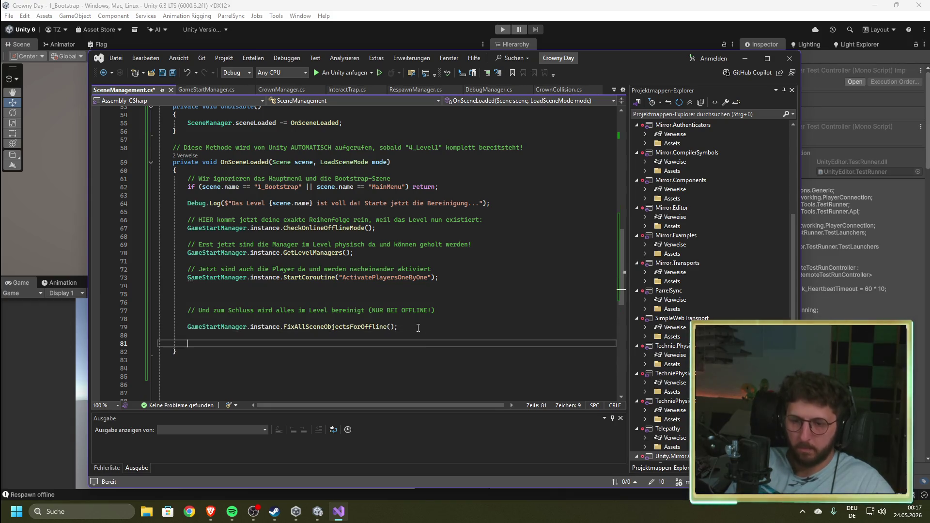
key("ctrl+v")
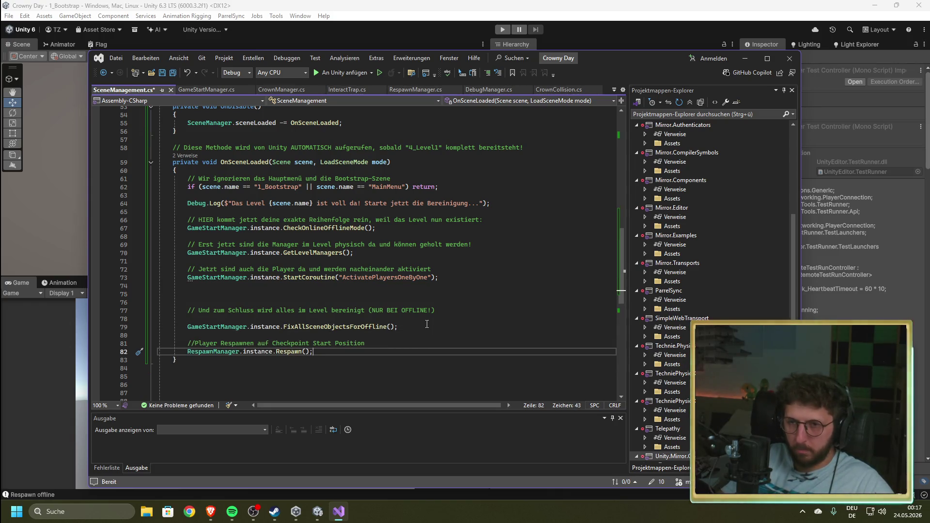
key("ctrl+s")
left_click(603, 3)
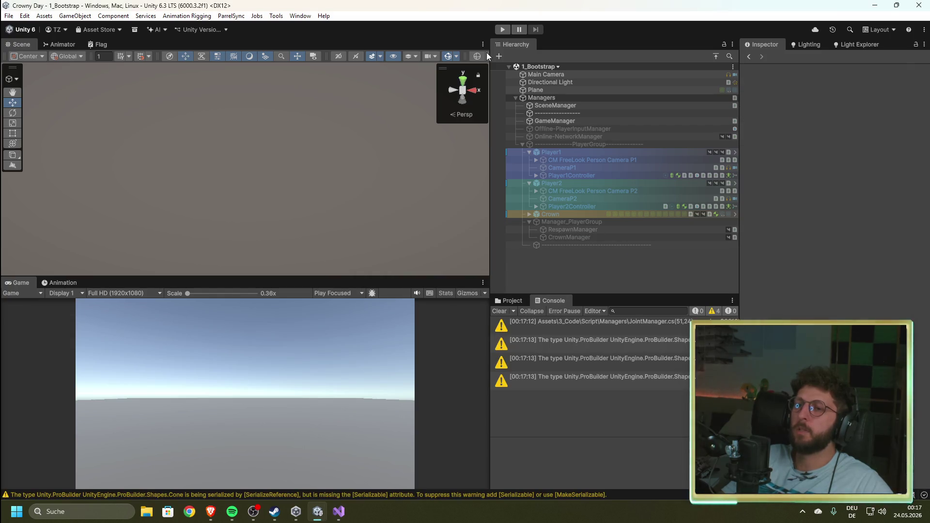
- Play-test the game with the respawn at the end of OnSceneLoaded, then stop it
left_click(502, 30)
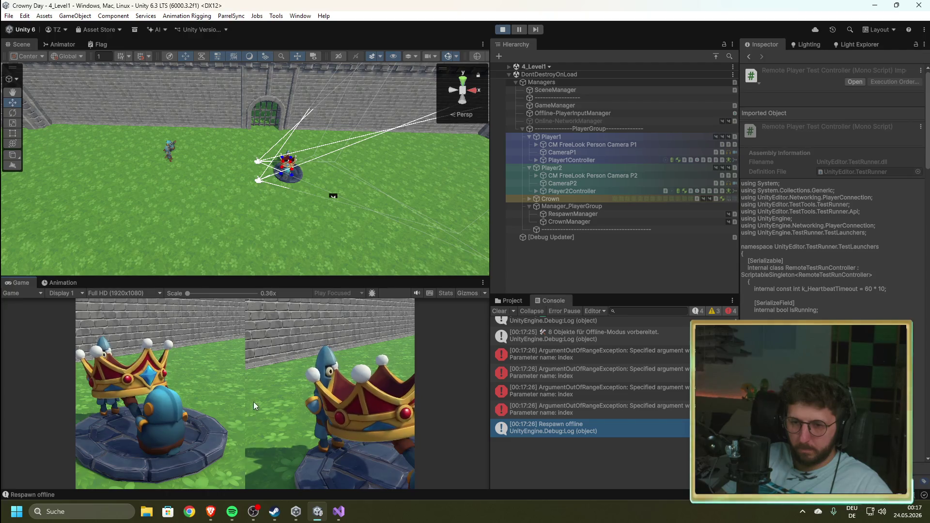
key("ctrl+p")
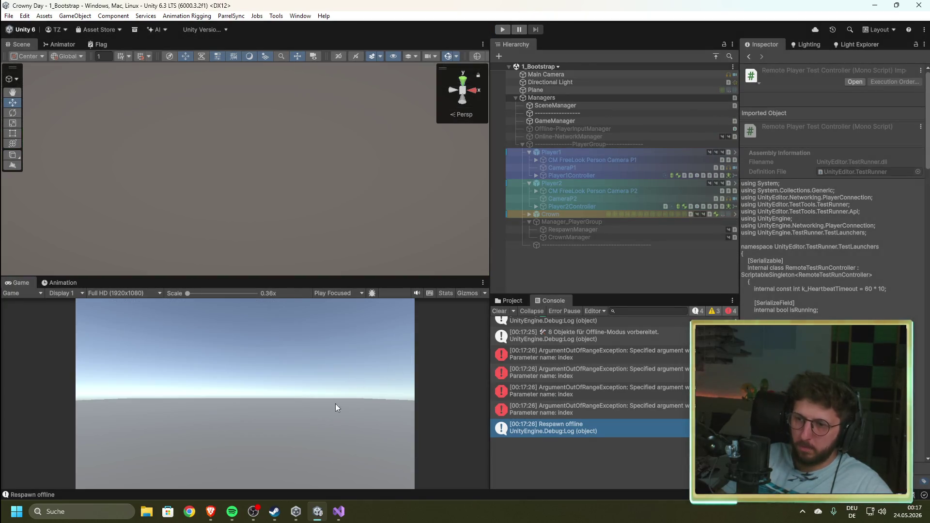
- Move the respawn comment and Respawn() call back above the offline cleanup and save the script
mouse_move(339, 512)
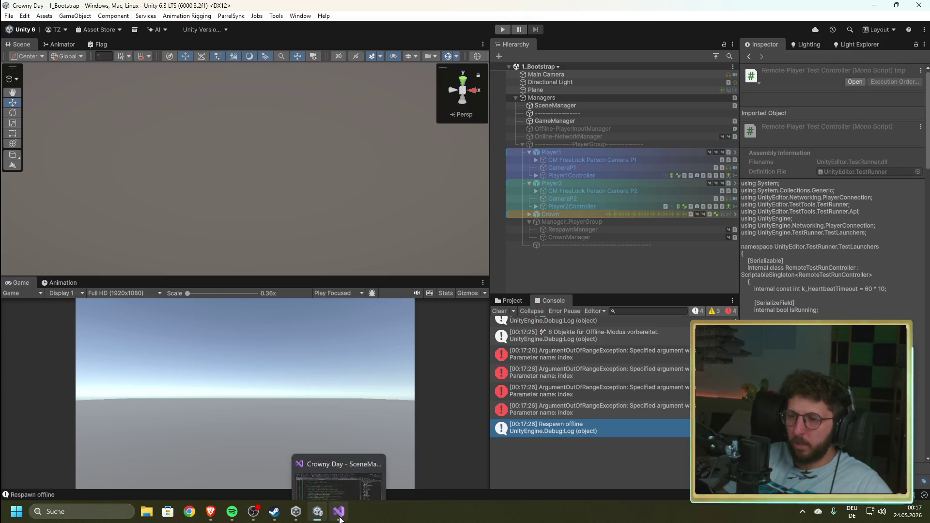
left_click(353, 426)
left_click_drag(313, 352, 180, 343)
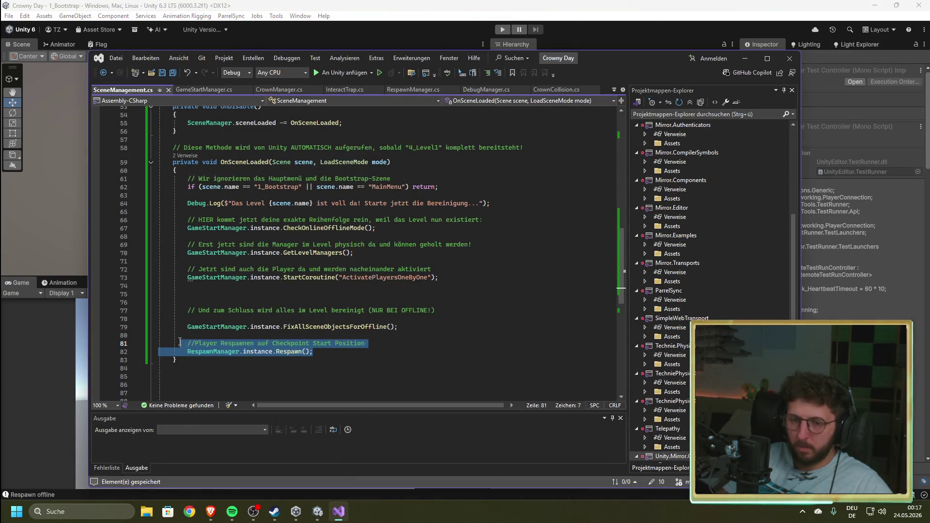
key("ctrl+x")
left_click(226, 294)
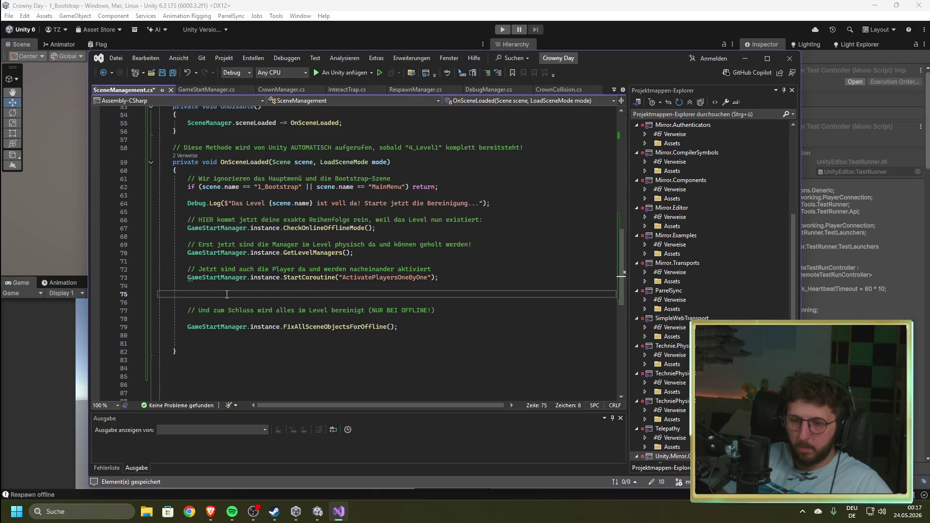
key("ctrl+v")
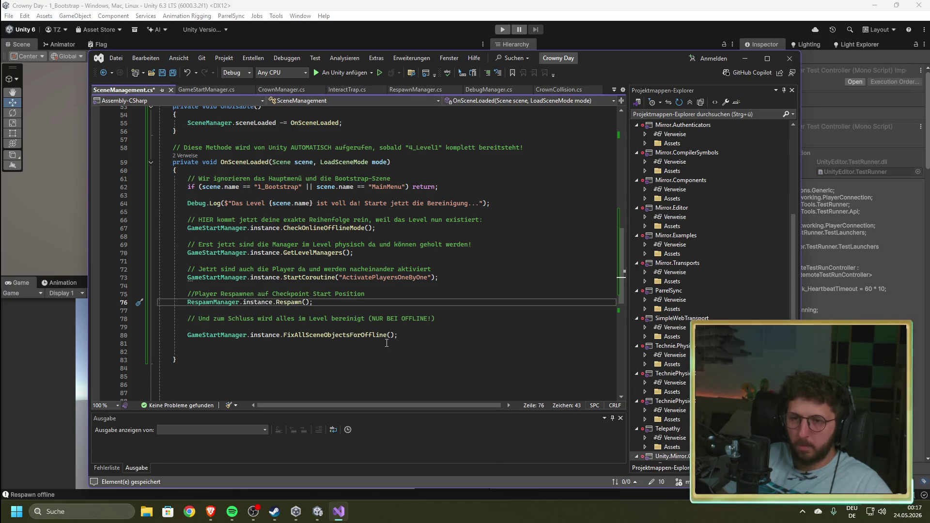
key("ctrl+s")
left_click(560, 6)
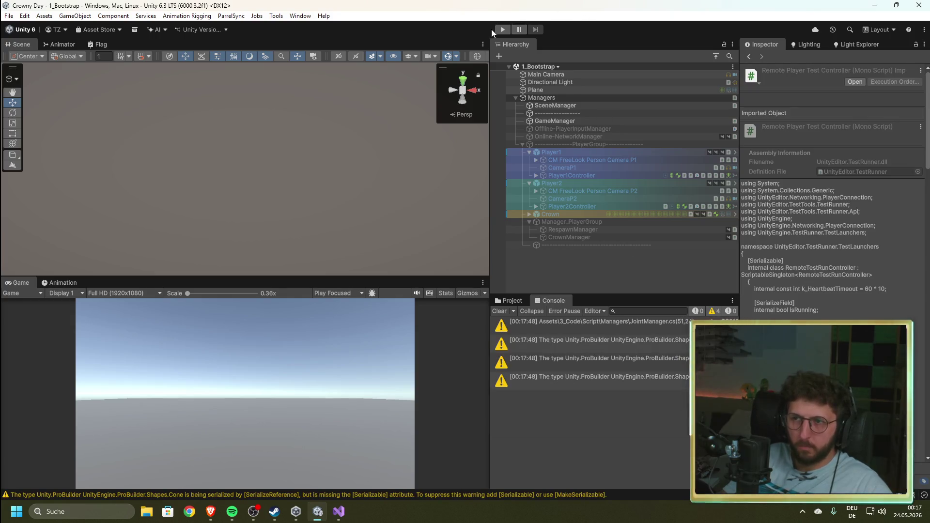
- Play-test the level, inspect the Terrain while running, then stop and return to Visual Studio
left_click(502, 29)
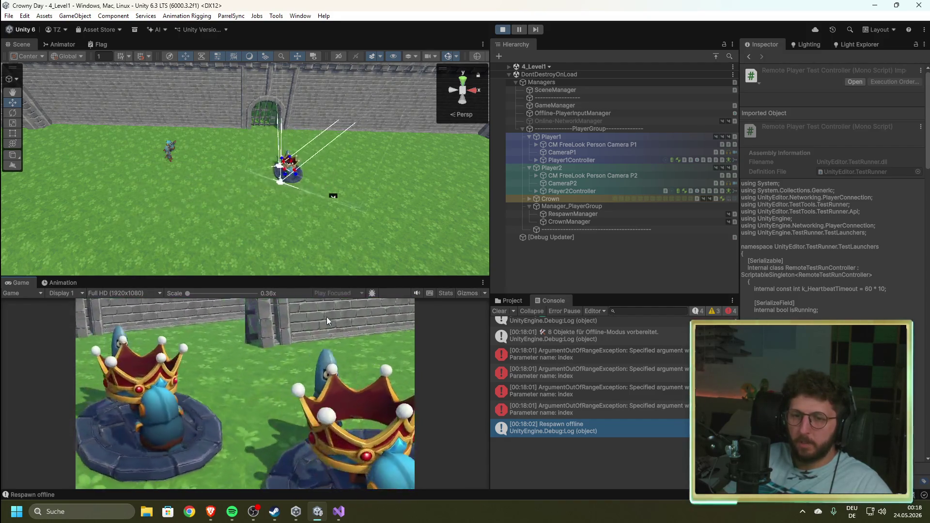
left_click(218, 231)
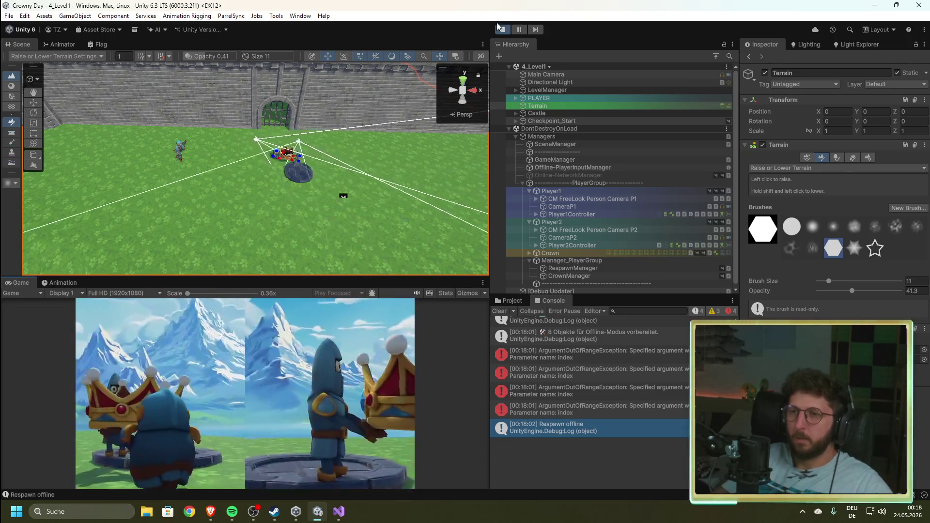
key("ctrl+p")
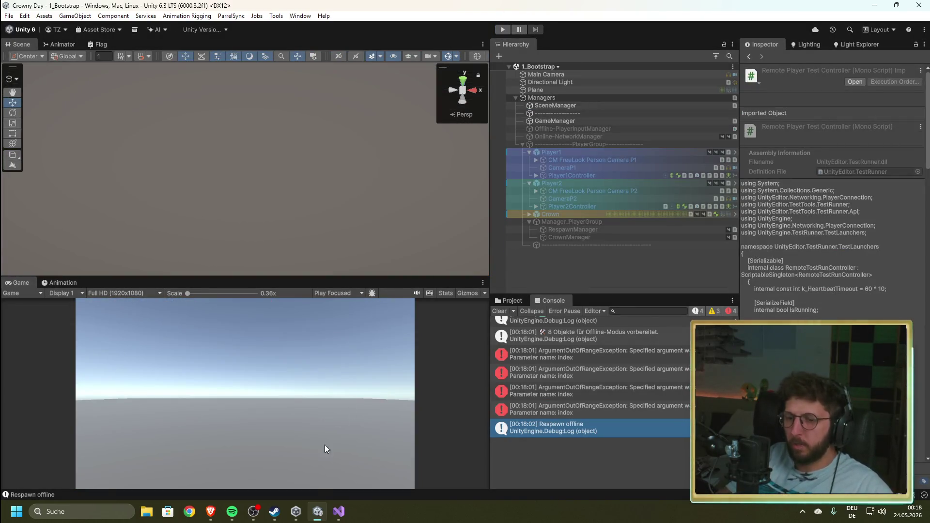
left_click(347, 519)
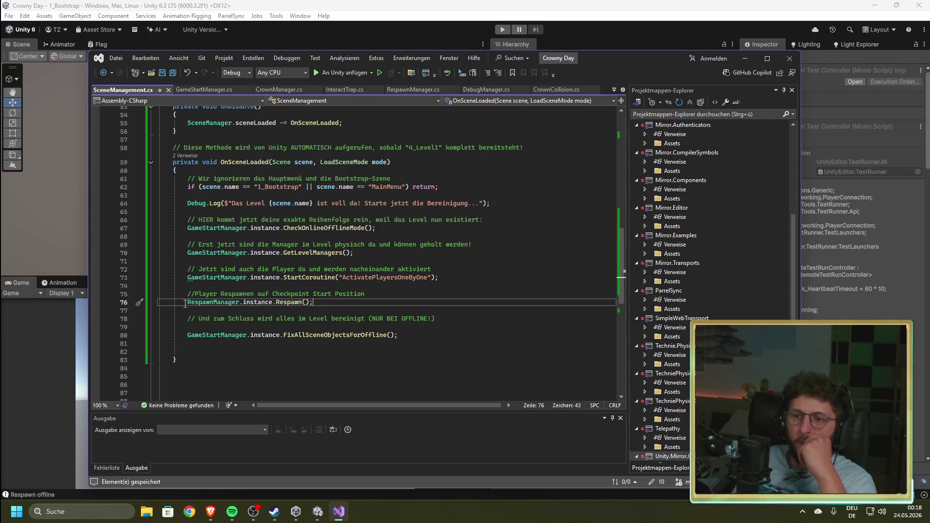
left_click_drag(318, 302, 185, 296)
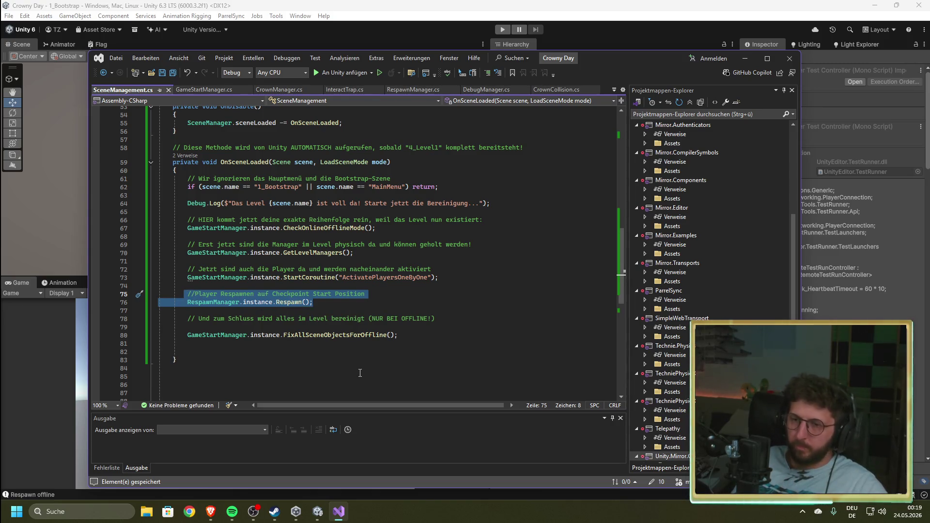
left_click(630, 4)
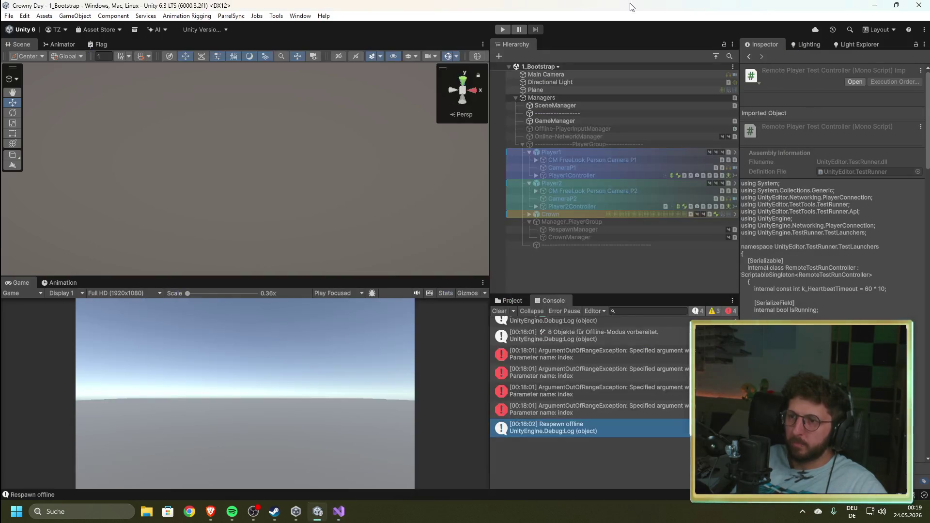
- Open the 4_Level1 scene and create three neighbour terrain tiles around the original Terrain
left_click(509, 300)
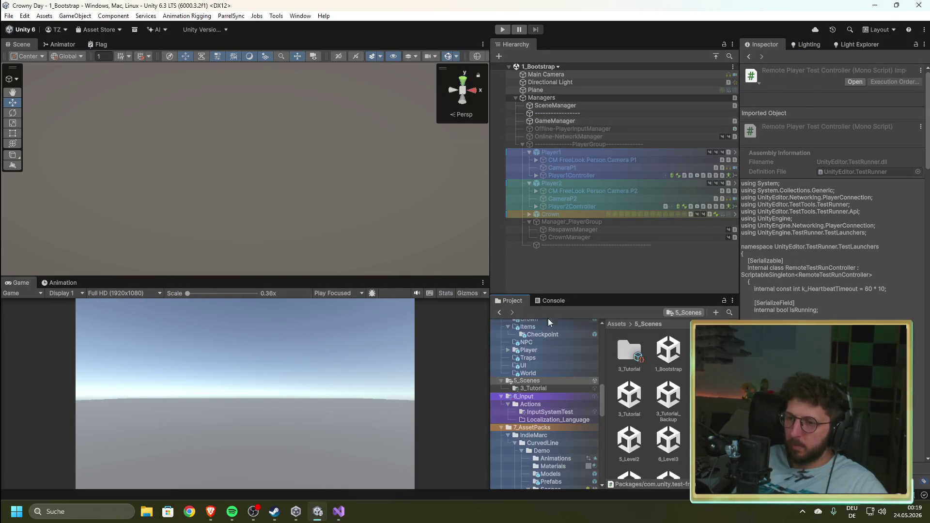
double_click(708, 396)
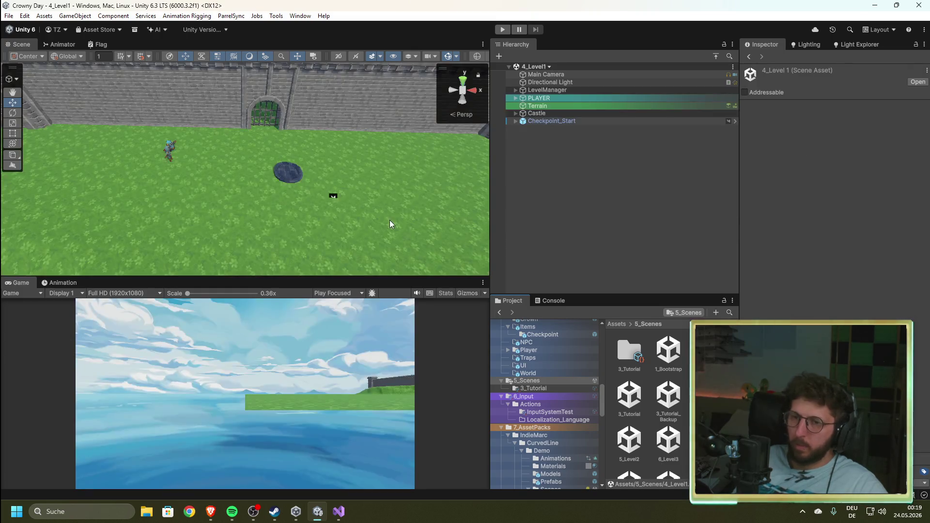
mouse_move(419, 195)
left_mouse_down()
mouse_move(194, 187)
mouse_move(359, 197)
mouse_move(250, 143)
left_mouse_up()
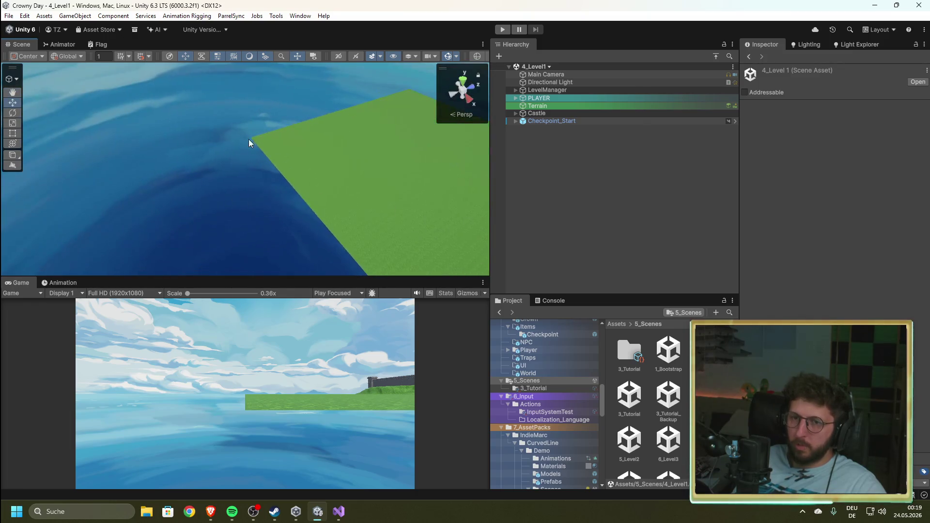
left_click(541, 107)
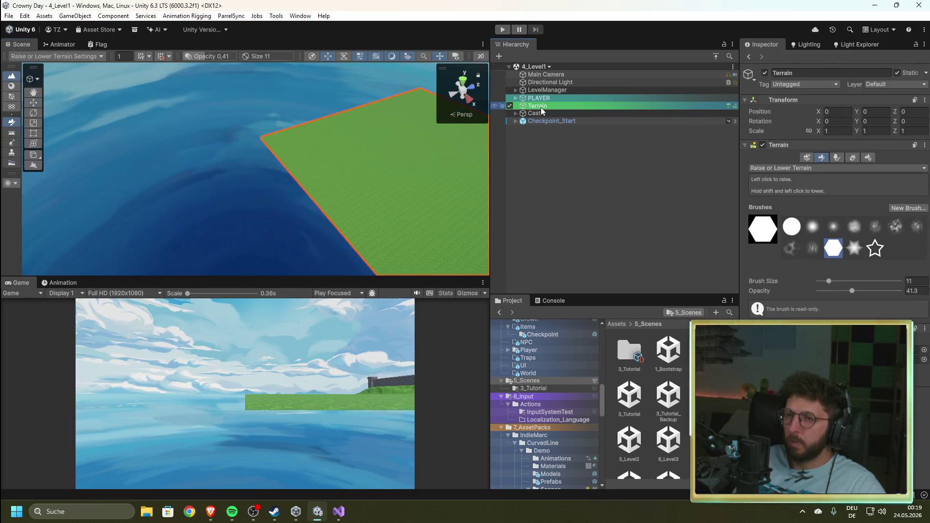
left_click(807, 158)
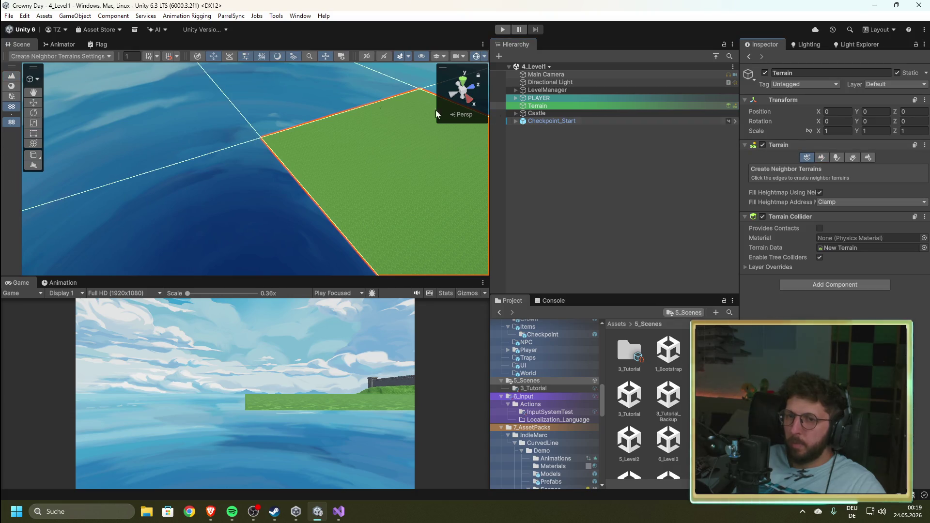
left_click(301, 106)
left_click(226, 227)
left_click(191, 150)
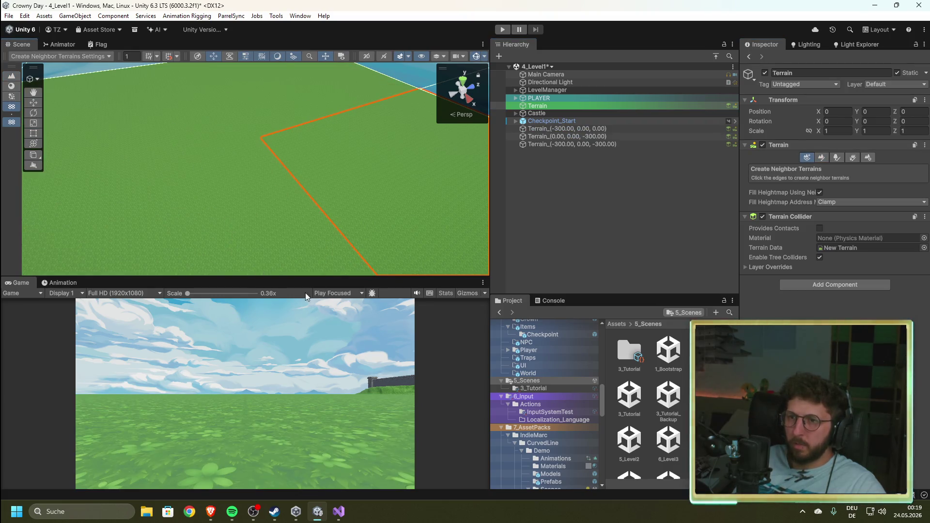
- Nest the (0, 0, -300) and (-300, 0, -300) tiles under Terrain_(-300, 0, 0)
left_click(548, 128)
left_click(551, 136, "shift")
left_click(551, 143, "shift")
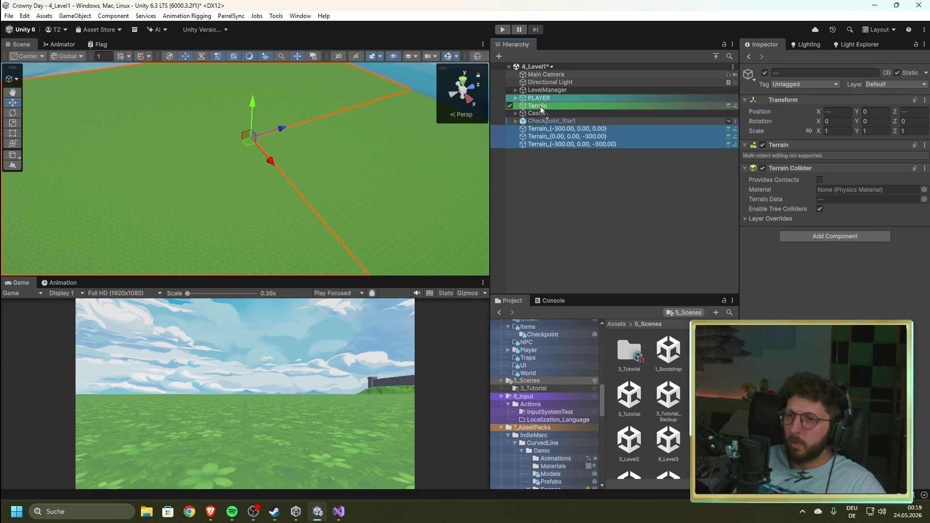
left_click_drag(548, 137, 542, 128)
left_click(544, 157)
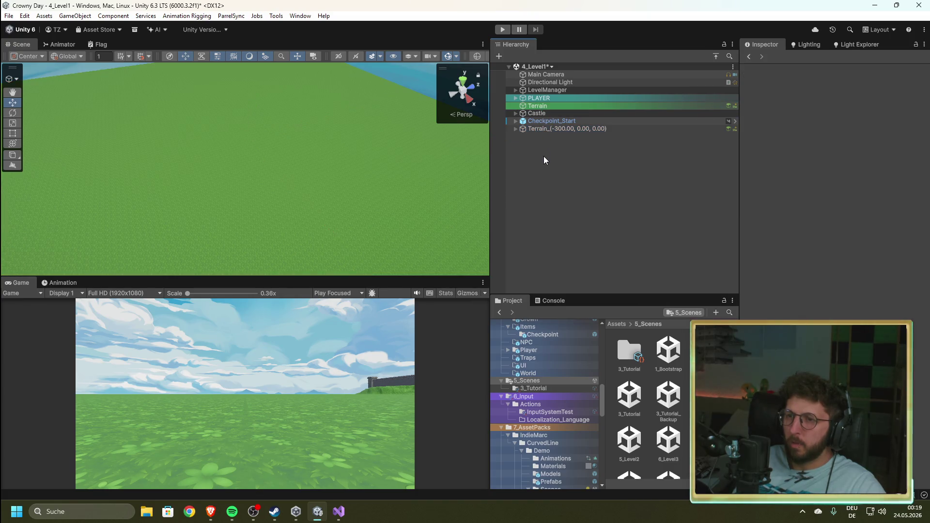
left_click(516, 128)
left_click(533, 144, "shift")
left_click(542, 167)
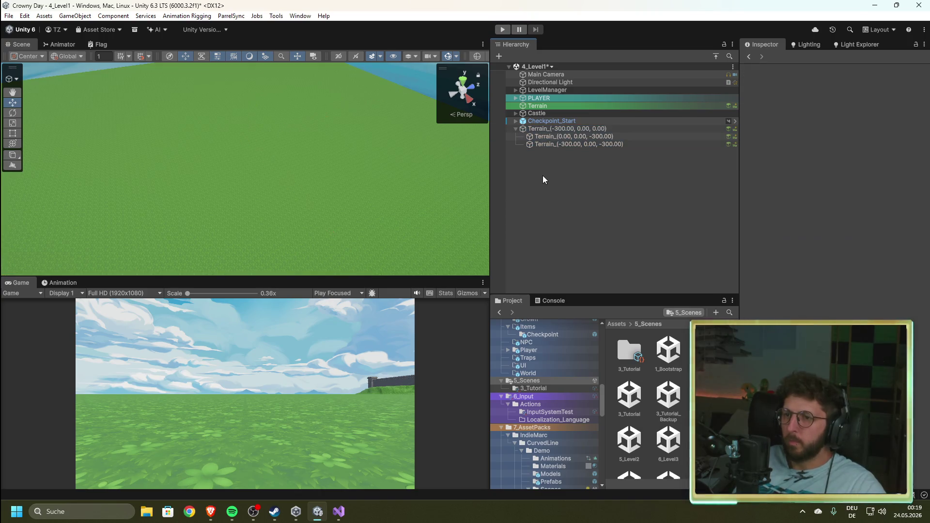
left_click(536, 106)
right_click(536, 184)
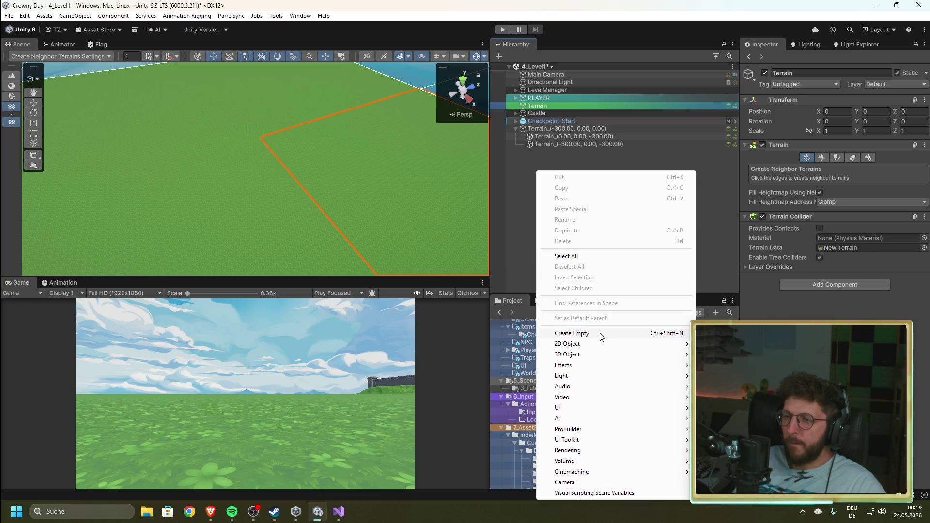
- Create an empty object named World and move the Terrain and three neighbour tiles into it
left_click(571, 333)
type("Wo")
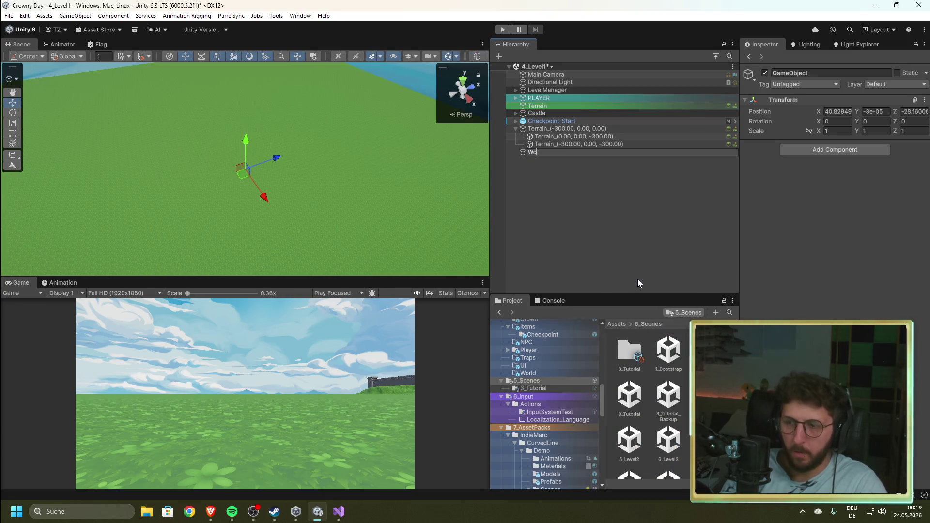
type("rld")
left_click(604, 186)
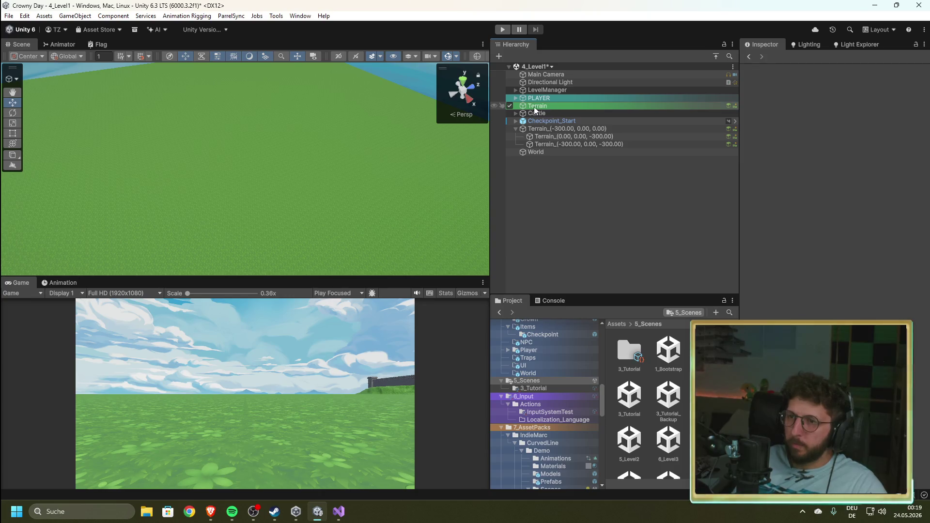
mouse_move(534, 106)
left_mouse_down()
mouse_move(558, 121)
mouse_move(548, 155)
left_mouse_up()
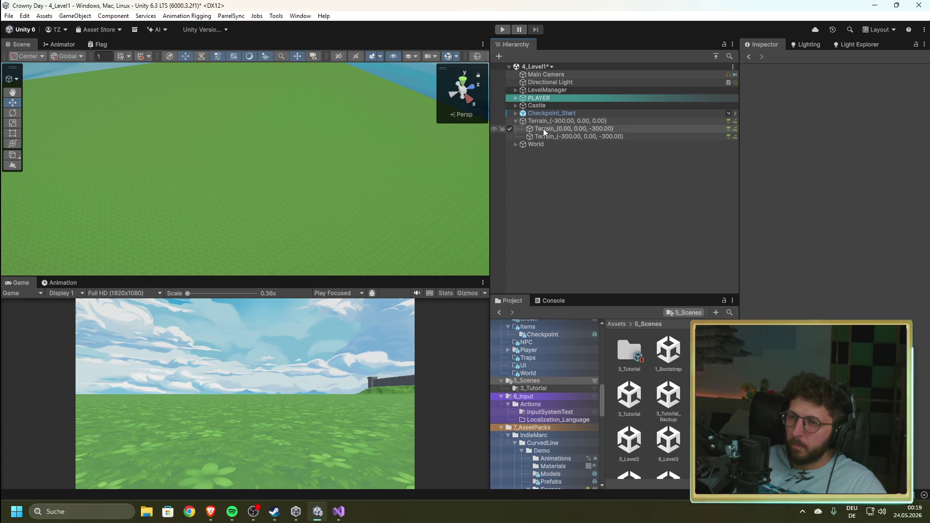
mouse_move(543, 129)
left_mouse_down()
mouse_move(534, 117)
mouse_move(547, 134)
mouse_move(538, 118)
mouse_move(537, 147)
left_mouse_up()
left_click(539, 136, "shift")
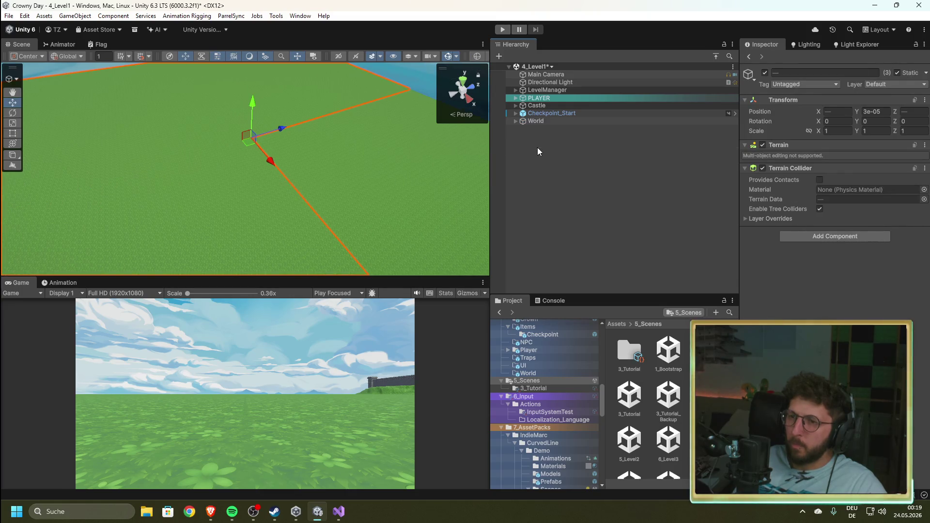
- Collapse World and drag it above PLAYER, then orbit the view to the castle
left_click(530, 120)
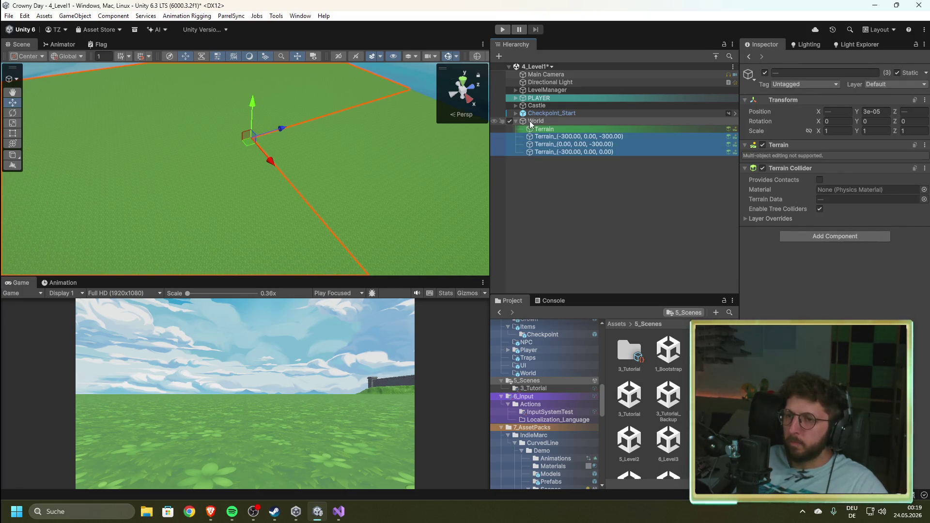
left_click(544, 186)
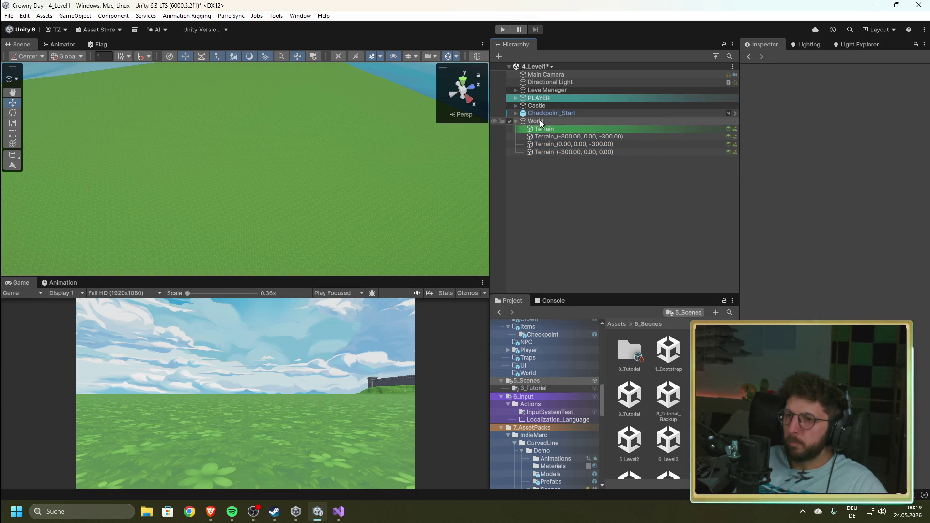
left_click(540, 120)
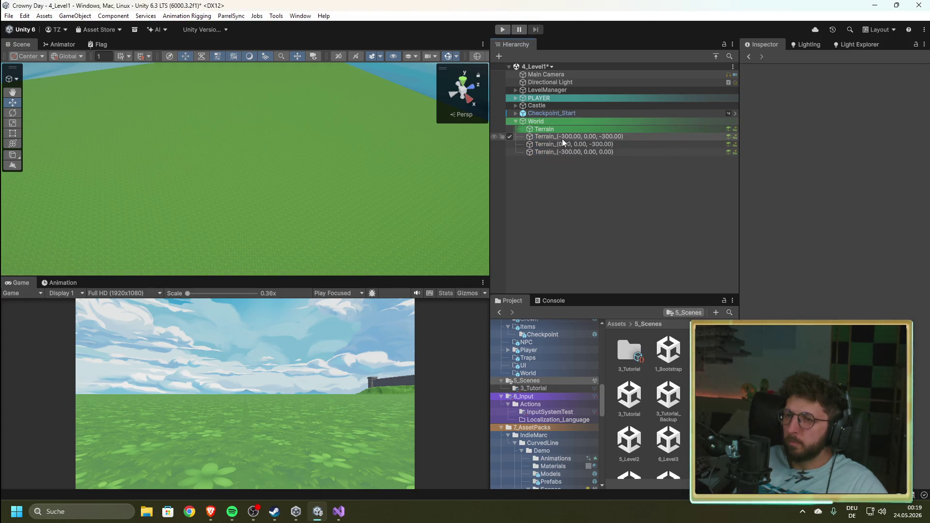
left_click(514, 122)
left_click_drag(537, 119, 544, 94)
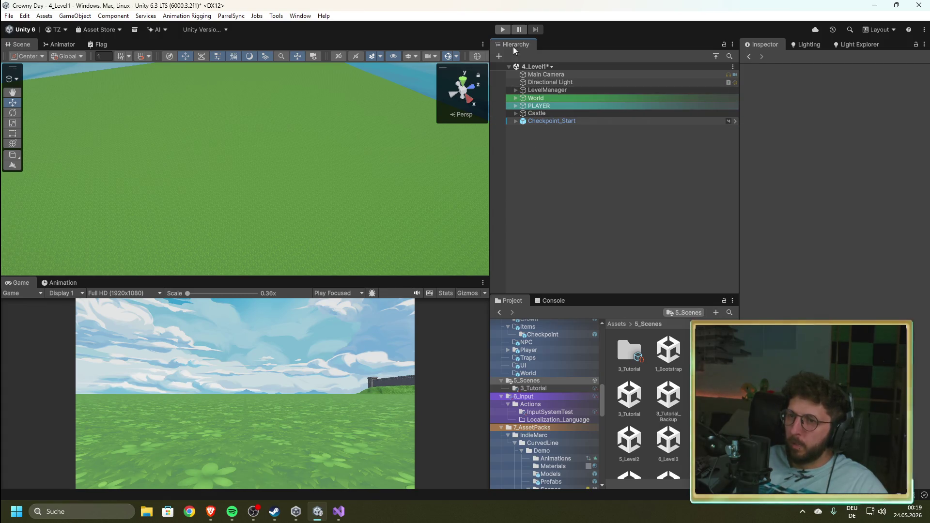
left_click_drag(348, 138, 498, 172)
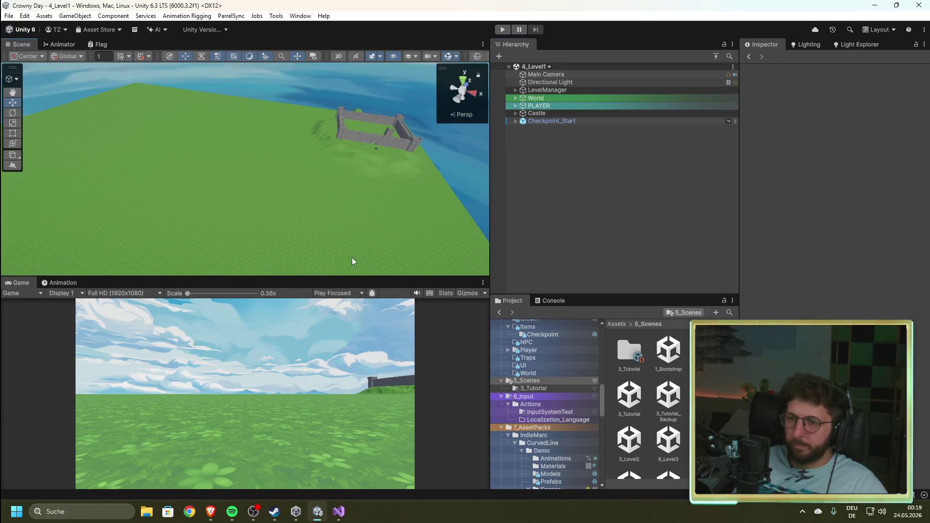
- Run the game from 1_Bootstrap into 4_Level1, check the Console log, stop, then bring SceneManagement.cs forward in Visual Studio
double_click(673, 357)
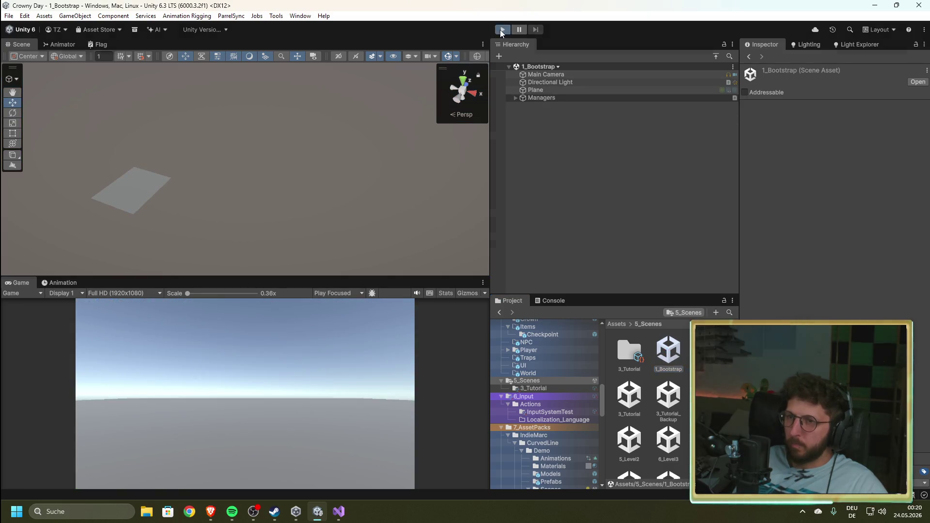
left_click(502, 30)
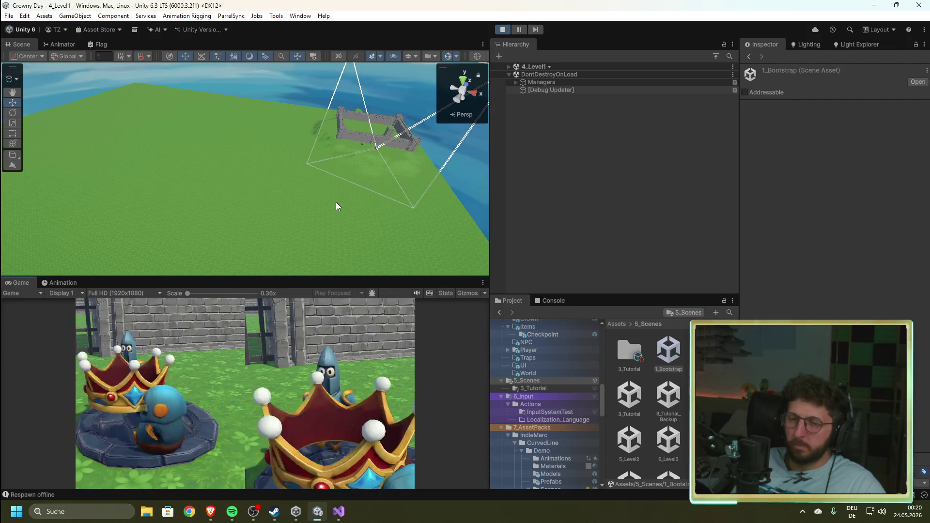
left_click(550, 300)
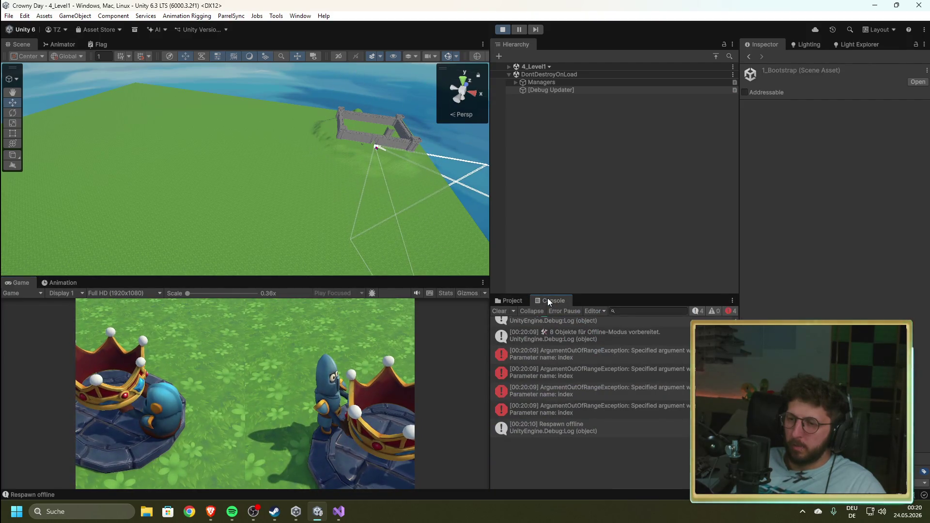
left_click(502, 30)
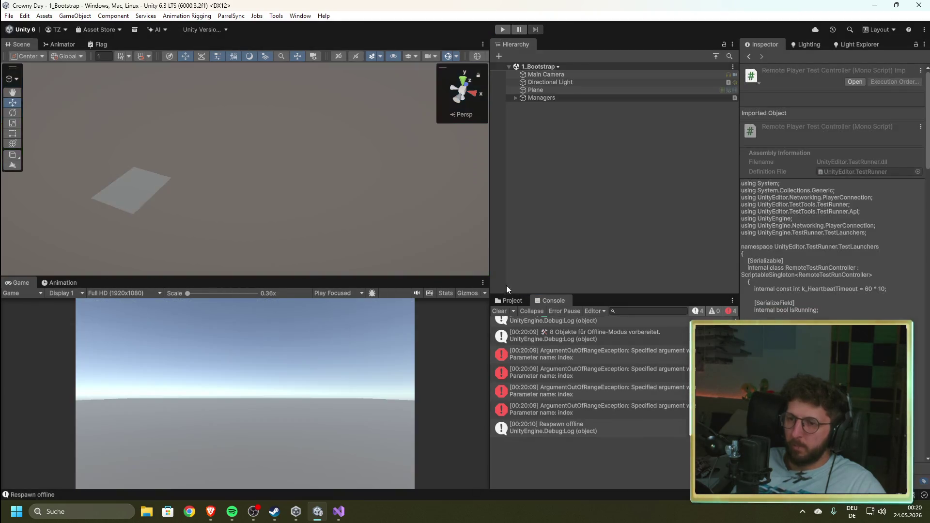
left_click(339, 512)
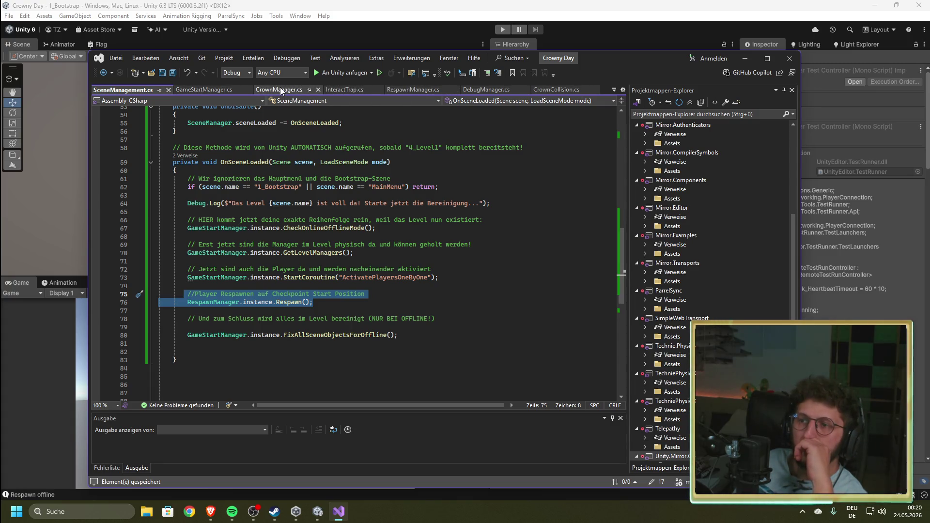
- Look over CrownManager.cs and scroll through the crown collision code in CrownCollision.cs
left_click(280, 90)
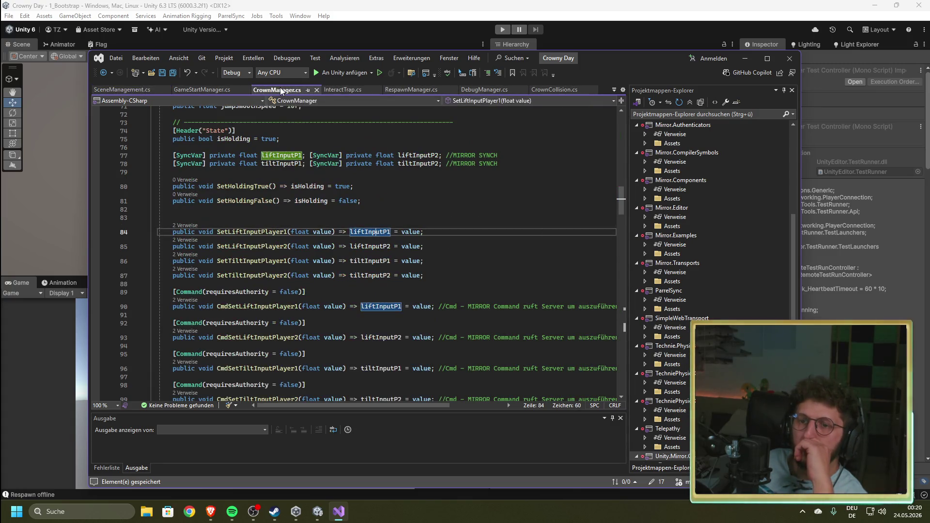
left_click(552, 90)
scroll(395, 211, "down", 2)
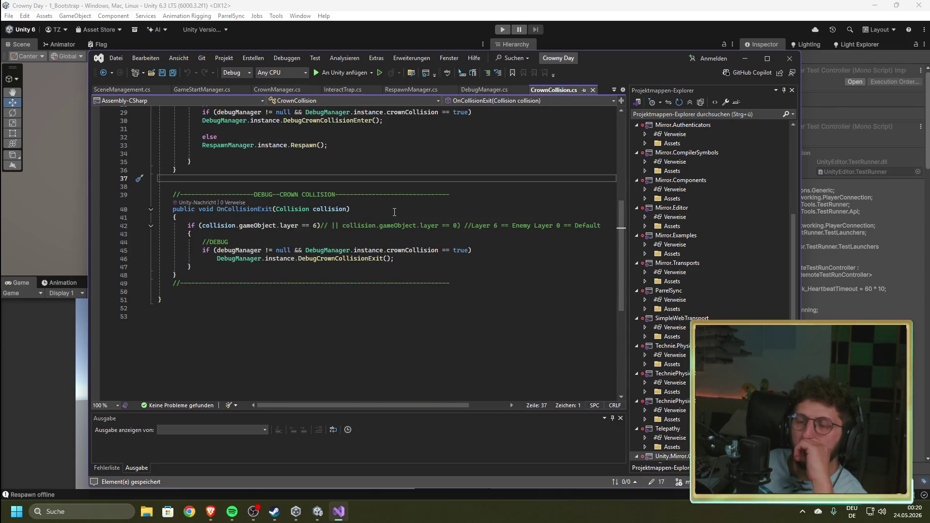
scroll(395, 212, "up", 4)
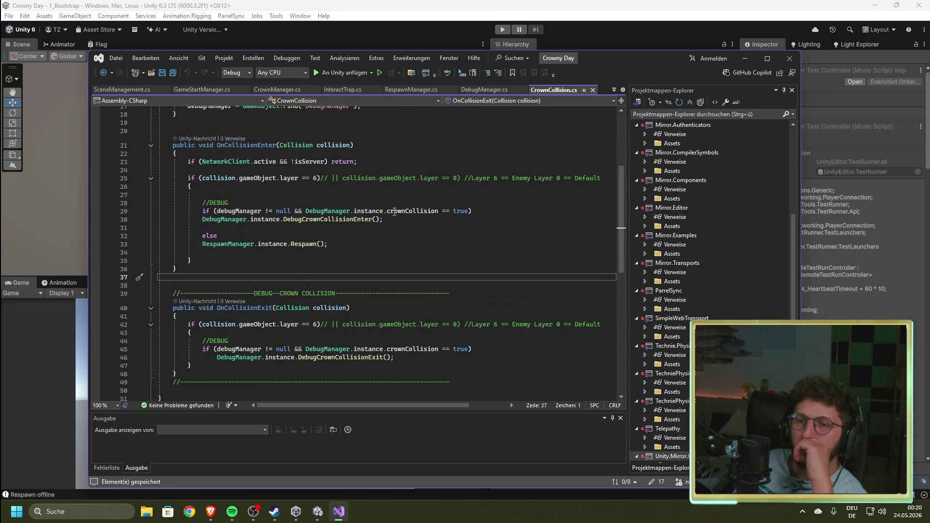
scroll(395, 211, "up", 4)
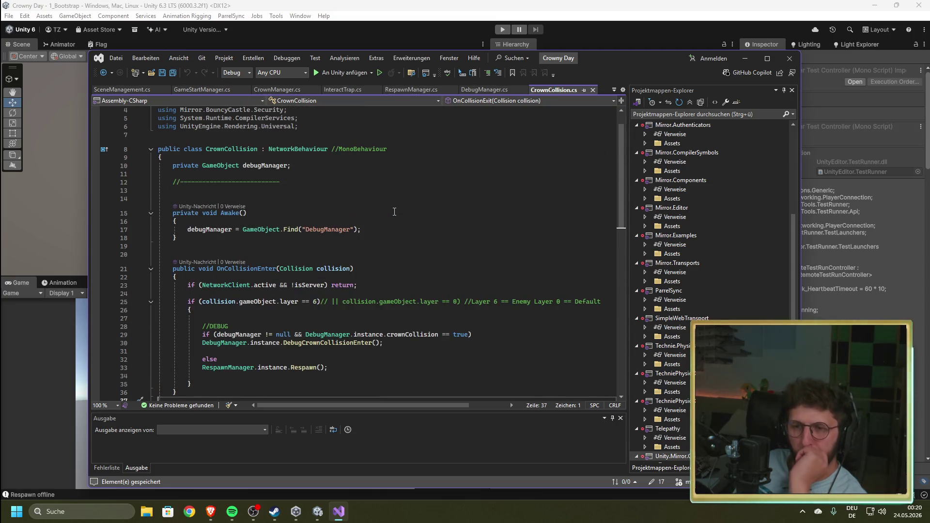
scroll(394, 211, "up", 1)
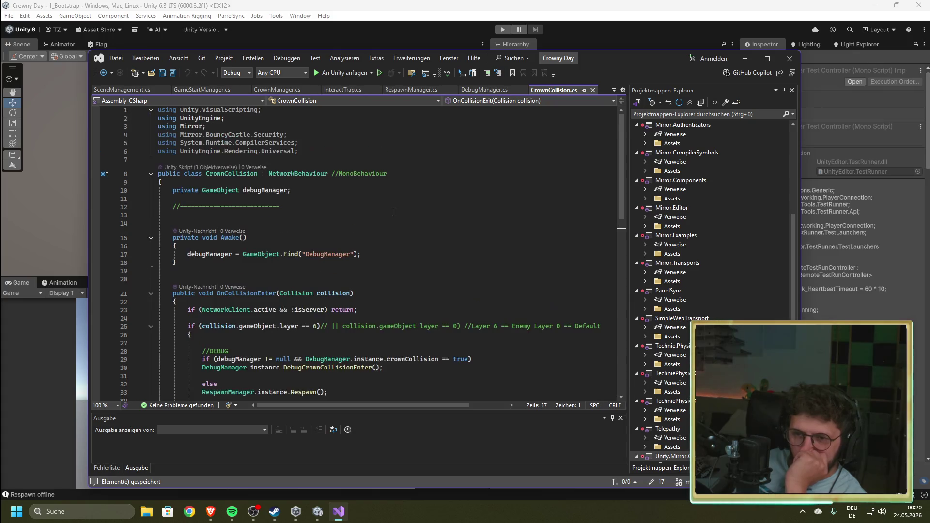
scroll(394, 212, "down", 5)
scroll(395, 212, "down", 1)
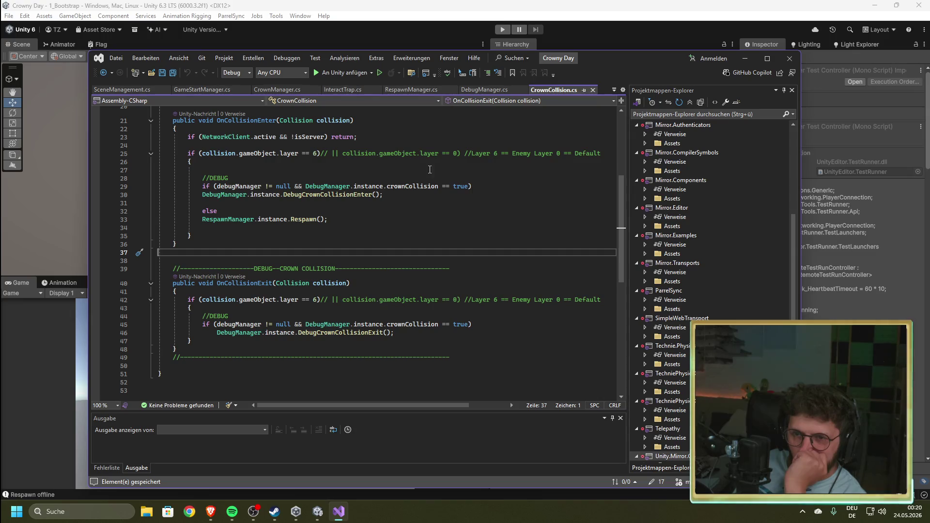
- Inspect the Crown.position line in RespawnManager.cs's CrownReset() method, then return to Unity
left_click(418, 89)
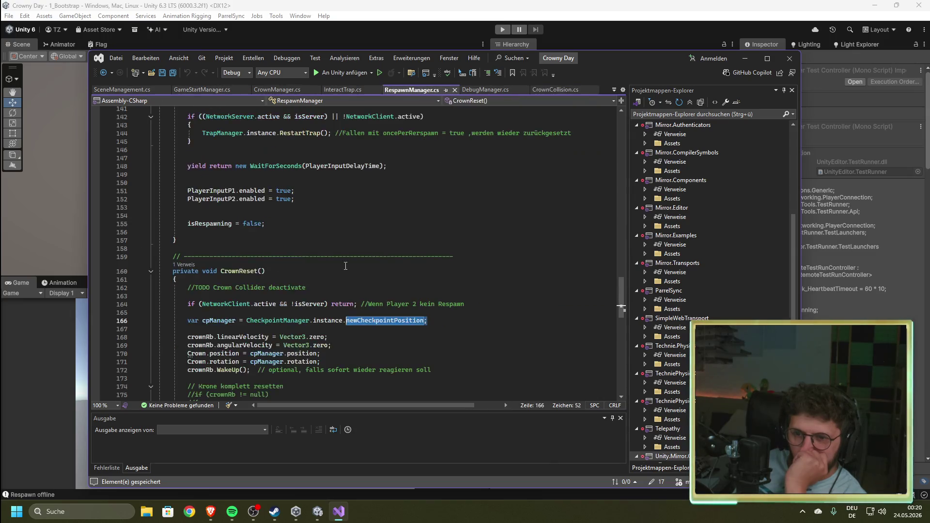
scroll(346, 266, "down", 10)
scroll(345, 262, "up", 5)
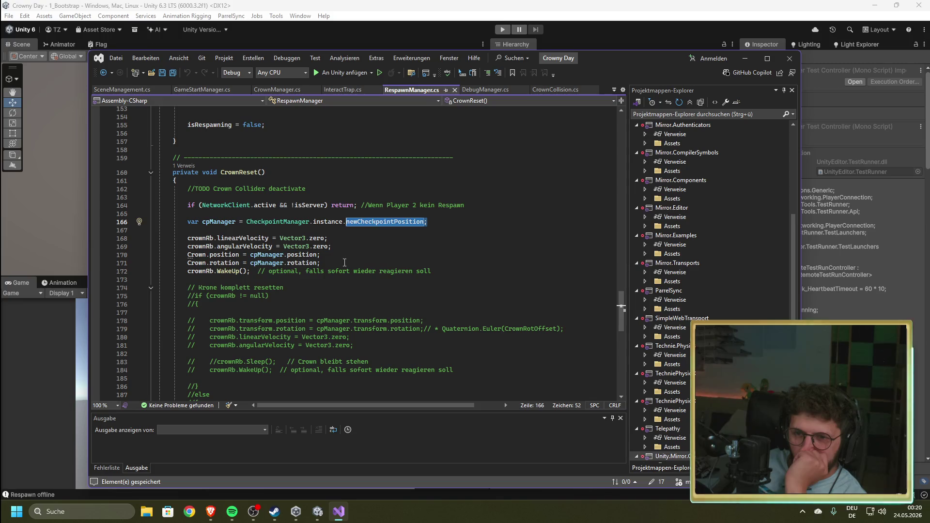
left_click(346, 257)
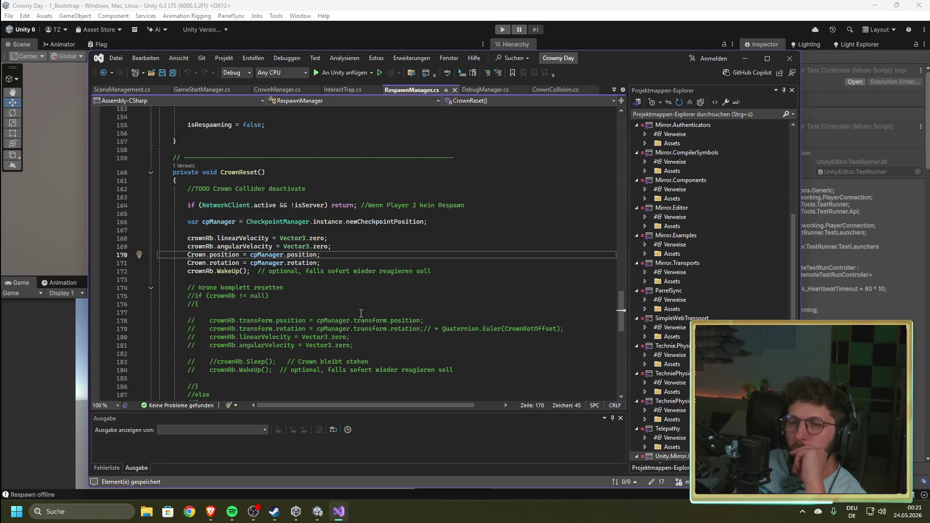
scroll(361, 313, "down", 4)
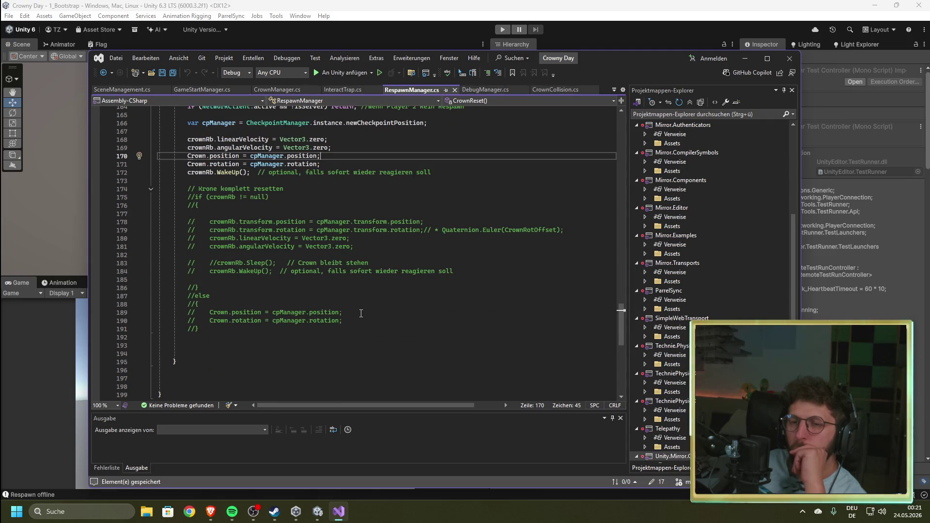
scroll(361, 313, "up", 3)
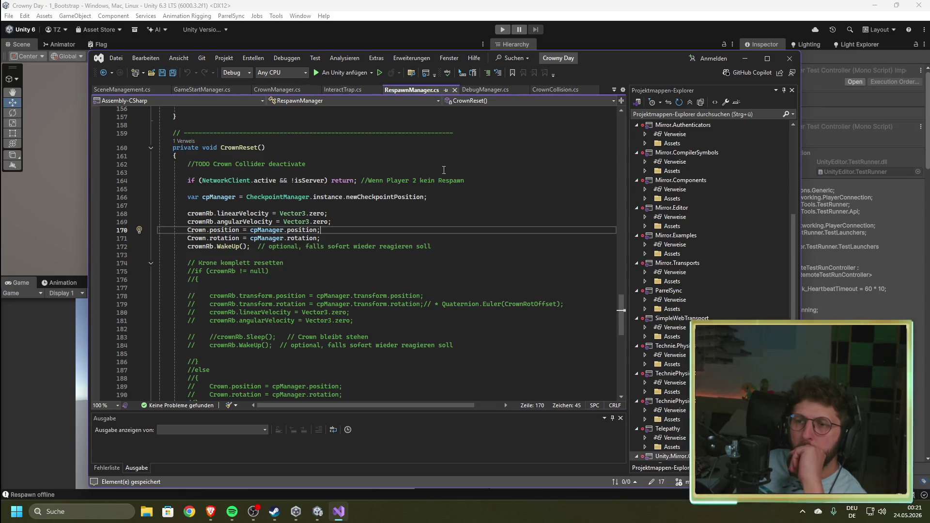
left_click(507, 7)
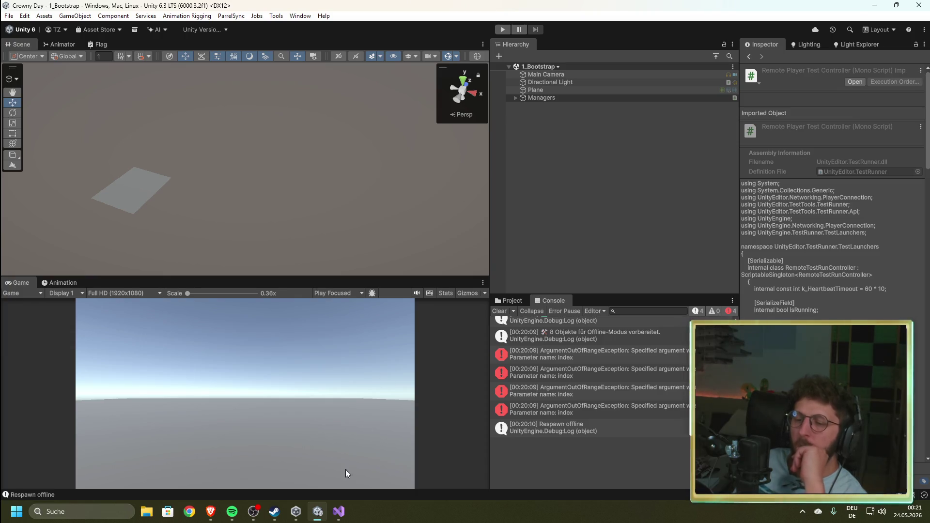
- In 4_Level1, fly to the castle gate and select Checkpoint_Start at 237.86, 10, 149.41
left_click(338, 511)
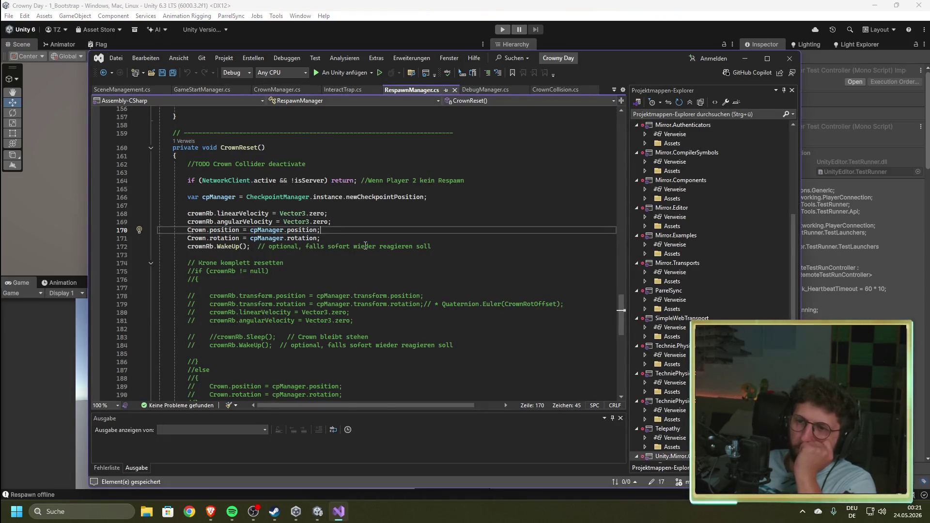
left_click(444, 9)
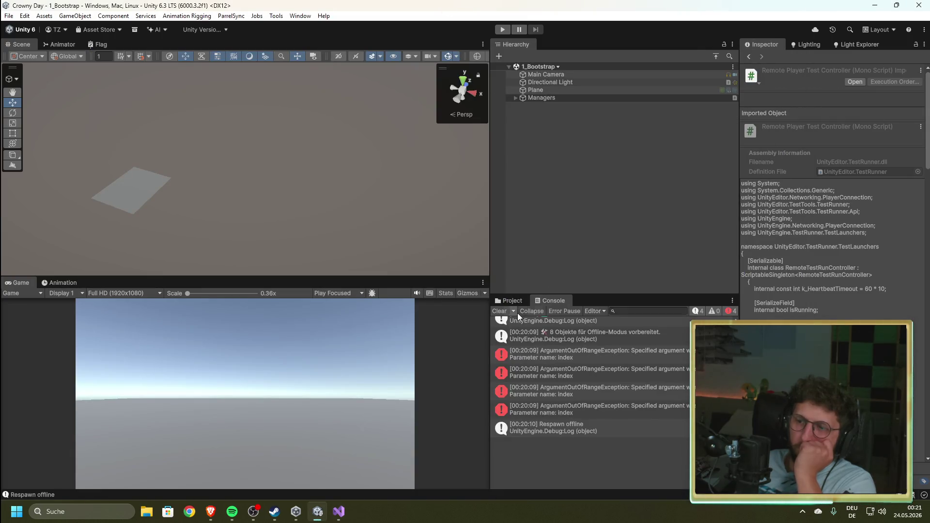
left_click(512, 301)
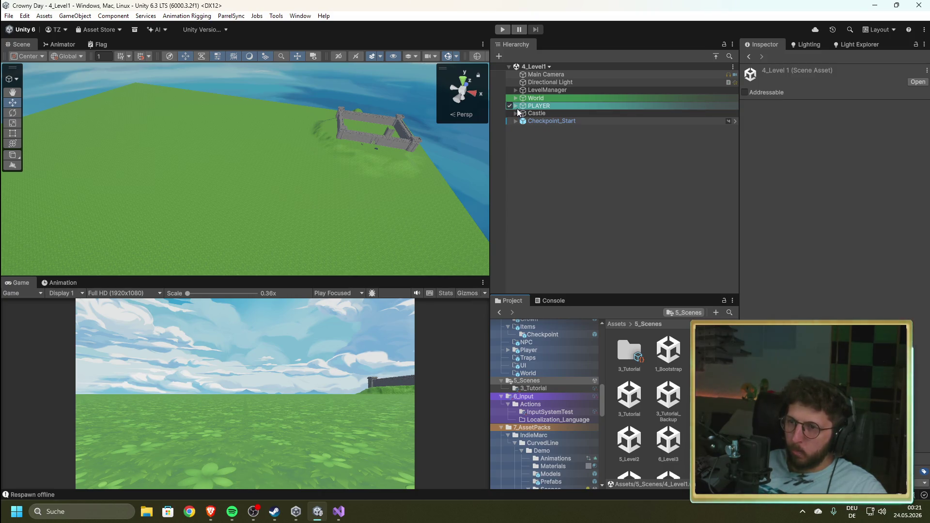
mouse_move(218, 209)
left_mouse_down()
mouse_move(343, 165)
mouse_move(332, 191)
mouse_move(103, 155)
mouse_move(73, 141)
mouse_move(232, 164)
mouse_move(205, 173)
left_mouse_up()
key("w")
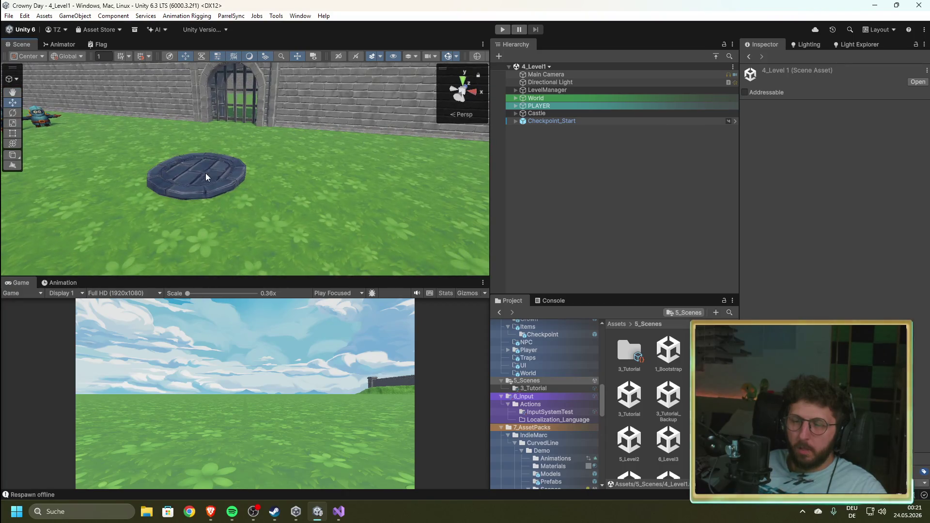
left_click(198, 171)
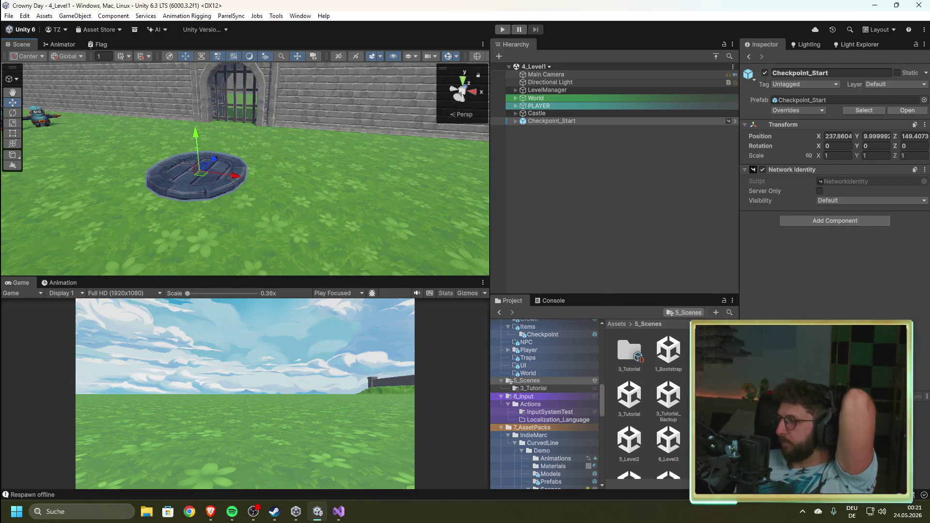
- Look from the checkpoint toward the open field, then show the Console's 'Respawn offline' and four ArgumentOutOfRangeException errors
key("alt+Tab")
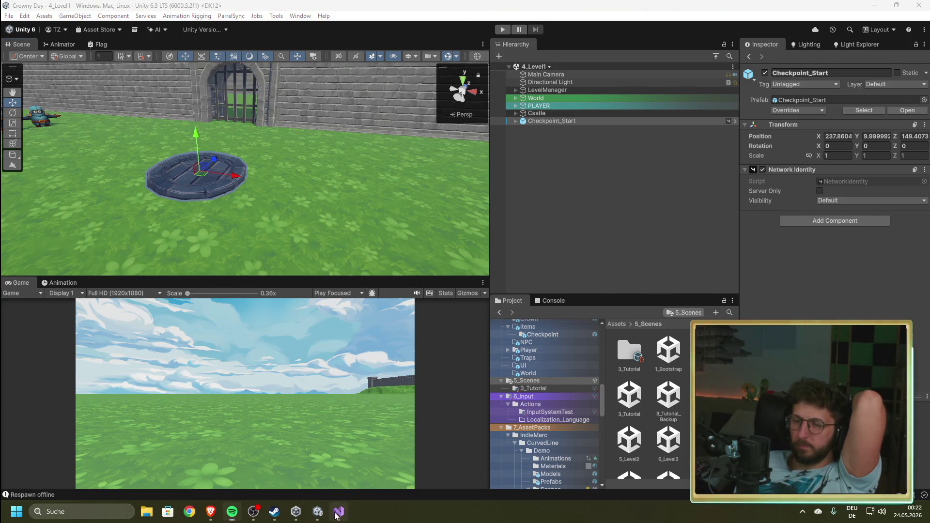
left_click(339, 511)
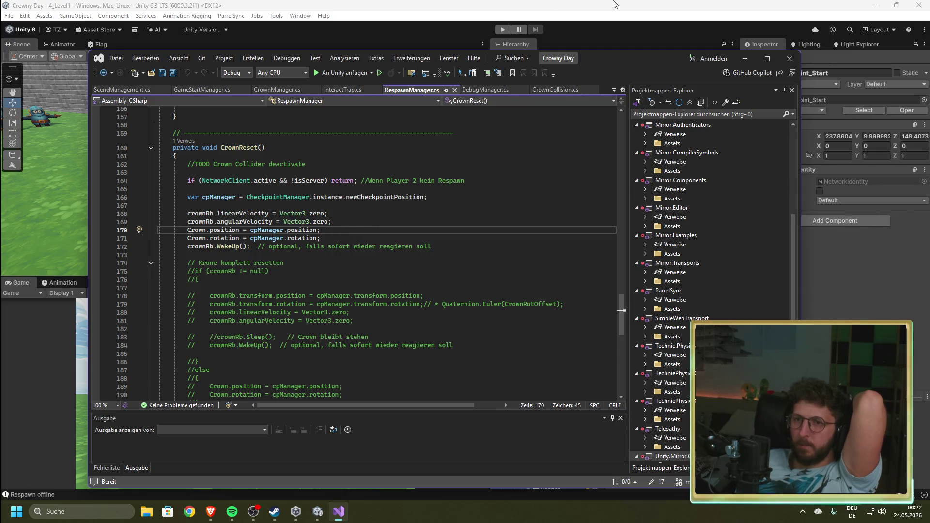
key("alt+Tab")
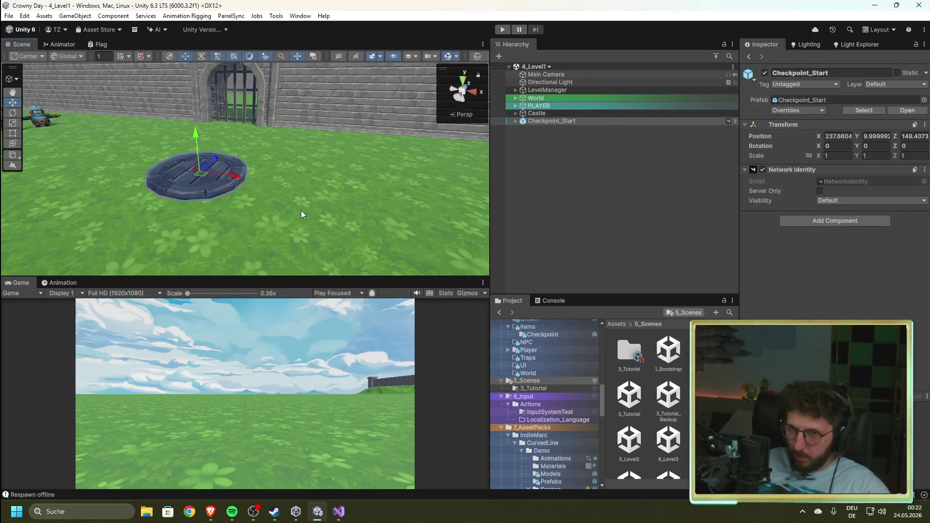
mouse_move(303, 213)
left_mouse_down()
mouse_move(38, 191)
mouse_move(97, 204)
left_mouse_up()
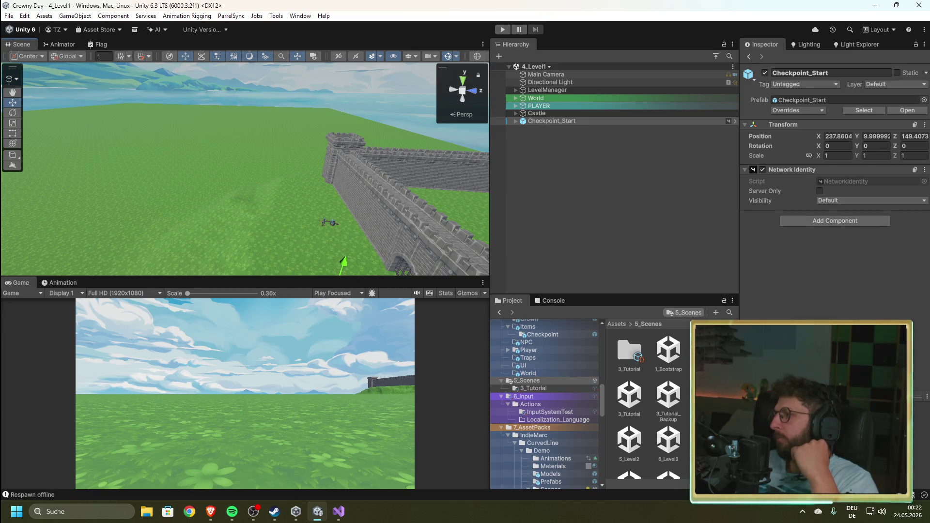
key("alt+Tab")
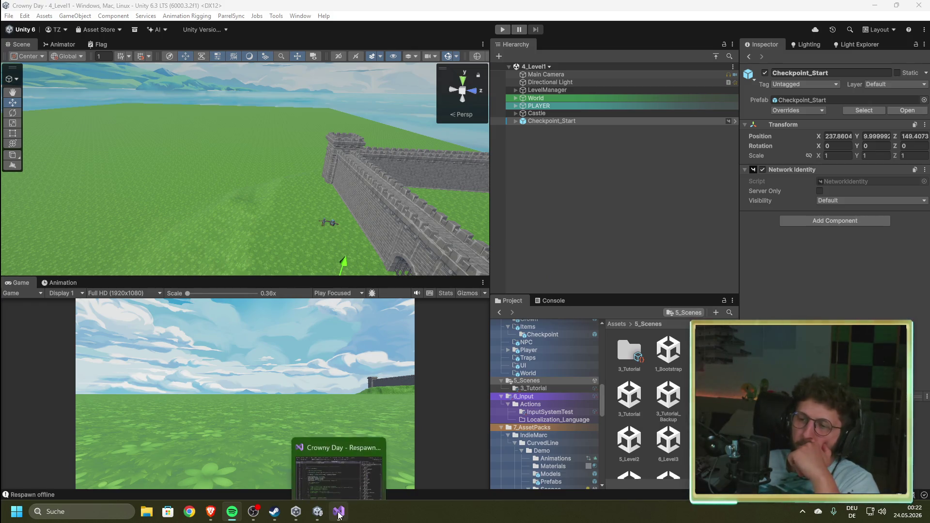
left_click(554, 301)
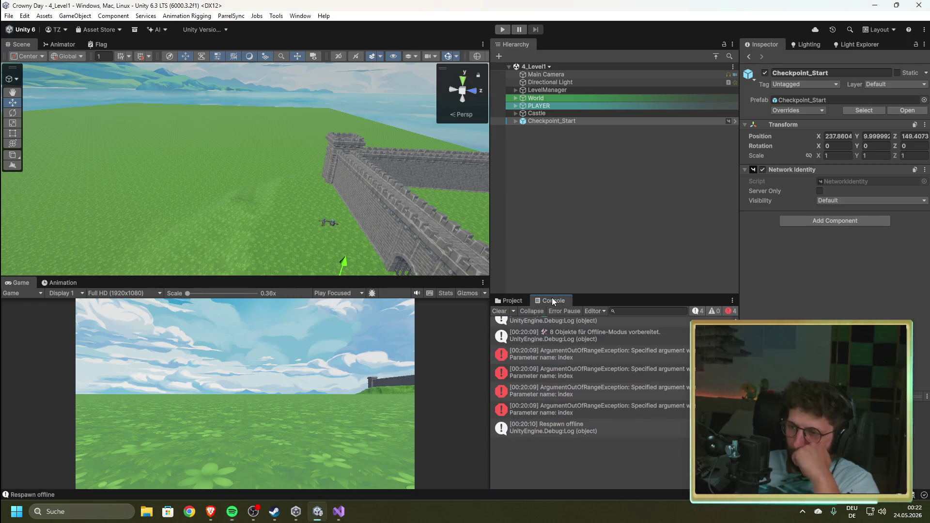
- Inspect the stack traces of the ArgumentOutOfRangeException errors and check LevelManager's child managers
left_click(565, 351)
left_click(571, 373)
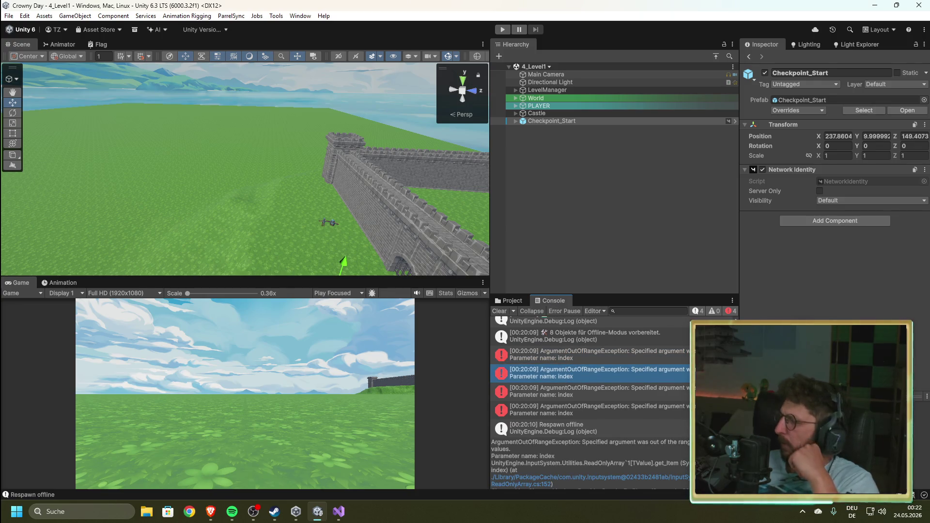
key("alt+Tab")
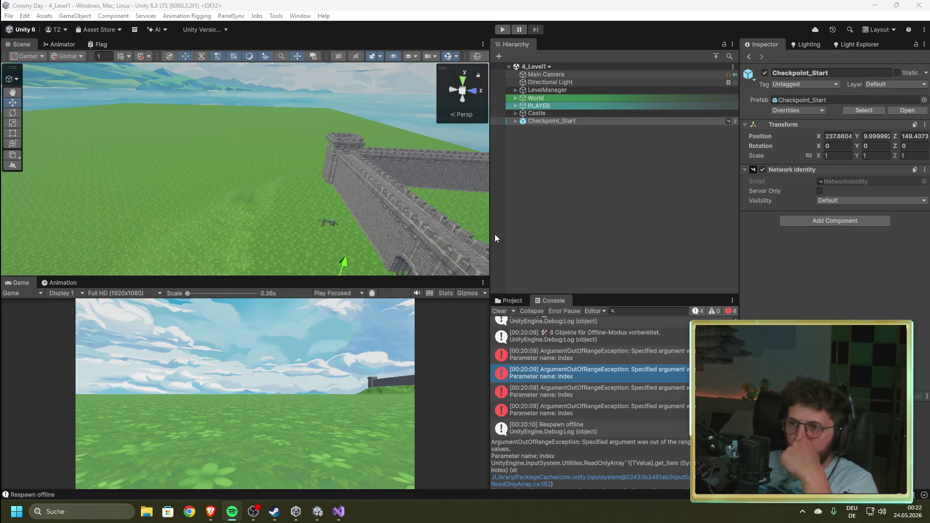
left_click(516, 91)
left_click(515, 91)
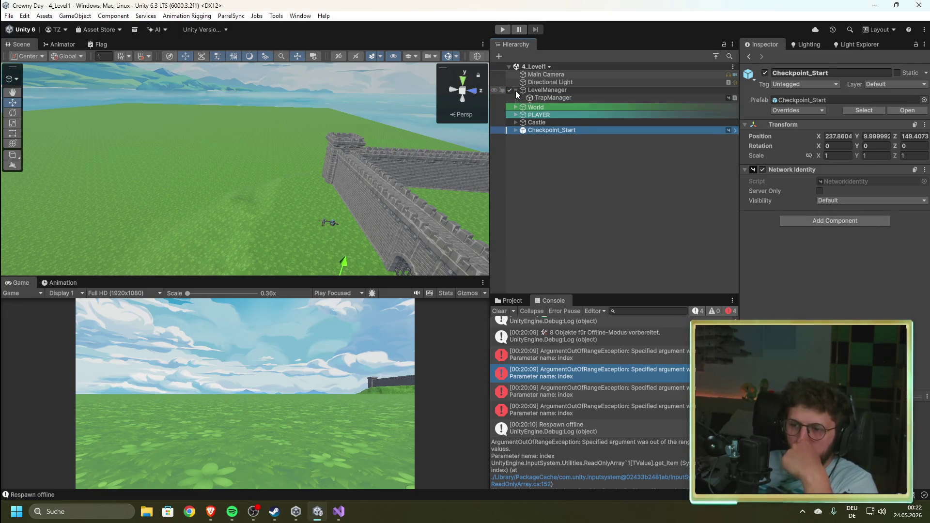
left_click(598, 409)
left_click(604, 385)
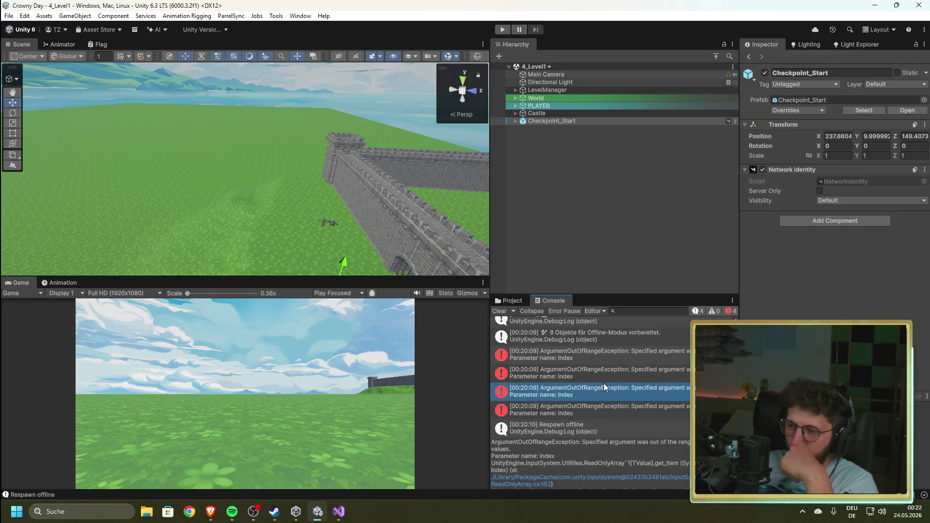
scroll(598, 444, "down", 2)
scroll(599, 456, "down", 3)
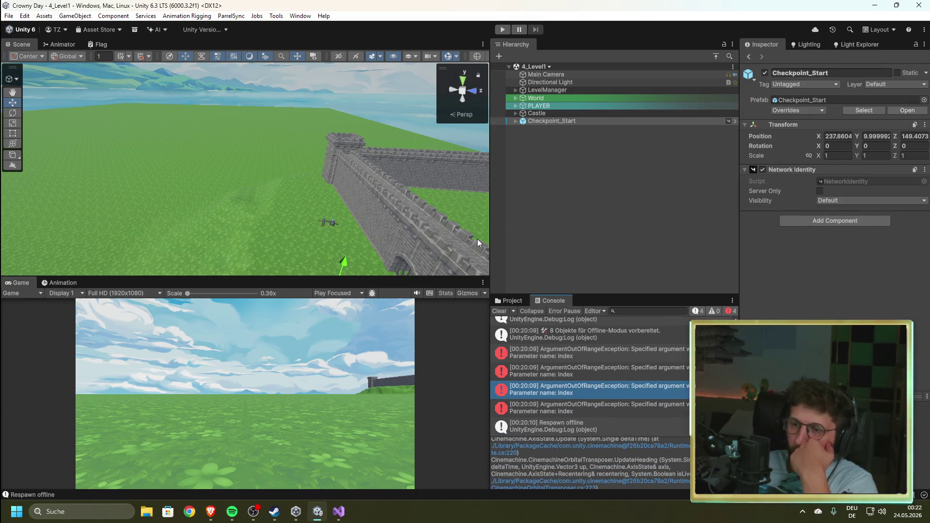
- Open 1_Bootstrap from the scenes folder and expand PlayerGroup to show Player1, Player2 and Crown
left_click(512, 300)
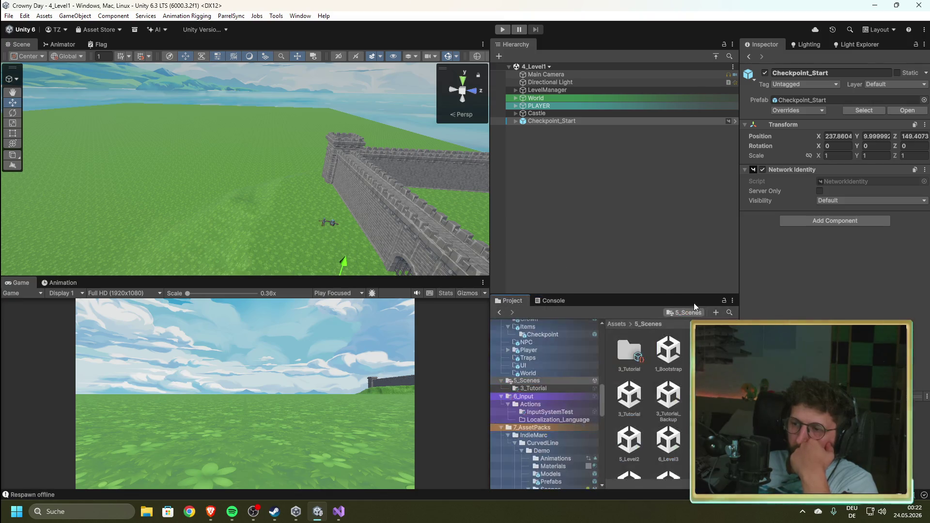
double_click(668, 359)
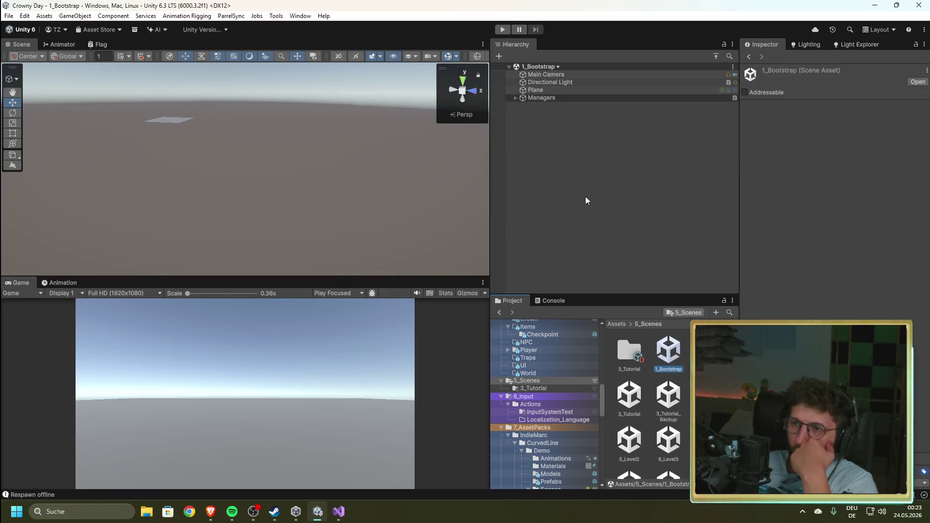
left_click(522, 145)
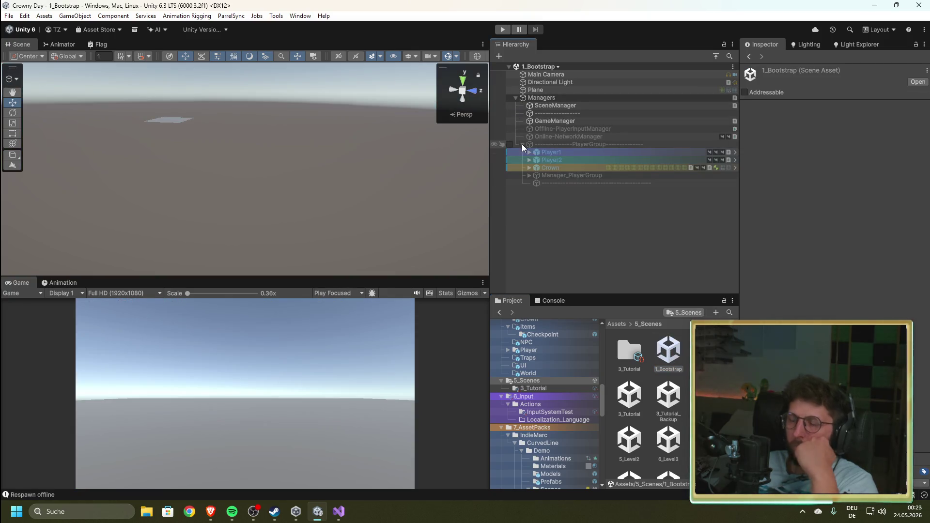
left_click(334, 518)
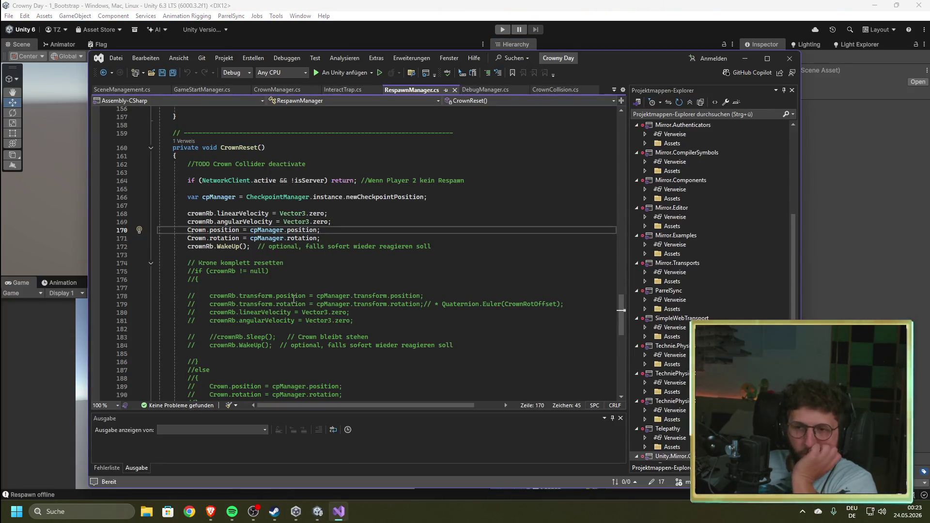
- In OnSceneLoaded of SceneManagement.cs, delete the line 66 comment and the Debug.Log line
left_click(202, 89)
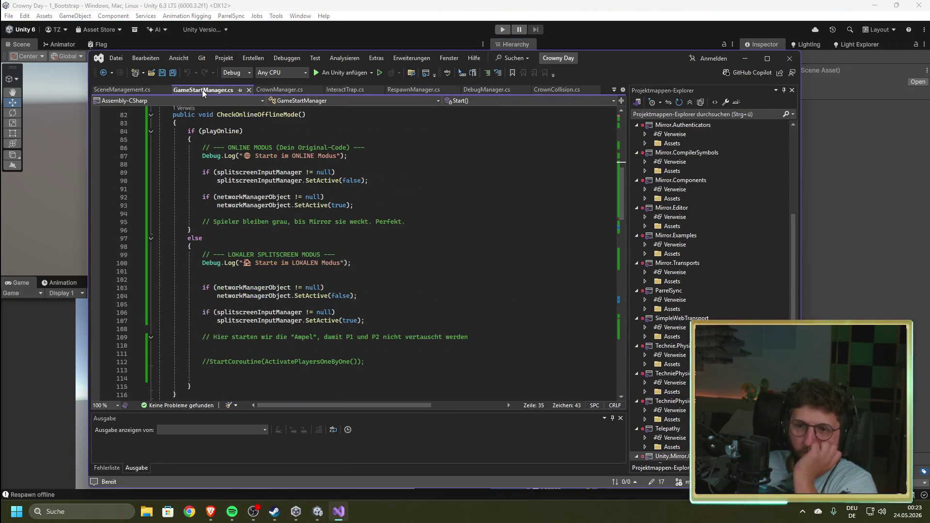
left_click(127, 87)
scroll(292, 281, "up", 2)
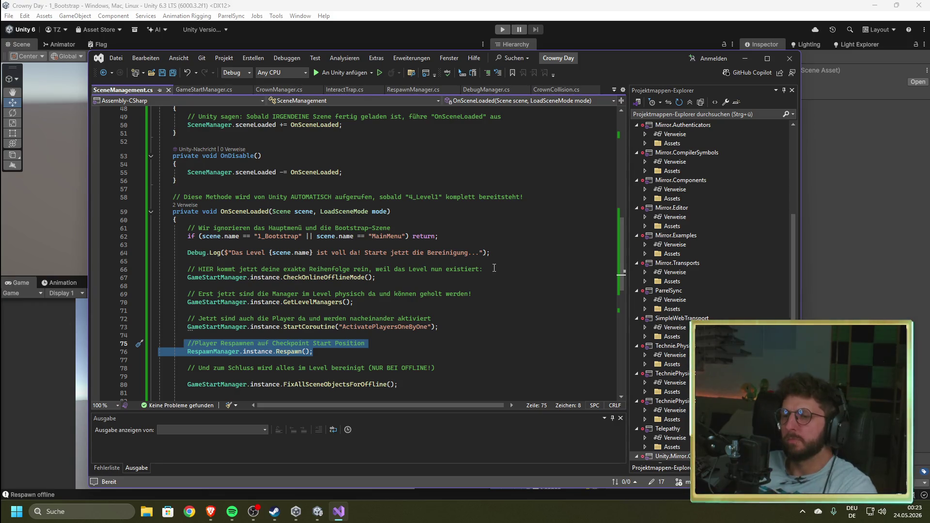
left_click_drag(495, 269, 188, 269)
key("BackSpace")
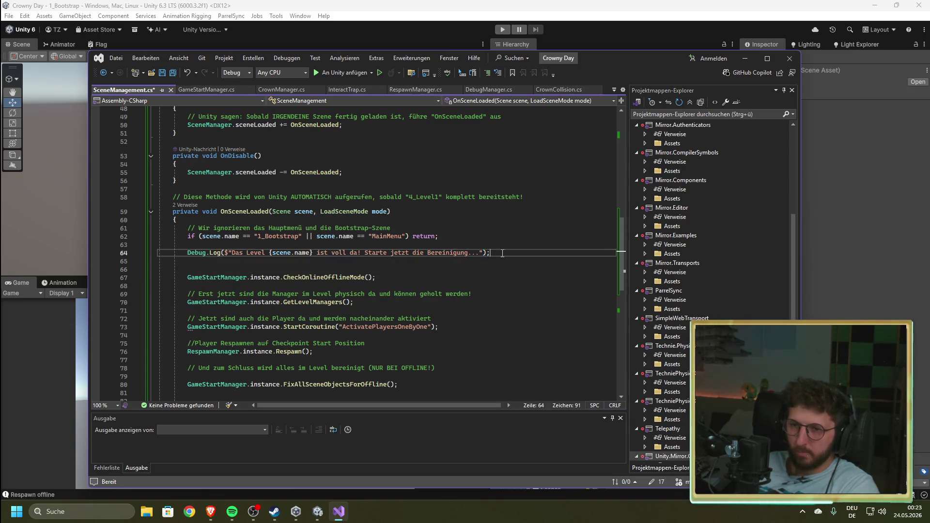
mouse_move(490, 253)
left_mouse_down()
mouse_move(165, 253)
mouse_move(160, 245)
left_mouse_up()
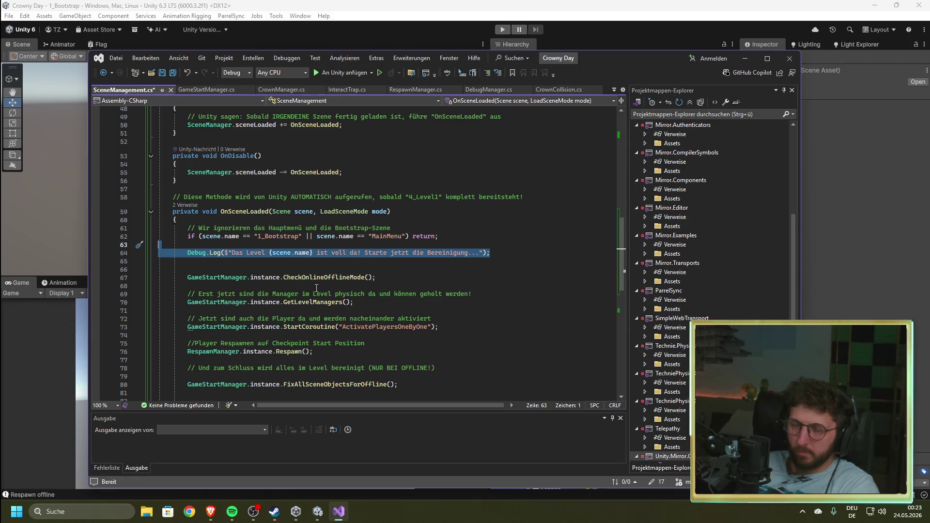
key("Delete")
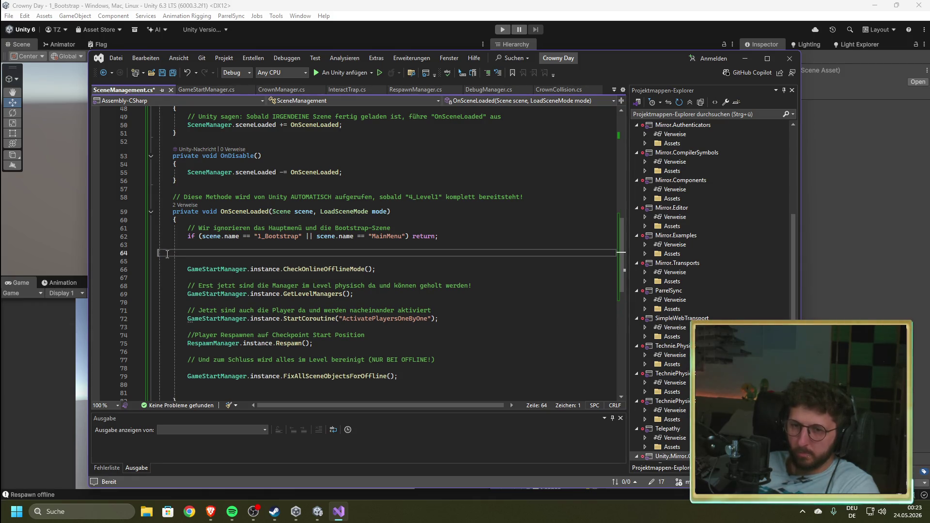
key("Delete")
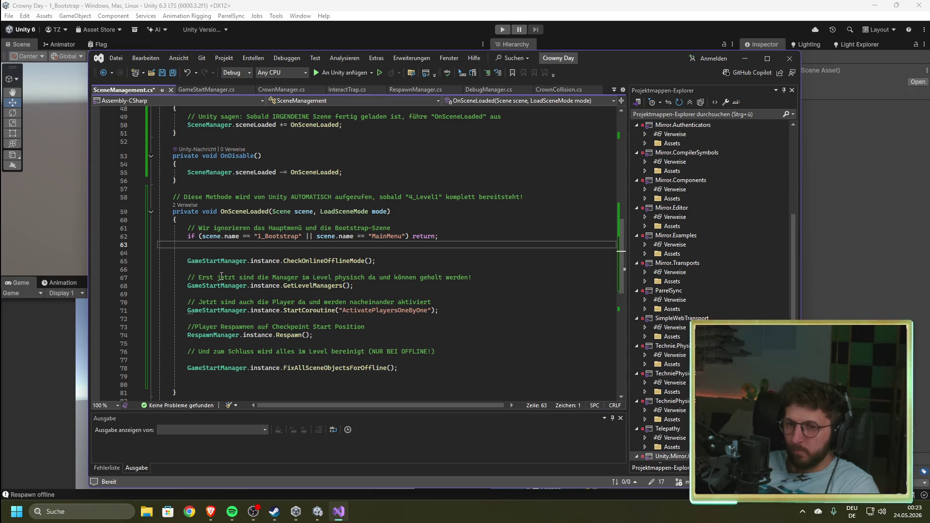
- Remove the comments on lines 67 and 69 and blank line 75, then save SceneManagement.cs
left_click_drag(490, 278, 159, 277)
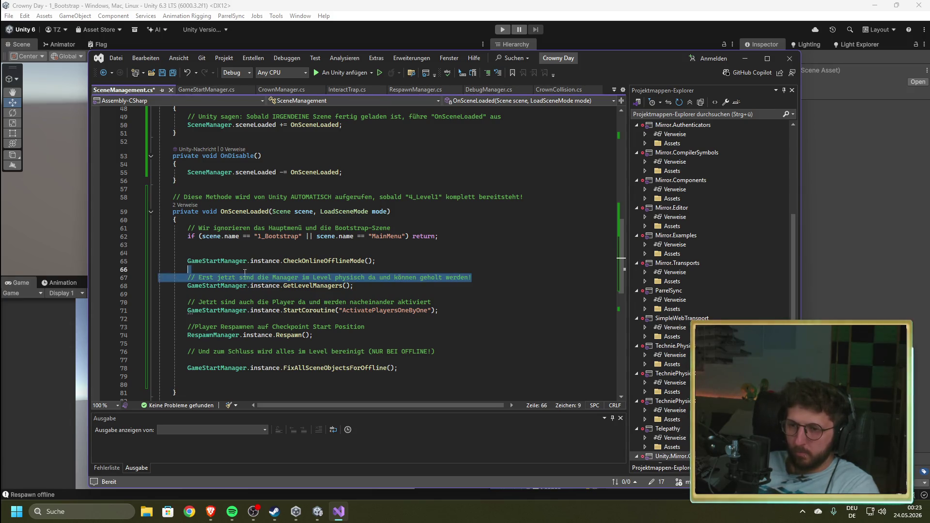
key("Delete")
key("BackSpace")
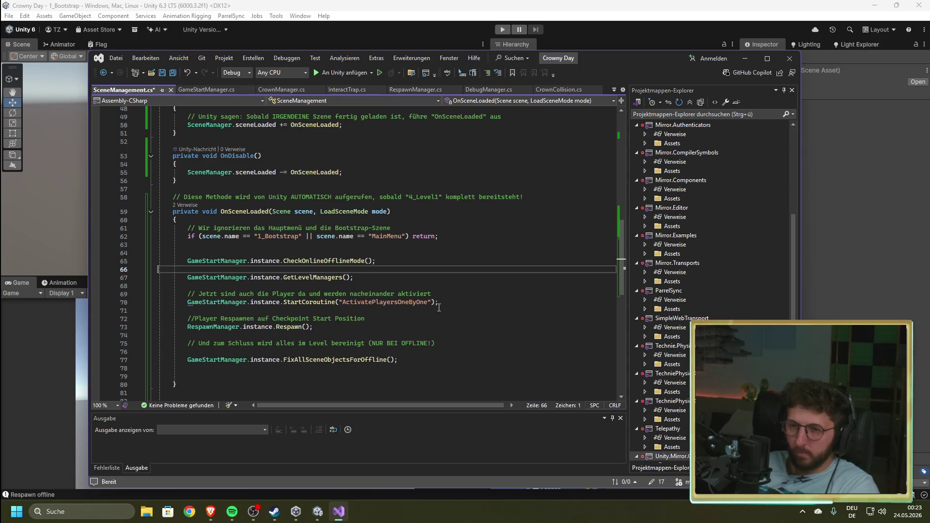
left_click_drag(445, 294, 161, 295)
key("Delete")
key("BackSpace")
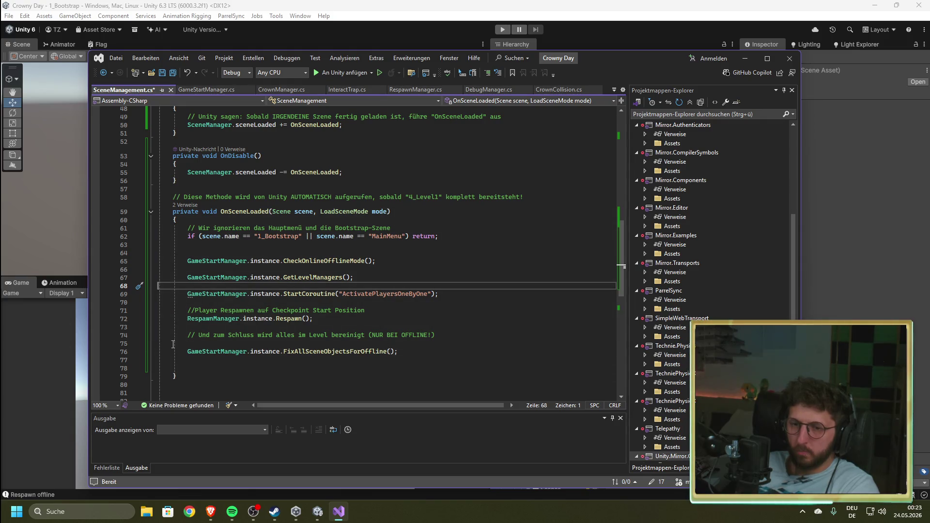
left_click(211, 345)
key("BackSpace")
left_click(498, 293)
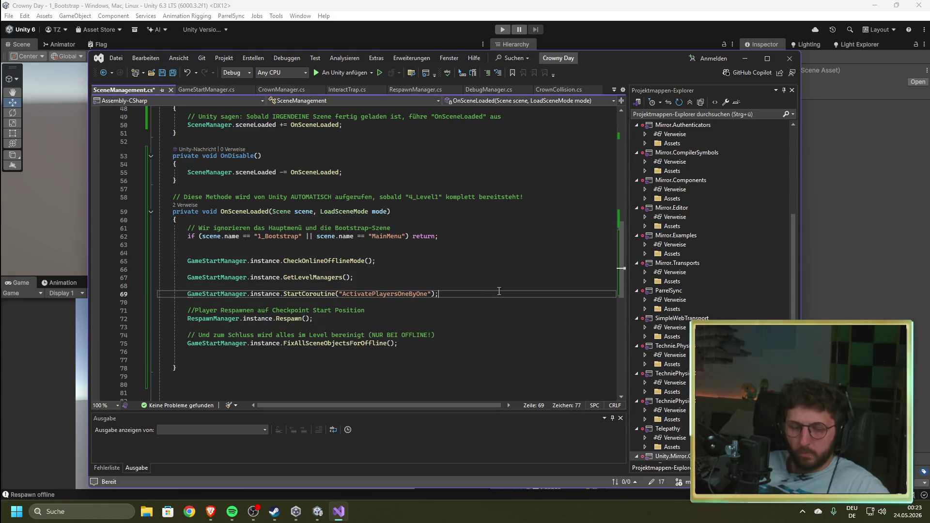
key("ctrl+s")
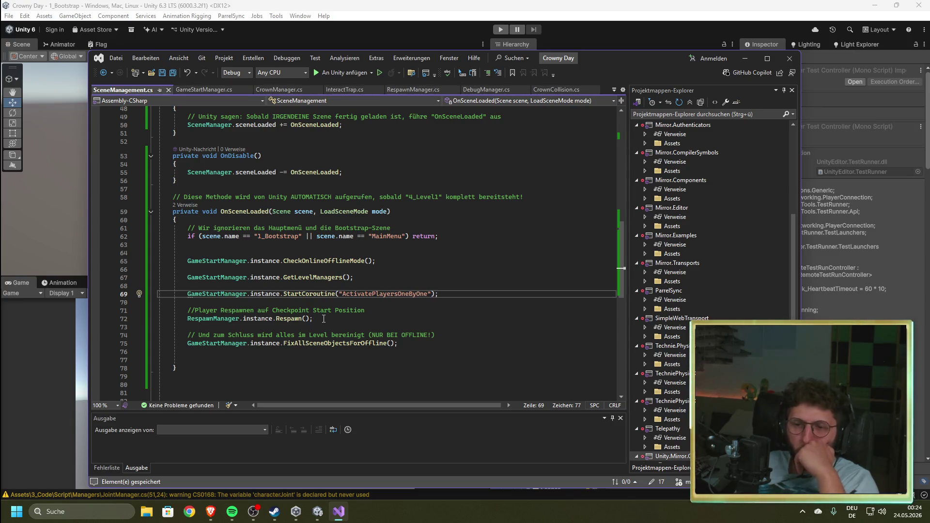
- Comment out the RespawnManager.instance.Respawn() call on line 72 with //
left_click(192, 316)
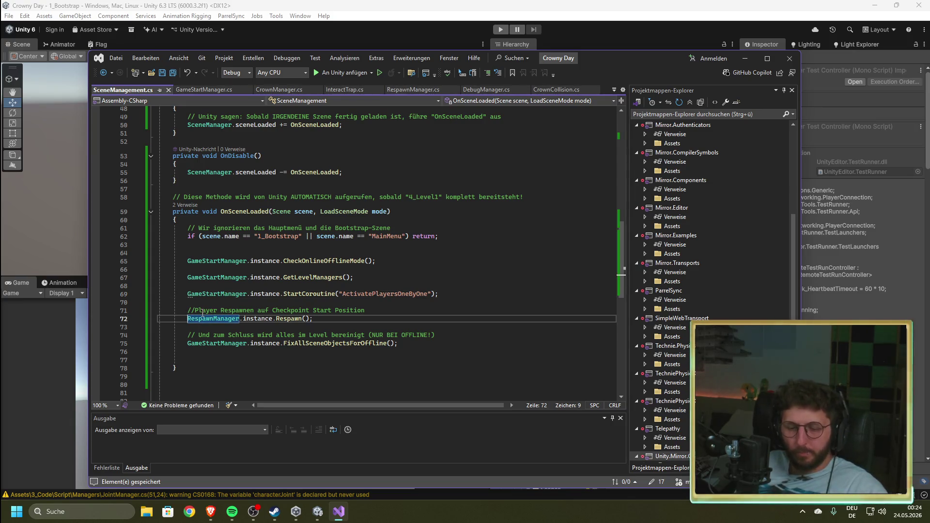
type("//")
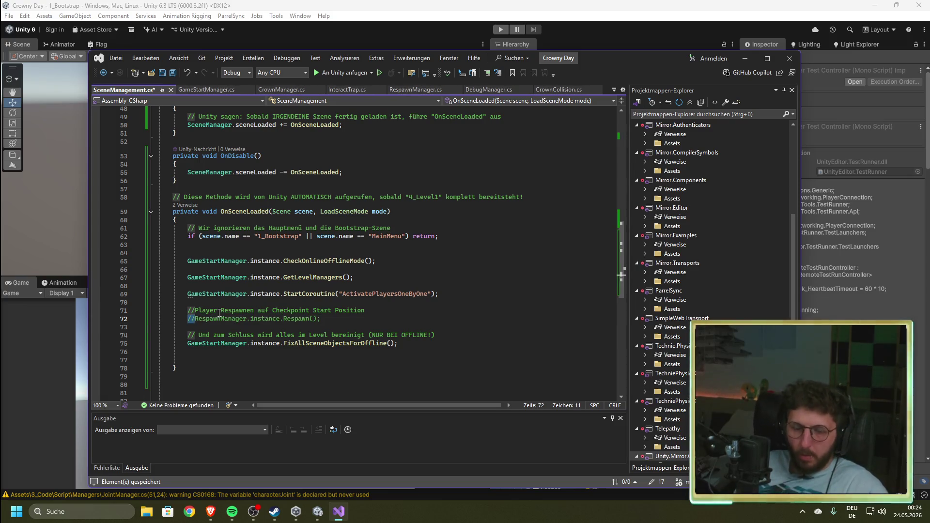
key("alt+Tab")
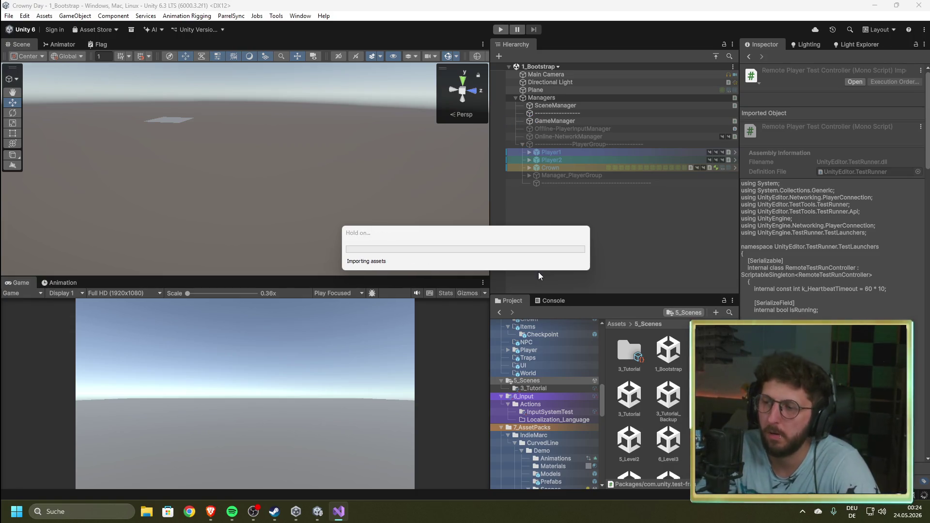
- Play-test with Respawn() disabled, confirm 4_Level1 loads without errors, then stop and return to Visual Studio
left_click(553, 302)
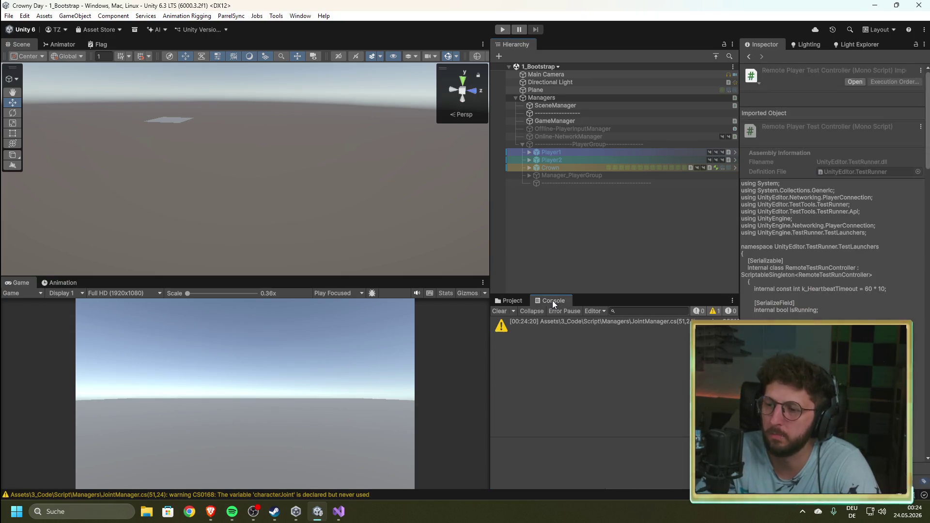
left_click(502, 29)
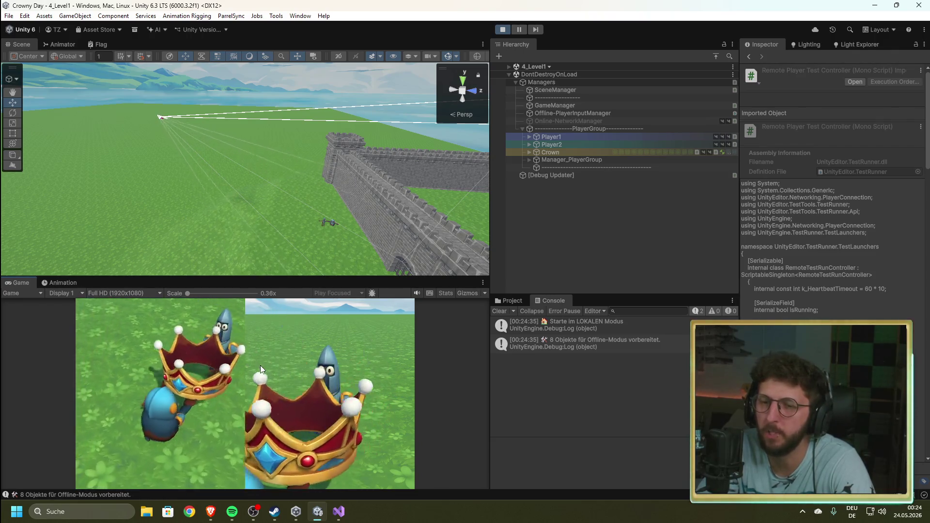
left_click(503, 29)
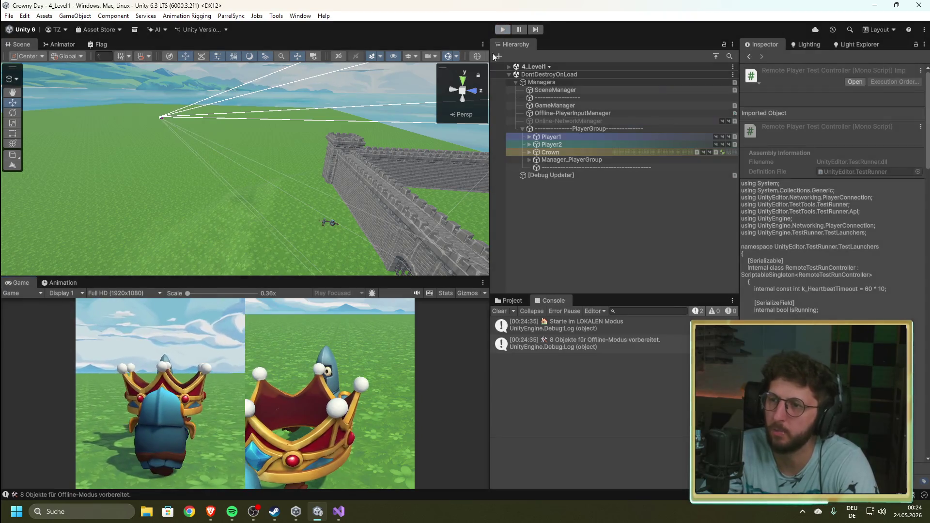
left_click(339, 512)
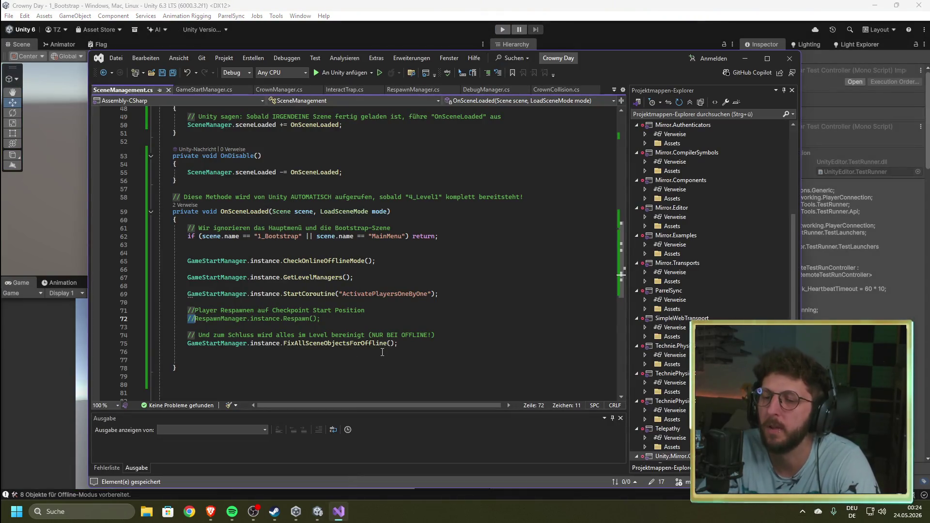
- Paste an active RespawnManager.instance.Respawn(); onto new line 77 after FixAllSceneObjectsForOffline() and save
left_click(412, 345)
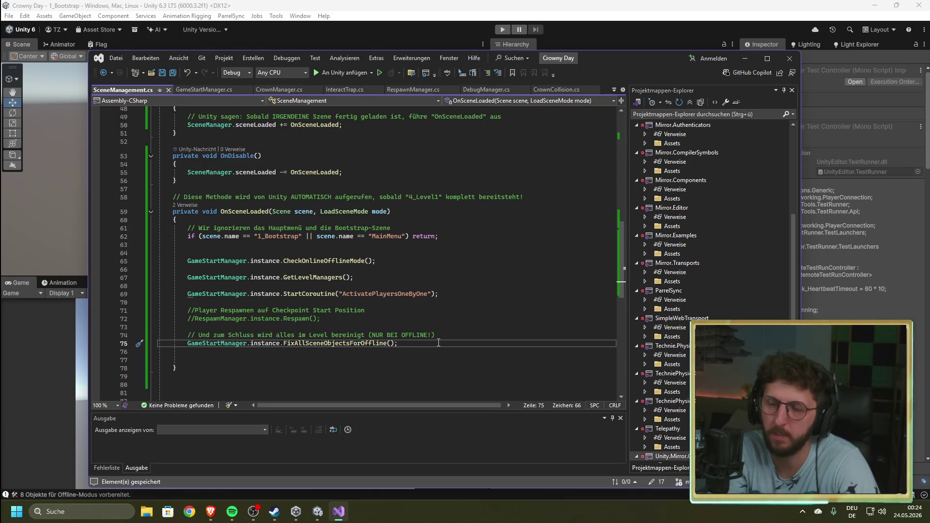
key("Return")
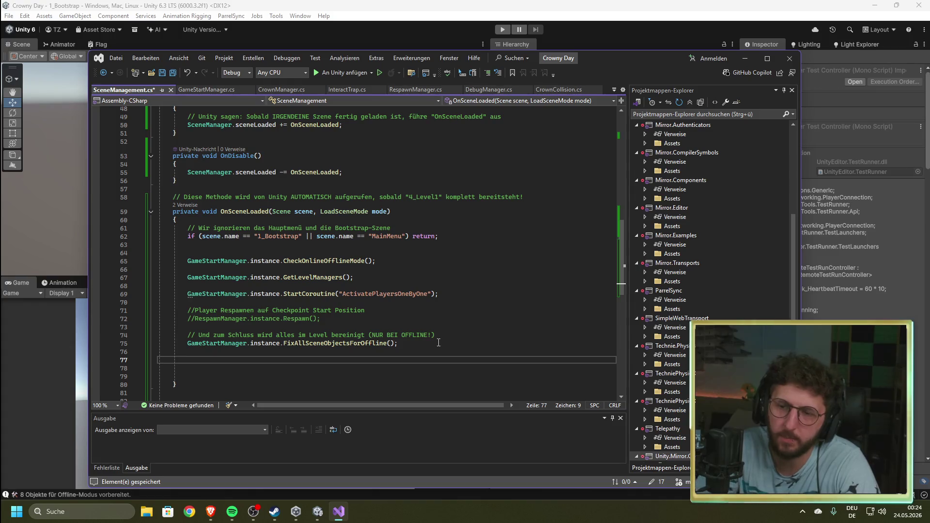
left_click_drag(320, 319, 188, 319)
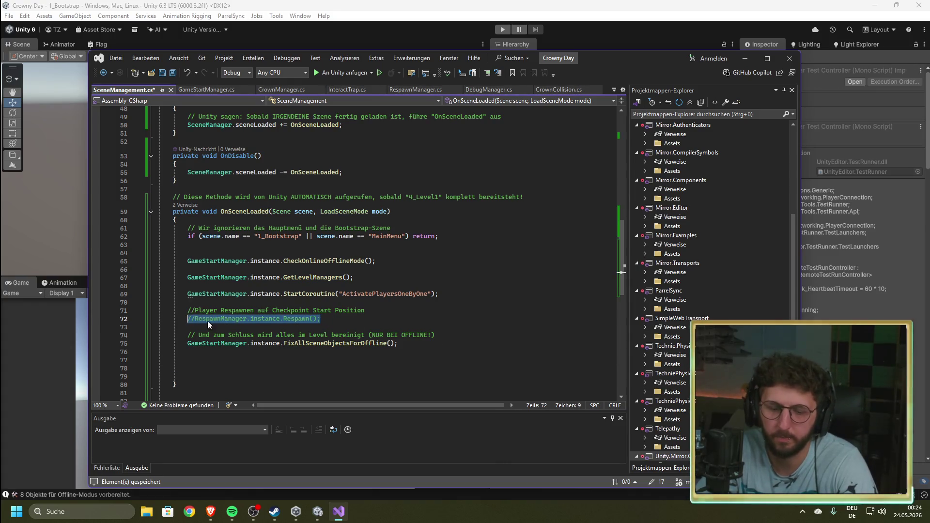
left_click(320, 318)
left_click_drag(320, 318, 195, 319)
key("ctrl+c")
left_click(393, 361)
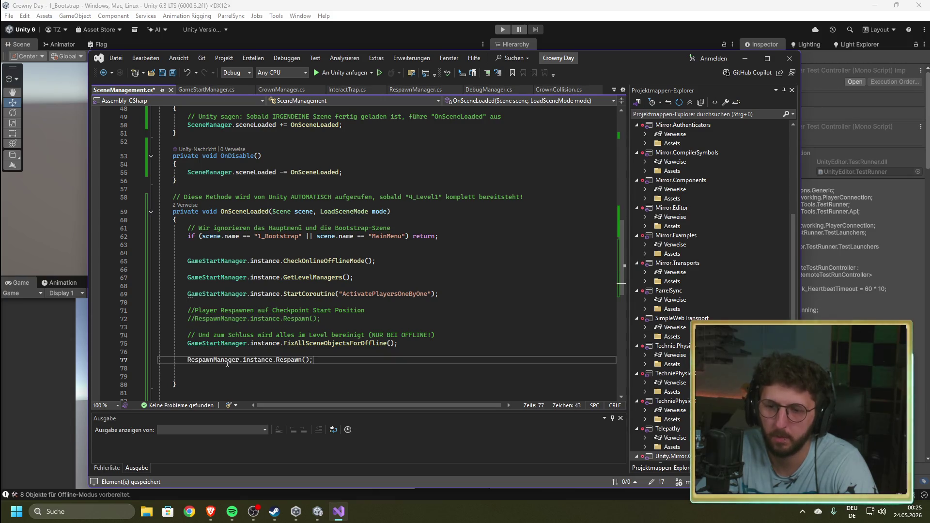
key("ctrl+v")
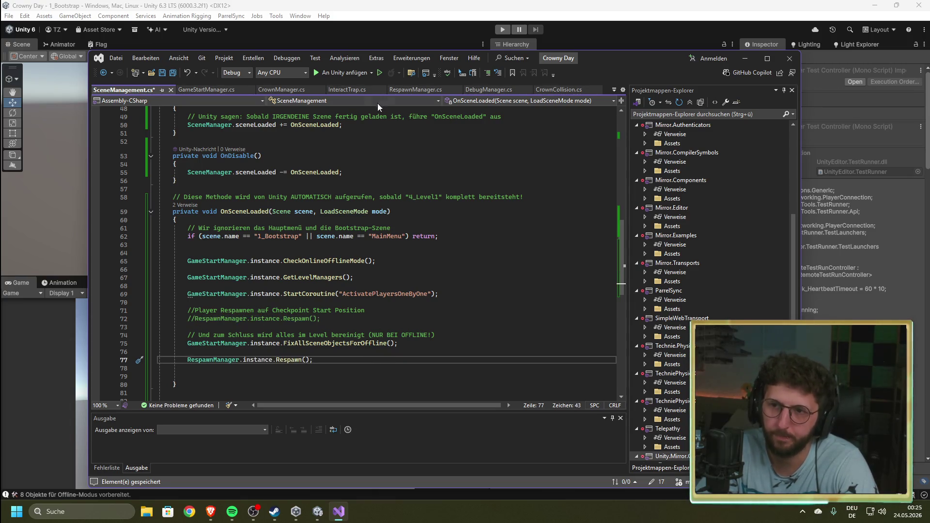
left_click(420, 91)
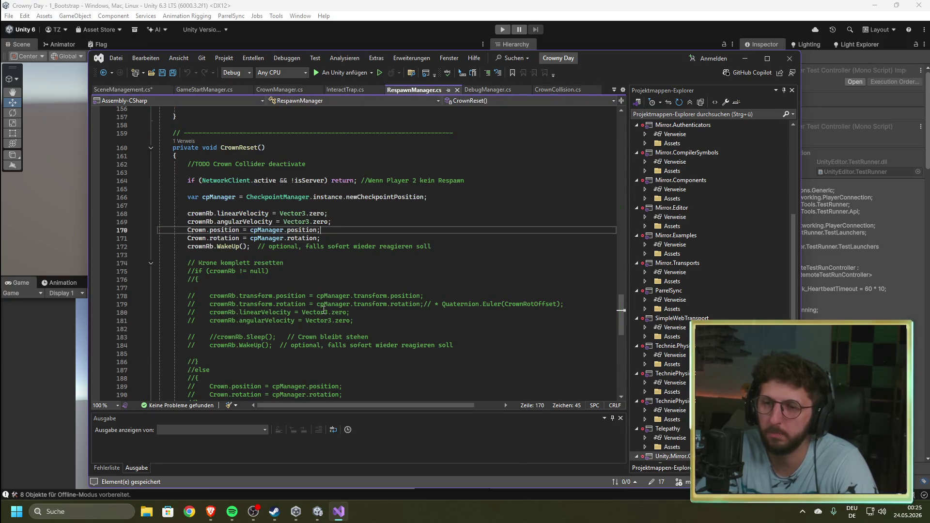
left_click(124, 90)
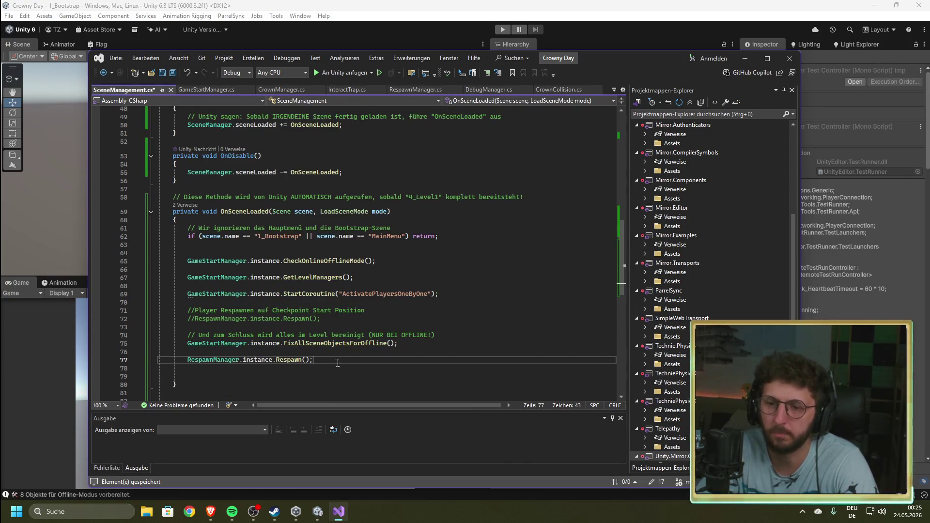
key("ctrl+s")
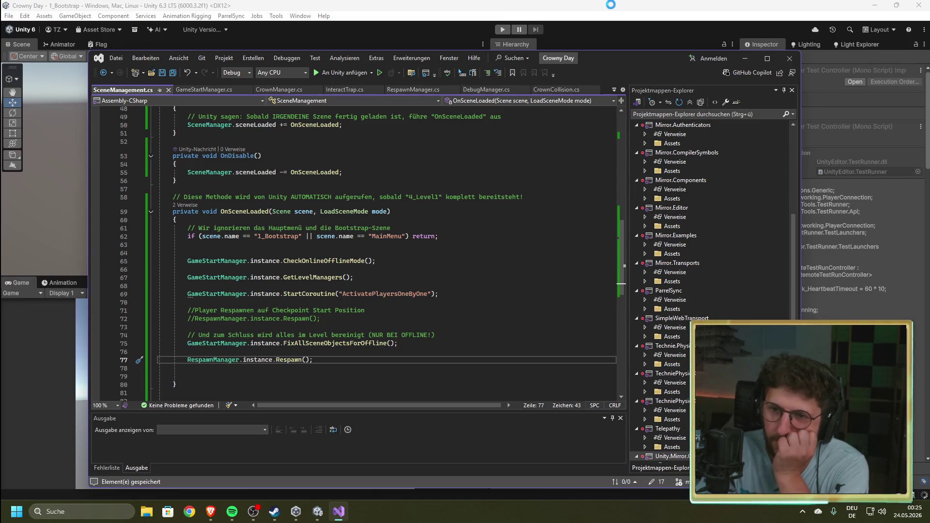
- Try an 'invoke' prefix on the line 77 Respawn call, then delete it again
left_click(222, 358)
type("invoke")
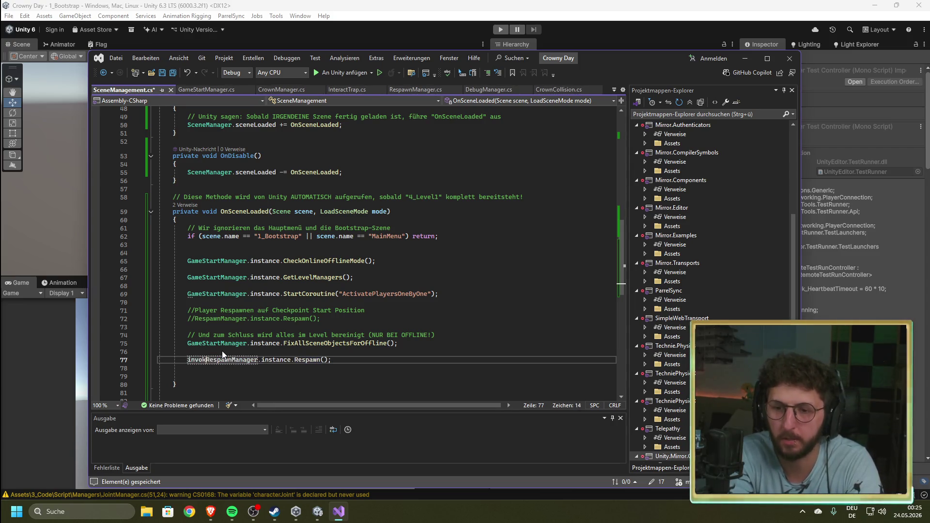
key("BackSpace")
type(".")
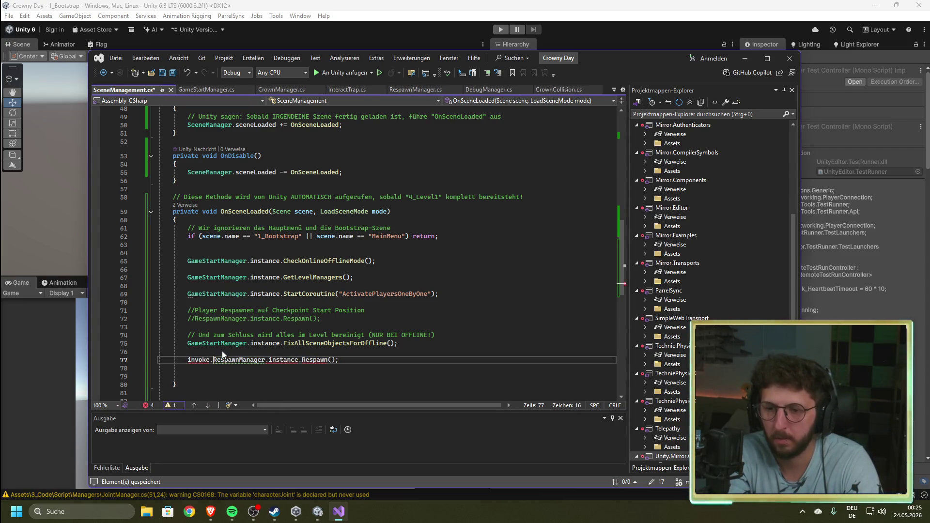
key("BackSpace")
key("BackSpace")
key("BackSpace")
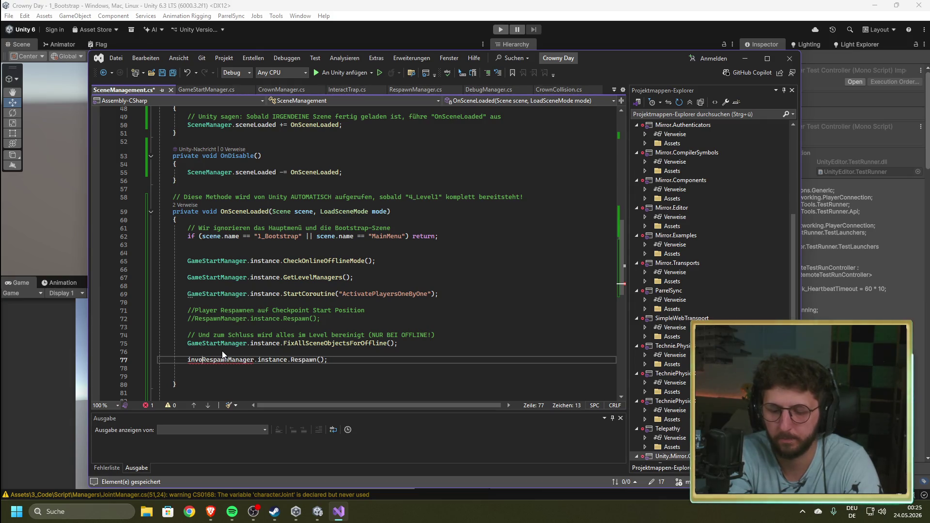
type("e")
key("BackSpace")
key("BackSpace")
key("BackSpace")
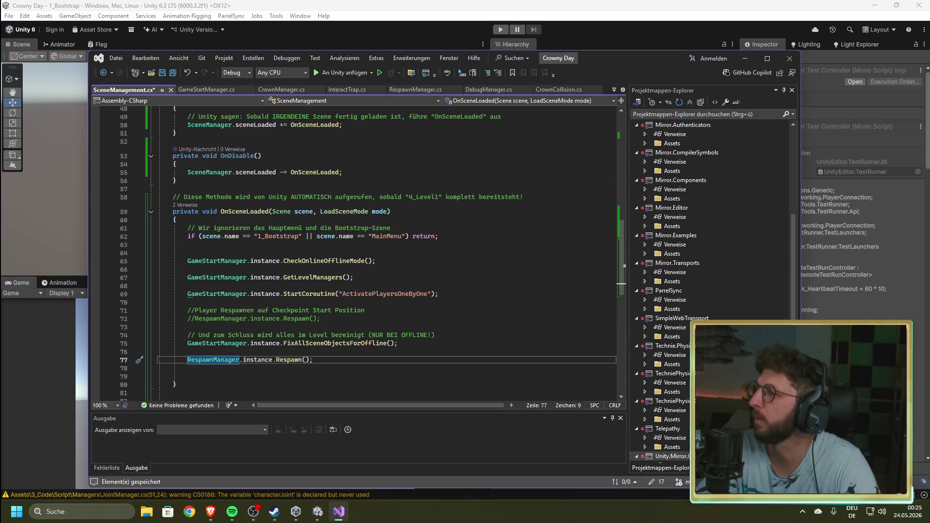
key("alt+Tab")
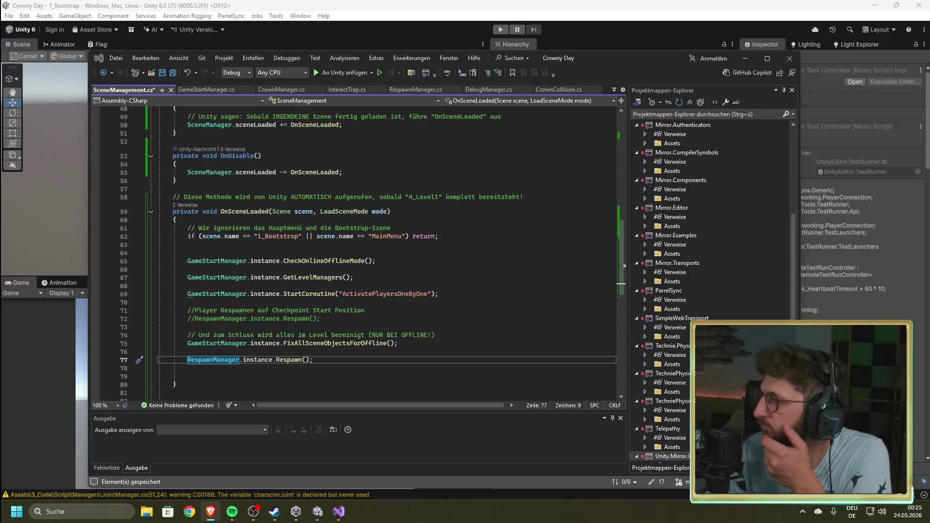
- On new line 78, type Invoke( and paste the Respawn call inside it
left_click(224, 371)
type("Incoke")
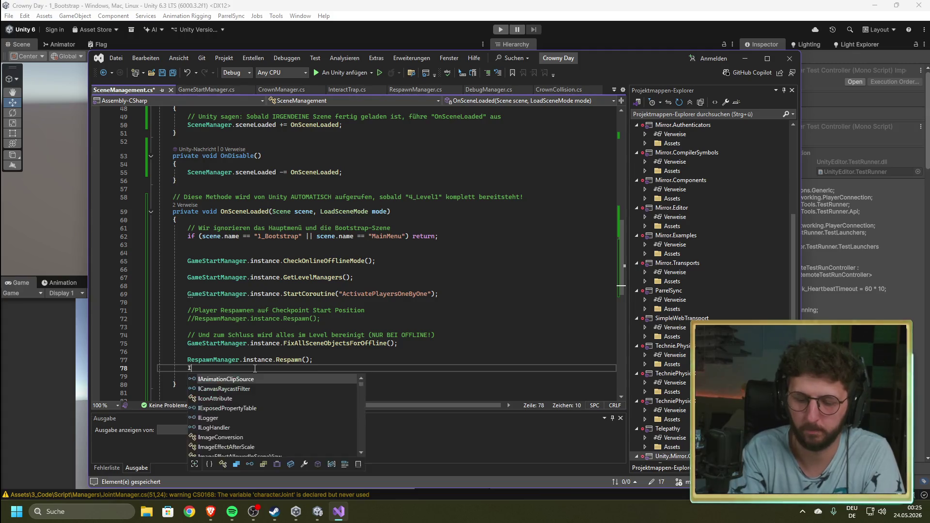
key("BackSpace")
key("BackSpace")
key("BackSpace")
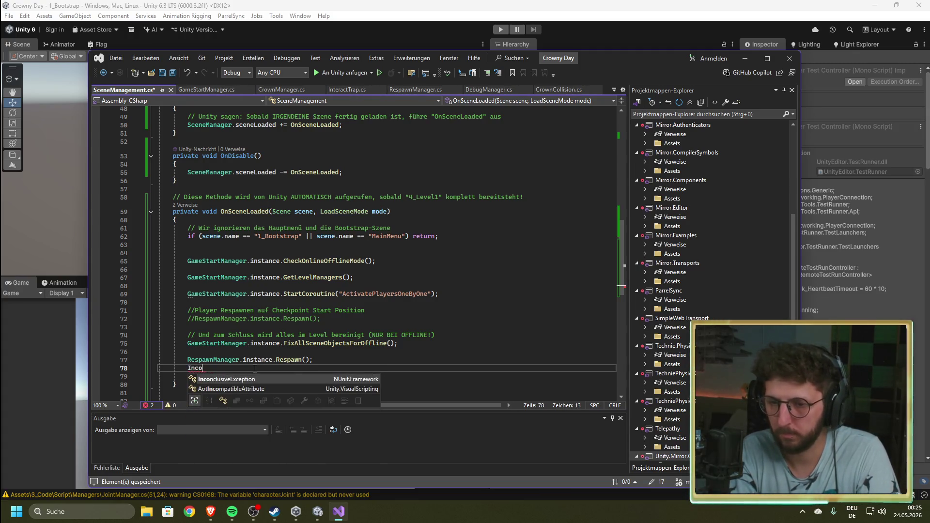
type("voke")
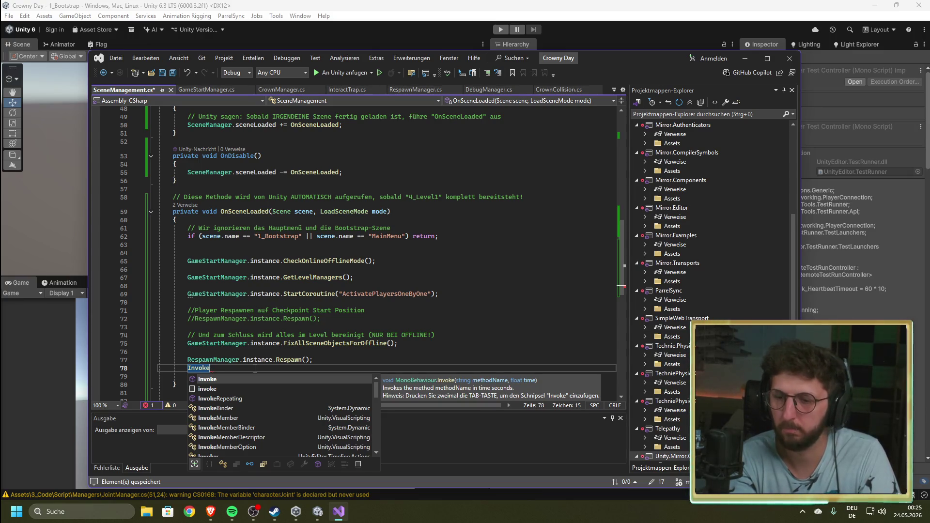
type("(")
key("Escape")
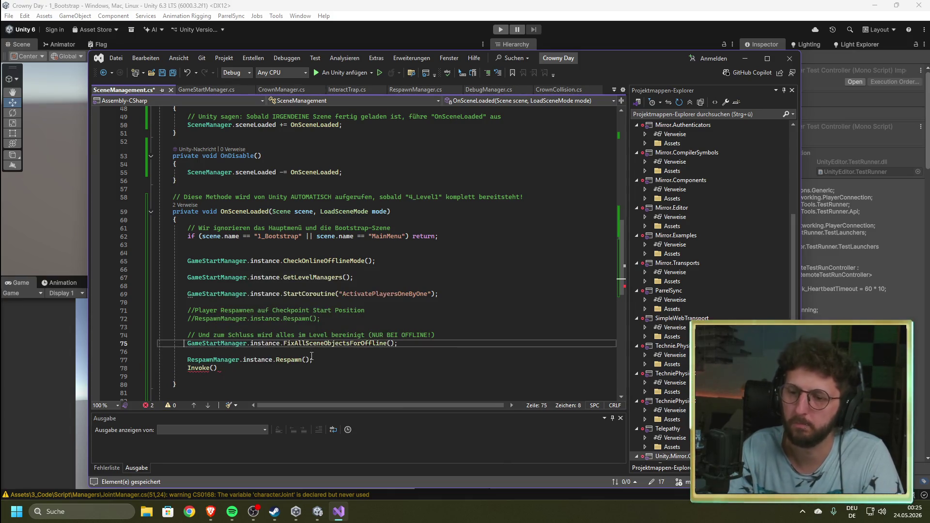
left_click_drag(314, 360, 189, 363)
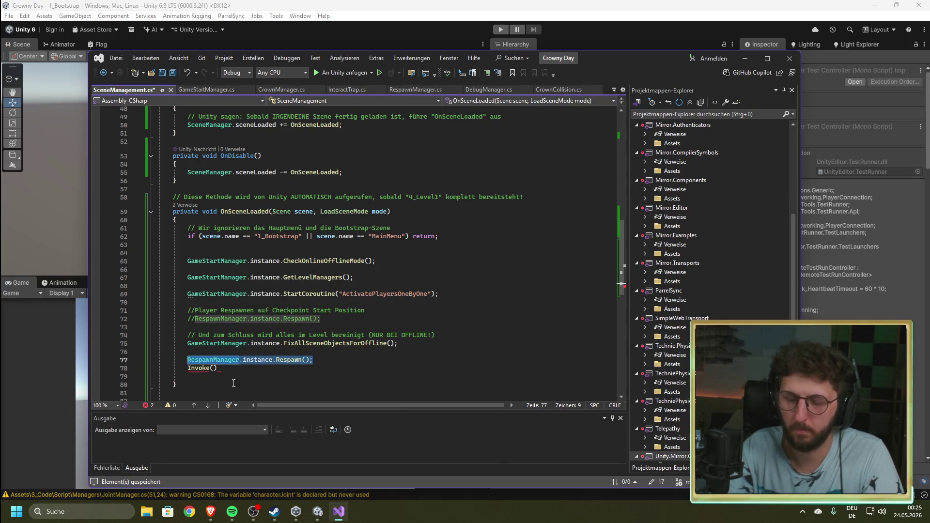
left_click(213, 368)
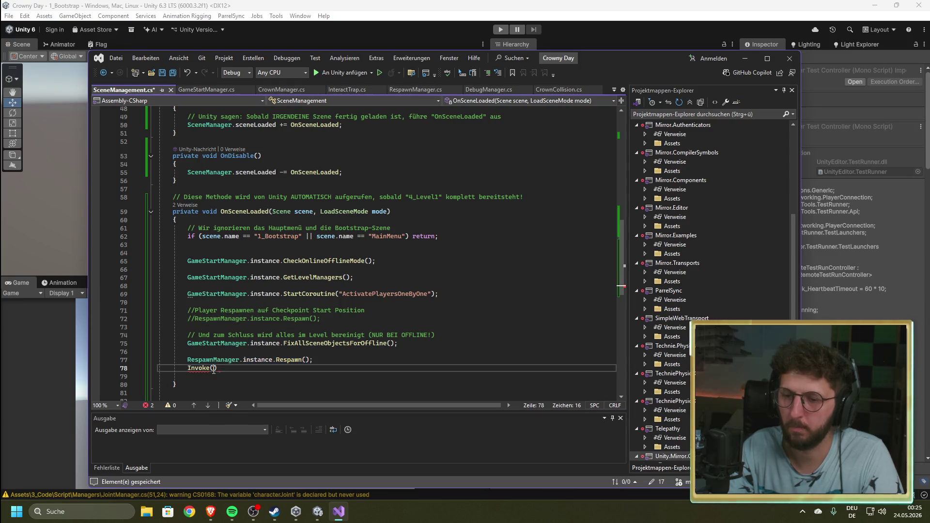
key("ctrl+v")
- Fix the semicolons and add the 2.0f delay: Invoke(RespawnManager.instance.Respawn(), 2.0f);
left_click(358, 369)
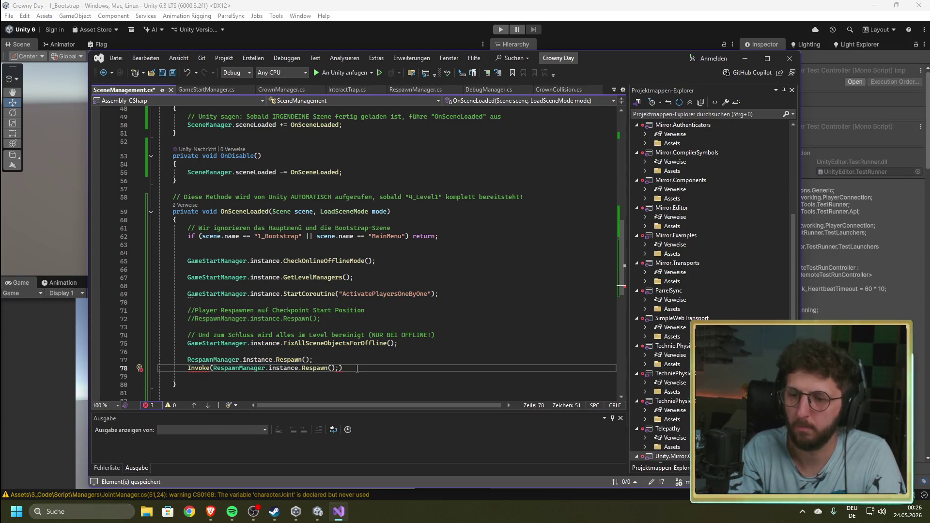
key("BackSpace")
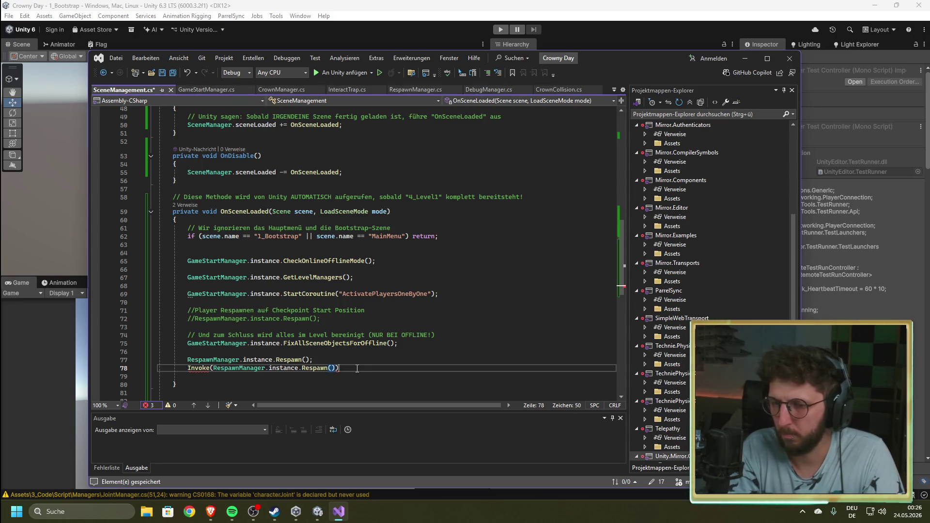
type(";")
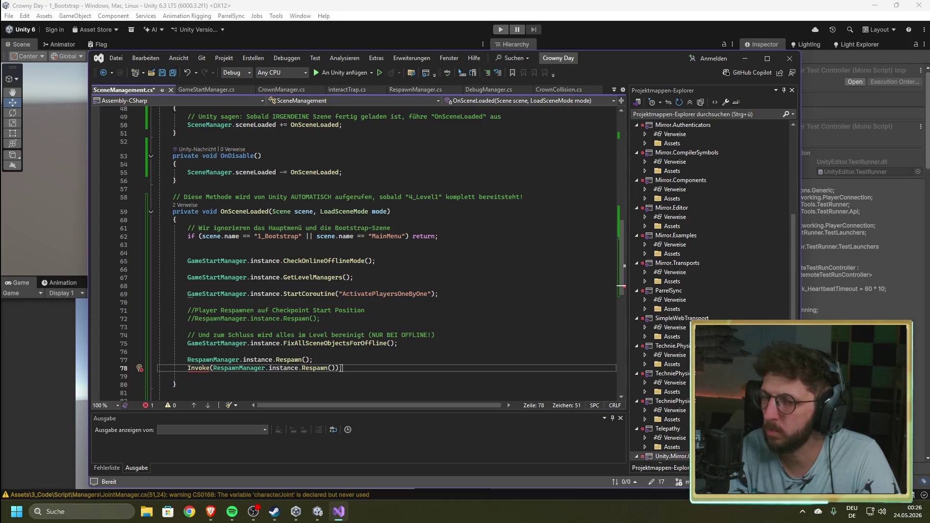
key("Left")
key("Left")
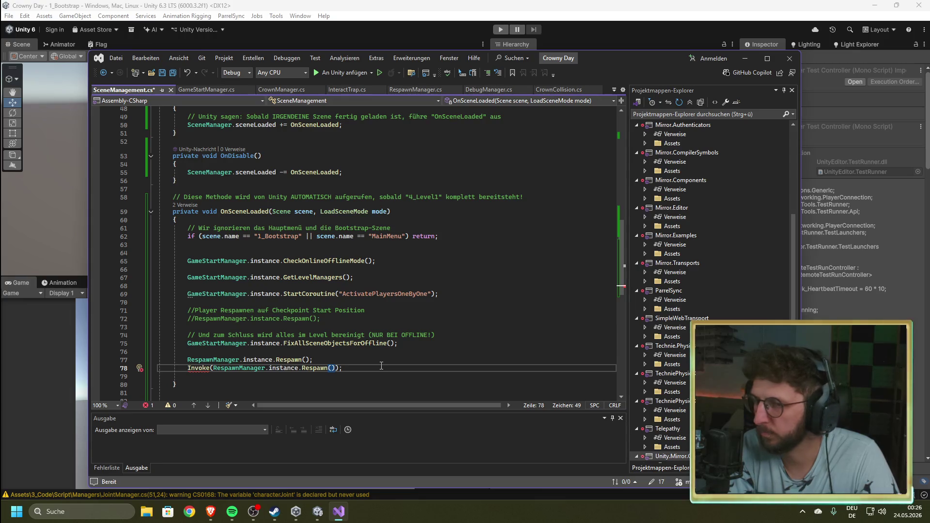
type(",")
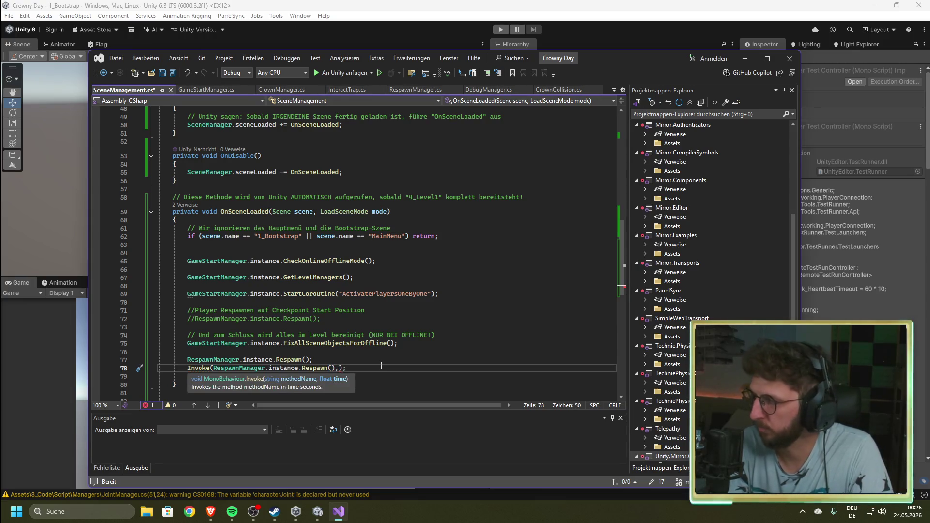
type(" 2f")
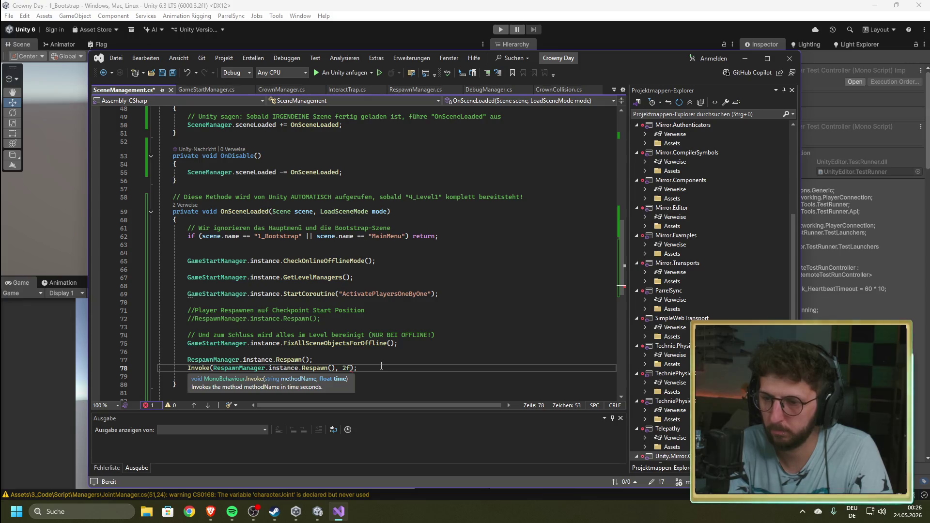
key("Left")
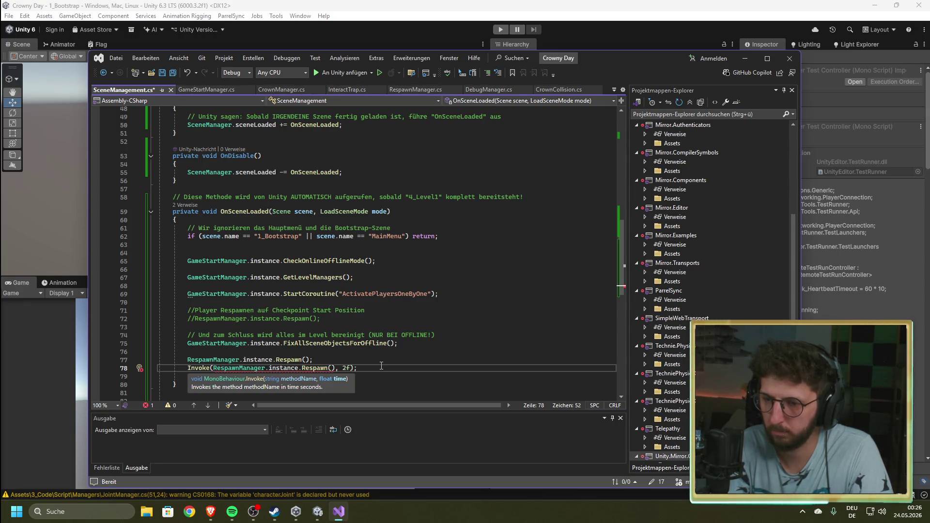
type(".0")
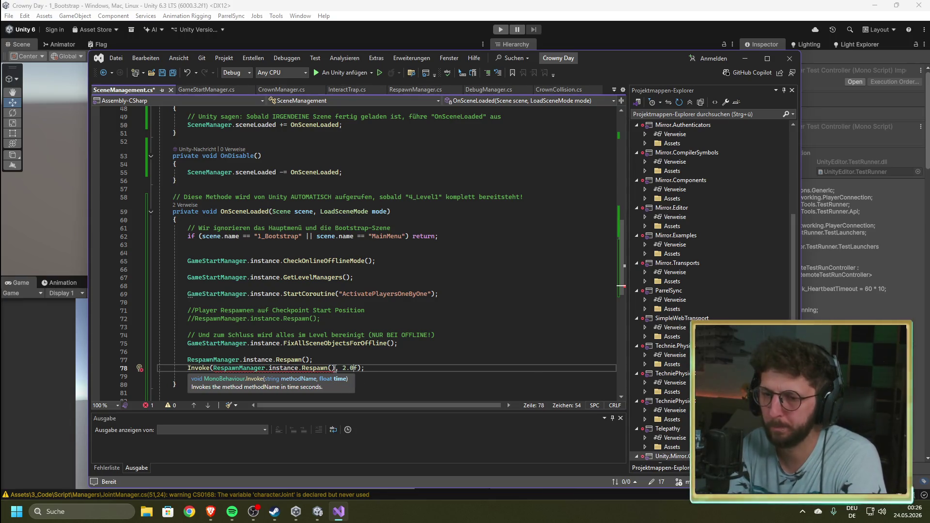
left_click(338, 368)
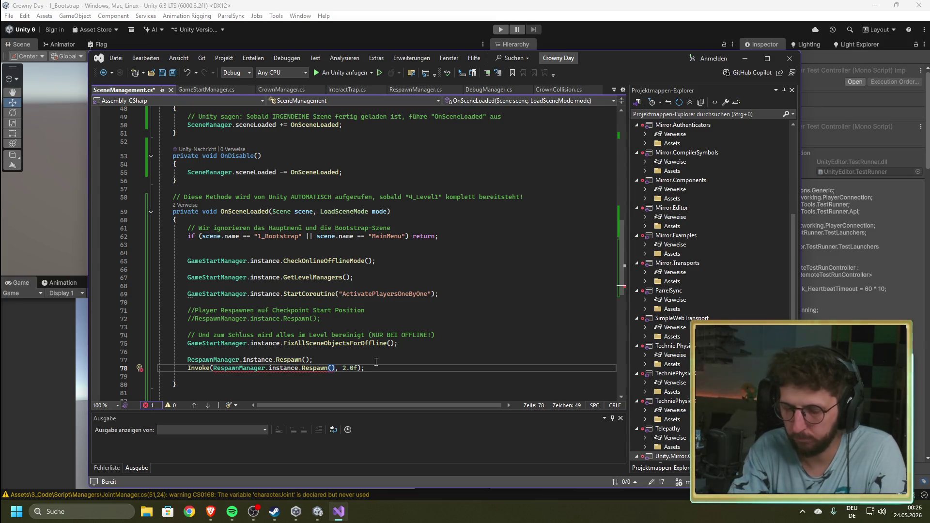
type(")")
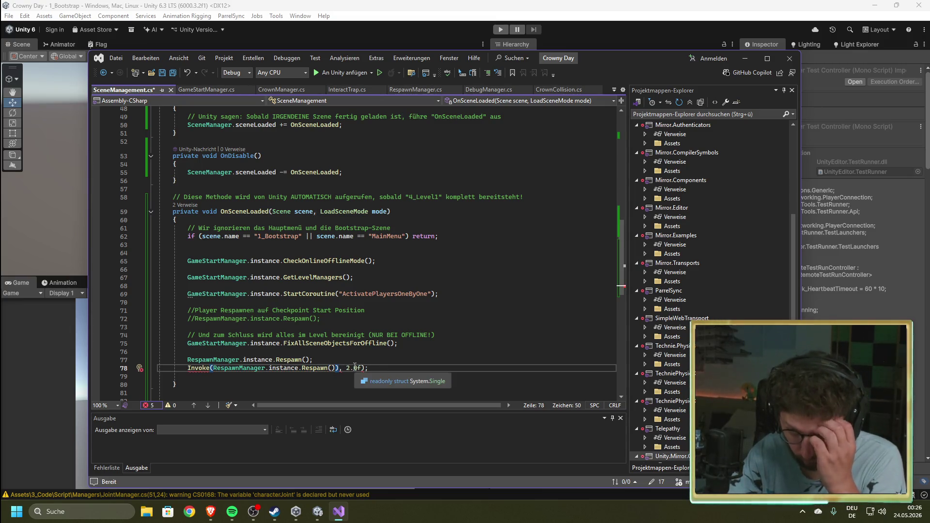
key("BackSpace")
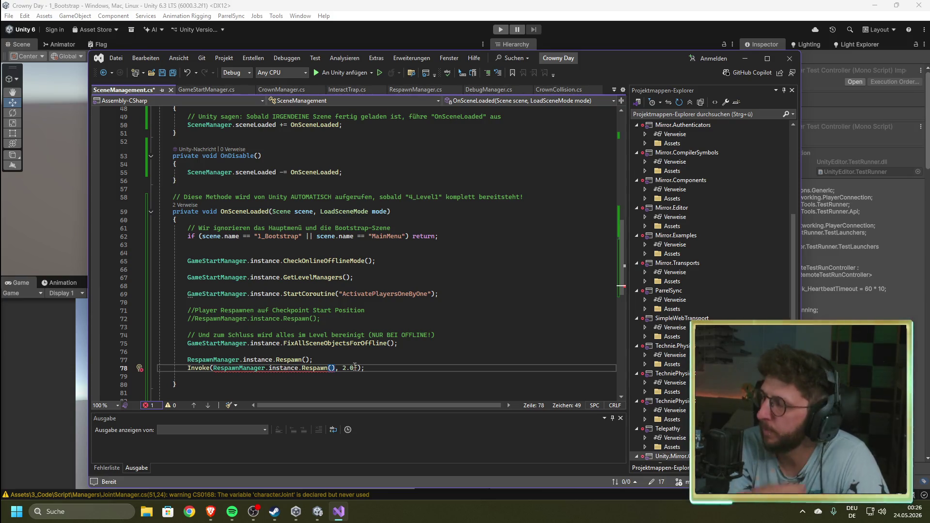
key("alt+Tab")
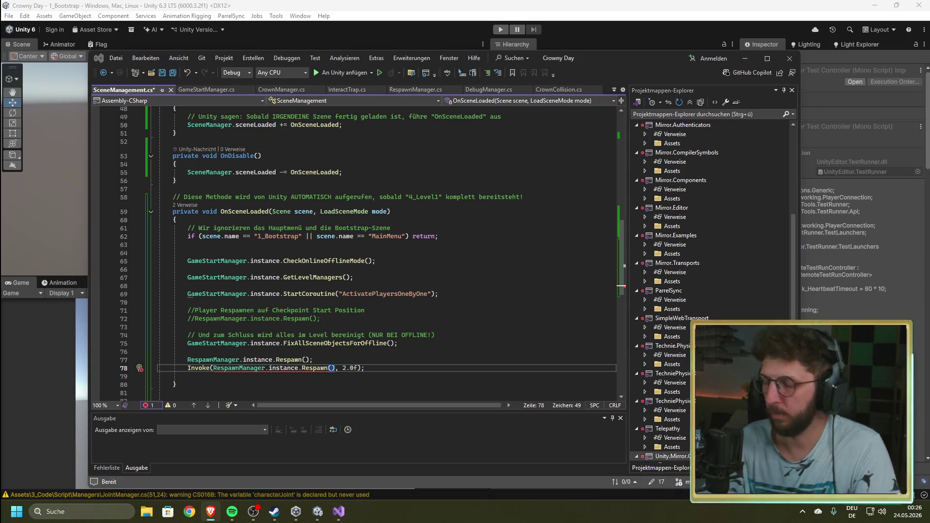
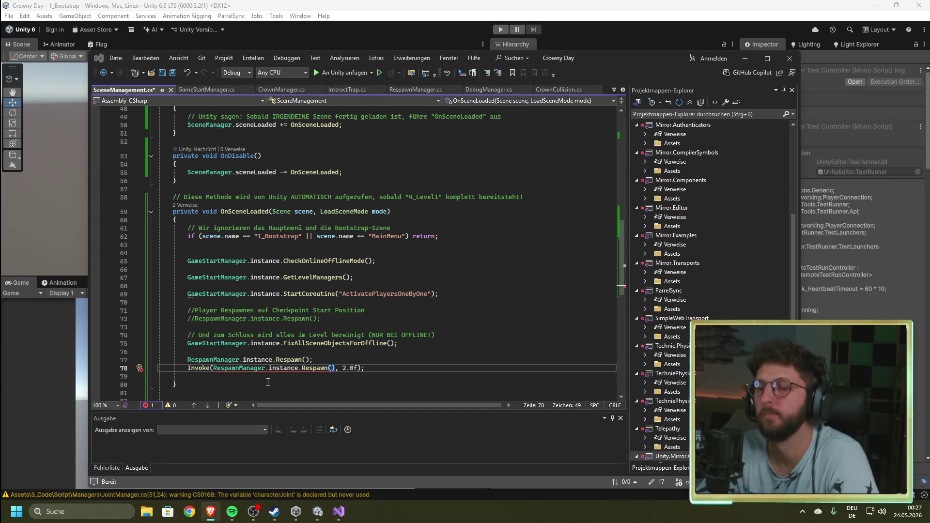
- Delete the RespawnManager Respawn() and delayed Invoke lines from OnSceneLoaded, leaving no blank line
mouse_move(280, 369)
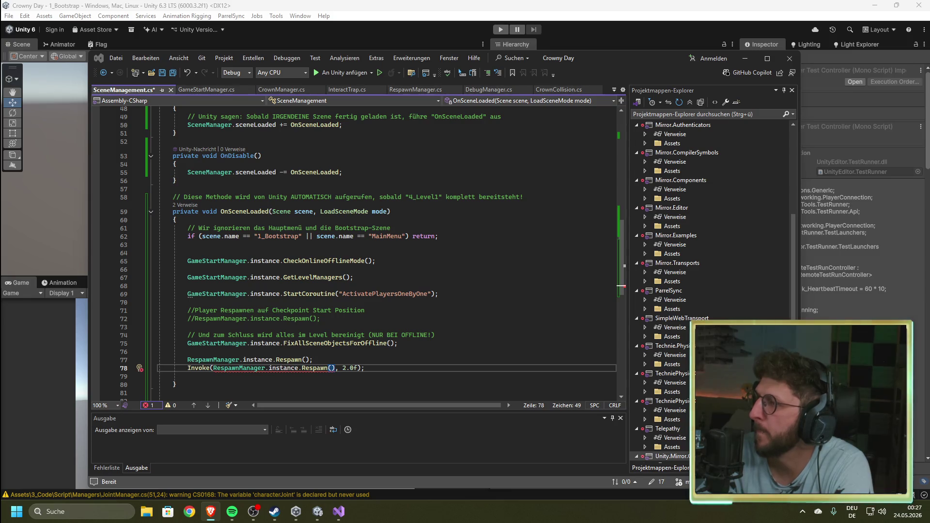
left_click_drag(313, 359, 188, 360)
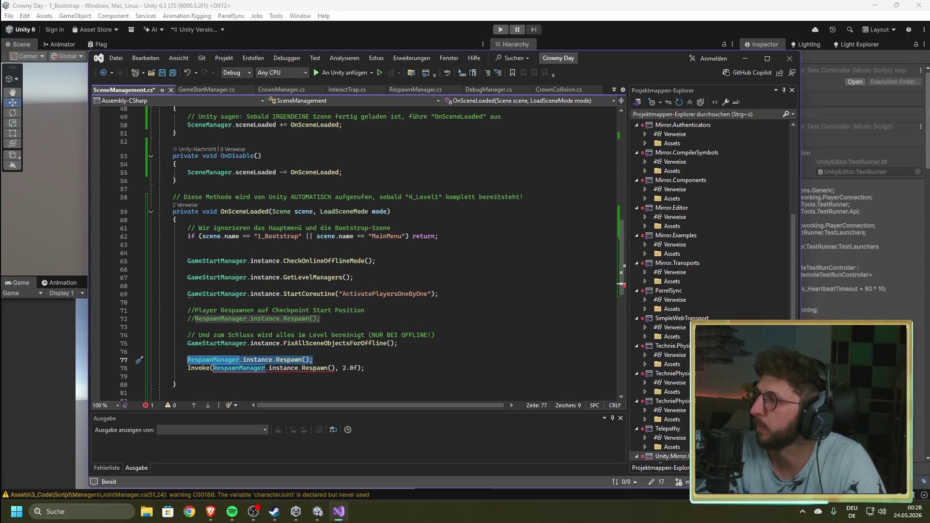
key("alt+Tab")
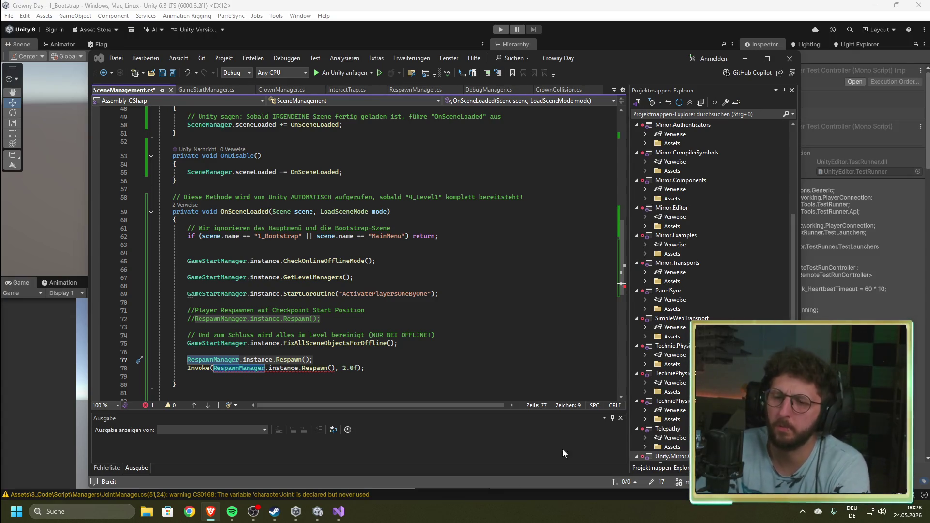
left_click_drag(365, 369, 172, 360)
key("Delete")
key("BackSpace")
key("BackSpace")
key("BackSpace")
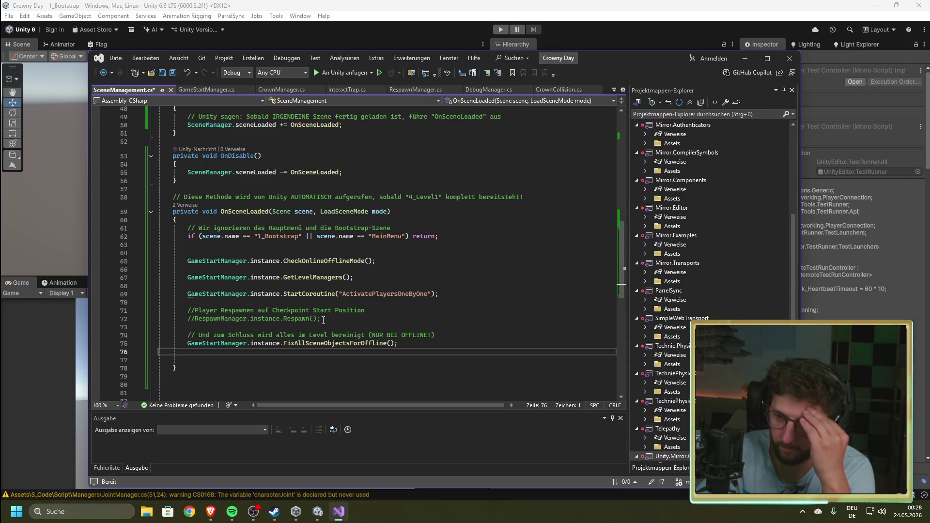
key("alt+Tab")
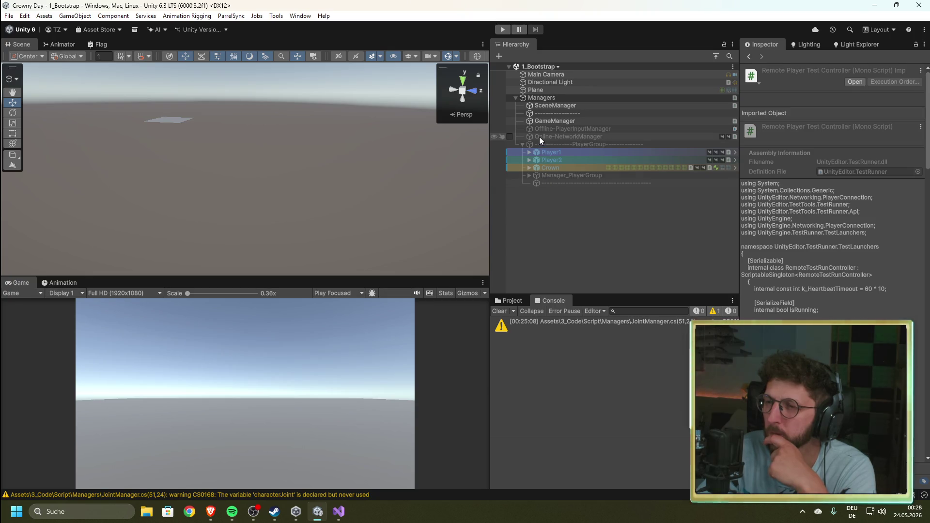
- Expand Manager_PlayerGroup in the Hierarchy and show the Assets/5_Scenes folder in the Project window
left_click(530, 175)
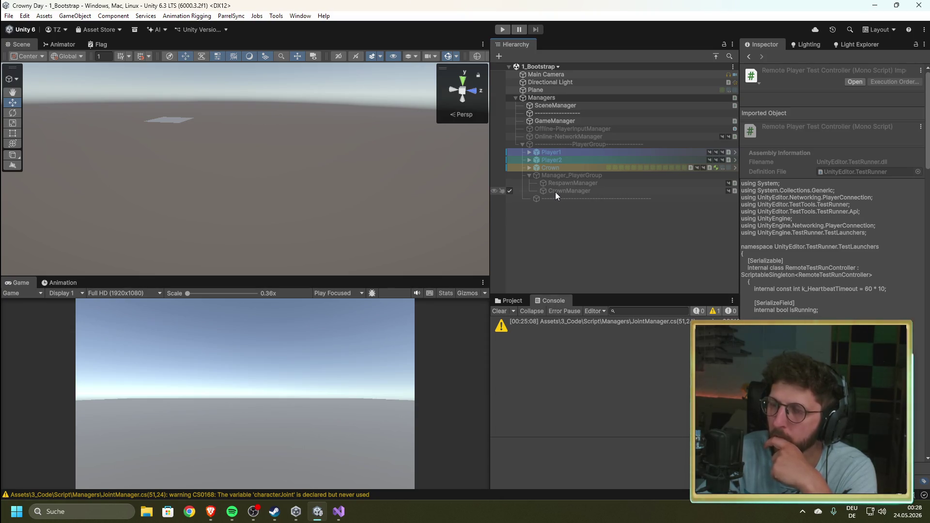
left_click(507, 302)
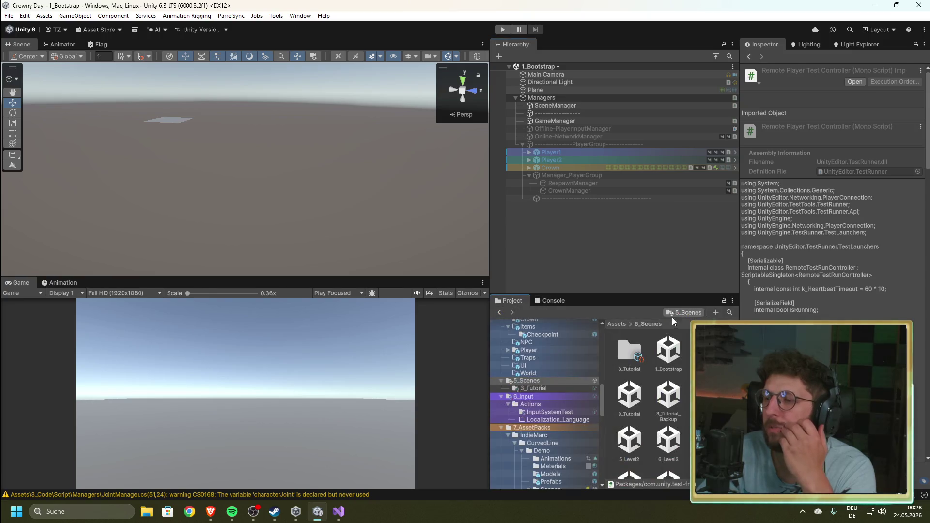
- Open the 3_Tutorial scene and expand Checkpoint Start to view its children
double_click(636, 401)
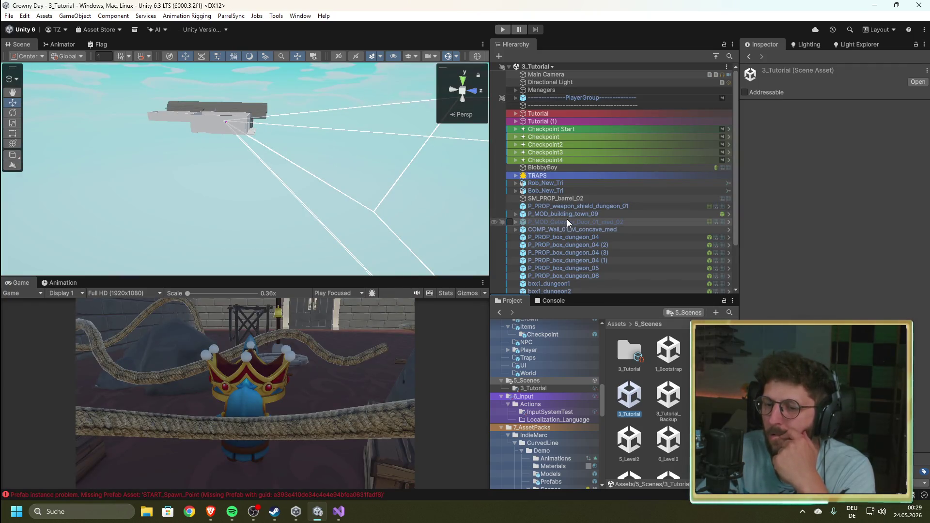
left_click(516, 129)
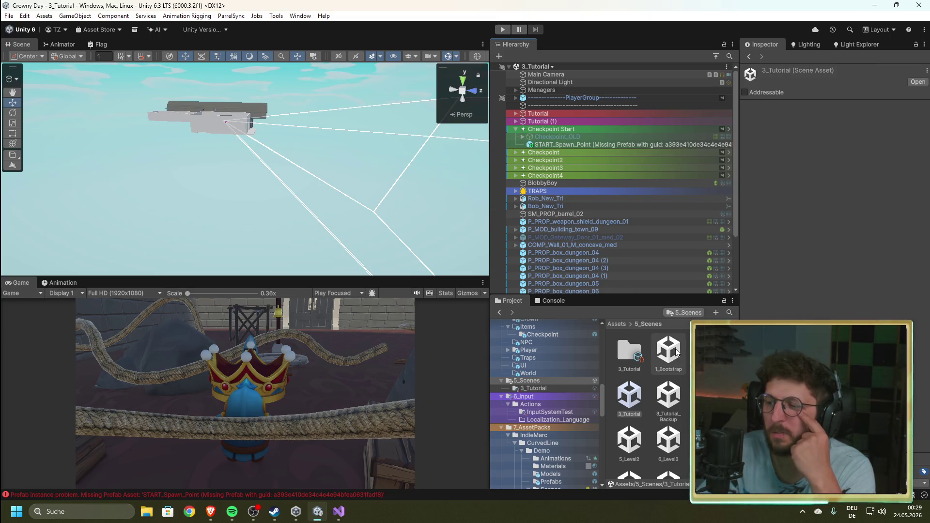
left_click(672, 414)
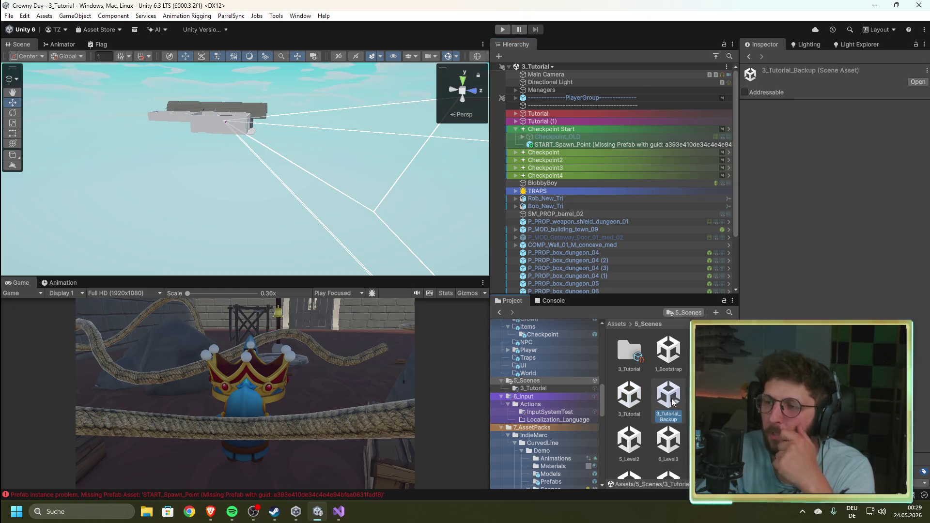
- Rename the 3_Tutorial scene asset to 3_Tutorial_Test, then open 3_Tutorial_Backup
left_click(629, 398)
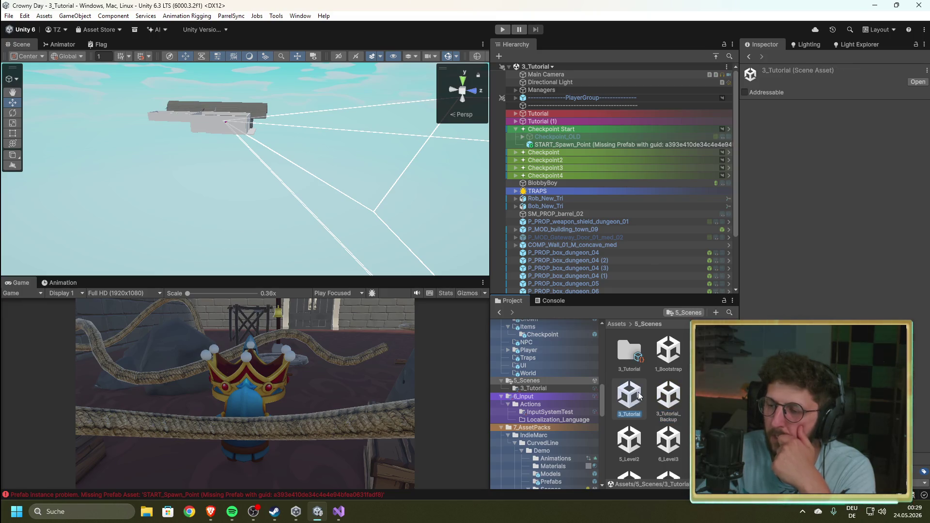
left_click(634, 416)
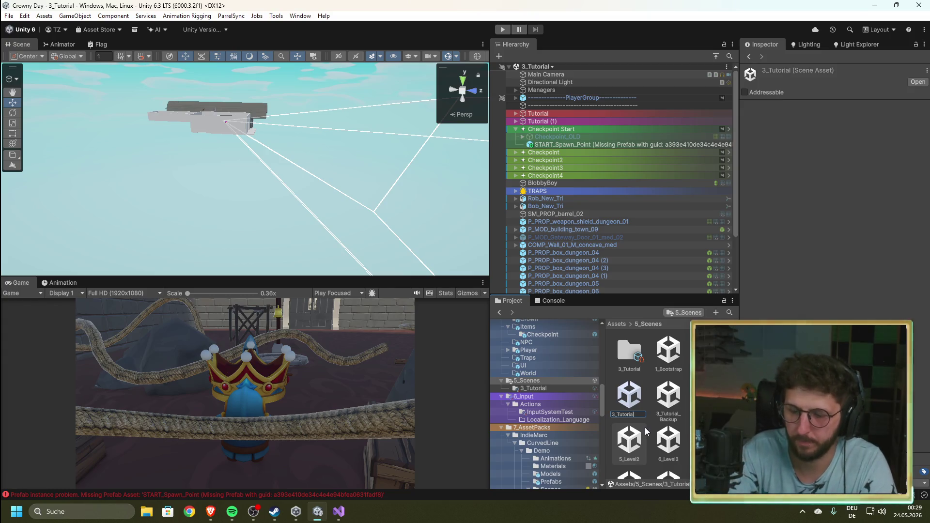
type("_Test")
key("Return")
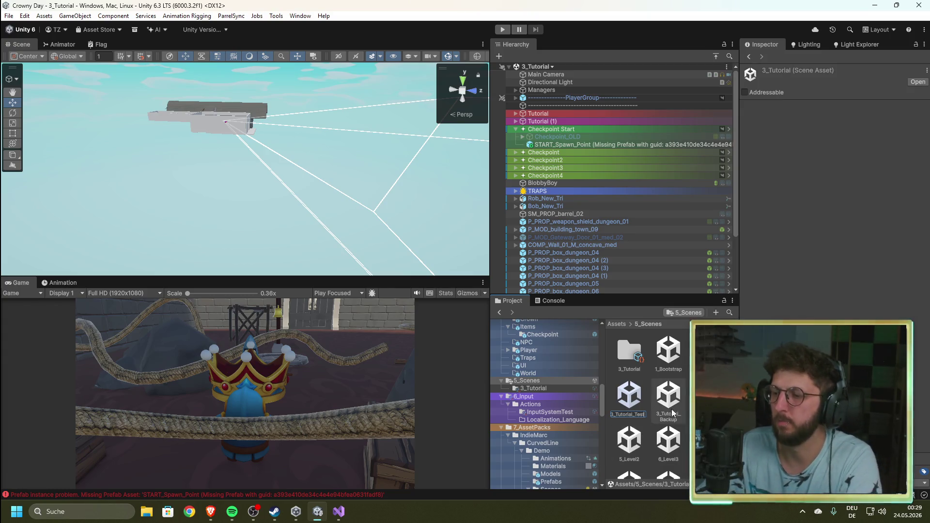
left_click(630, 402)
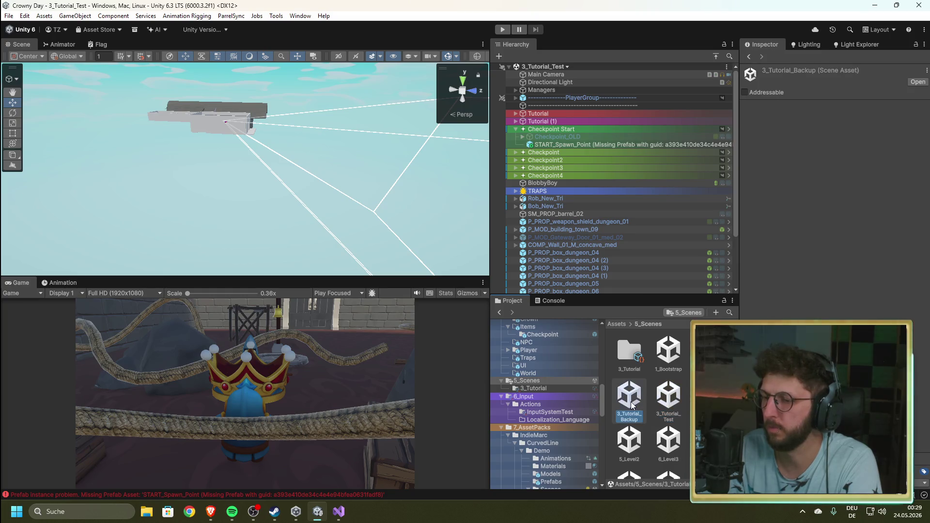
double_click(630, 402)
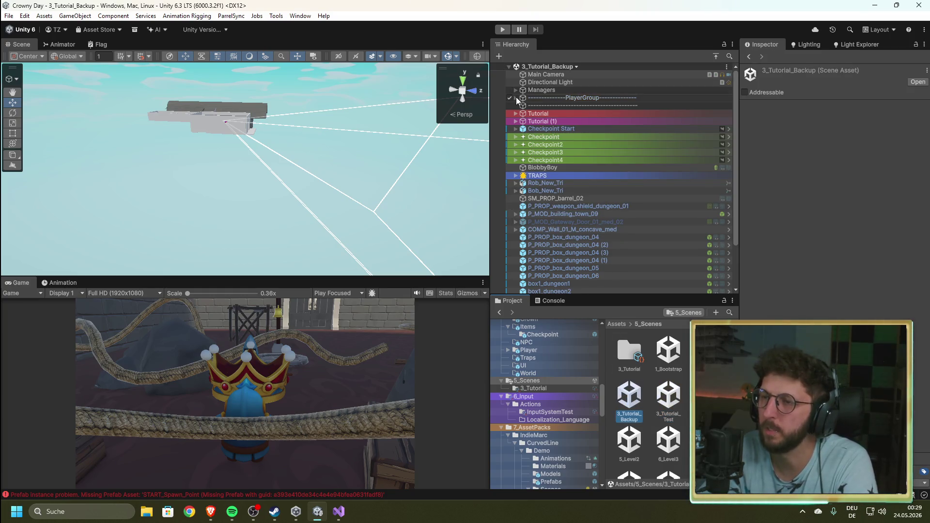
- Clear the console and inspect the children of the Checkpoint and Checkpoint Start groups
left_click(515, 137)
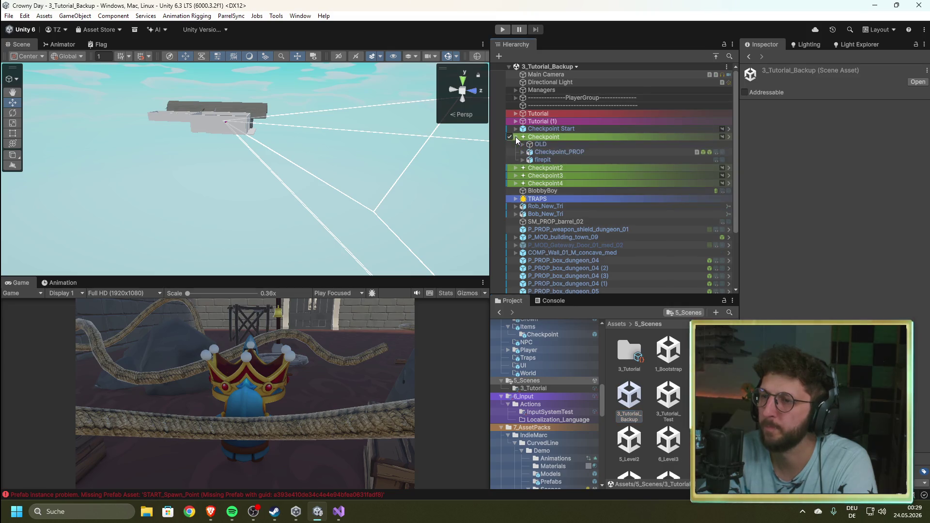
left_click(515, 137)
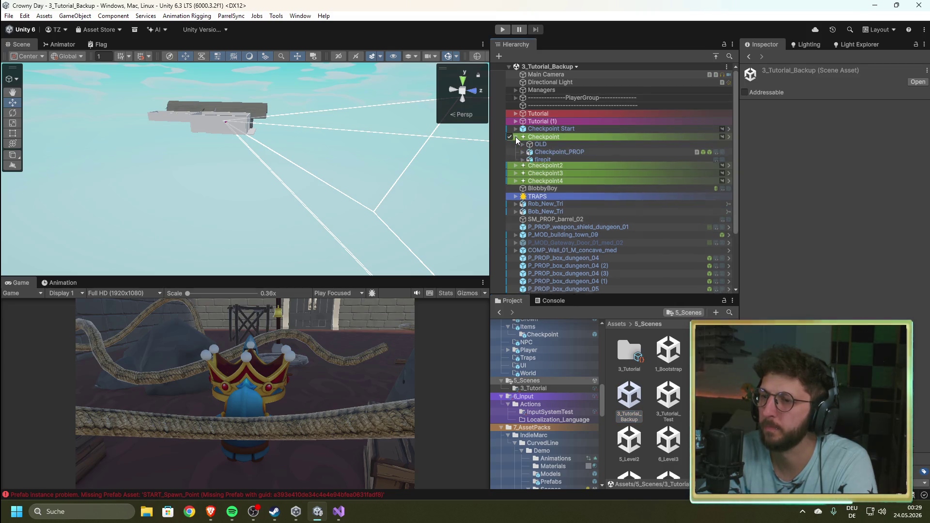
left_click(552, 301)
left_click(499, 311)
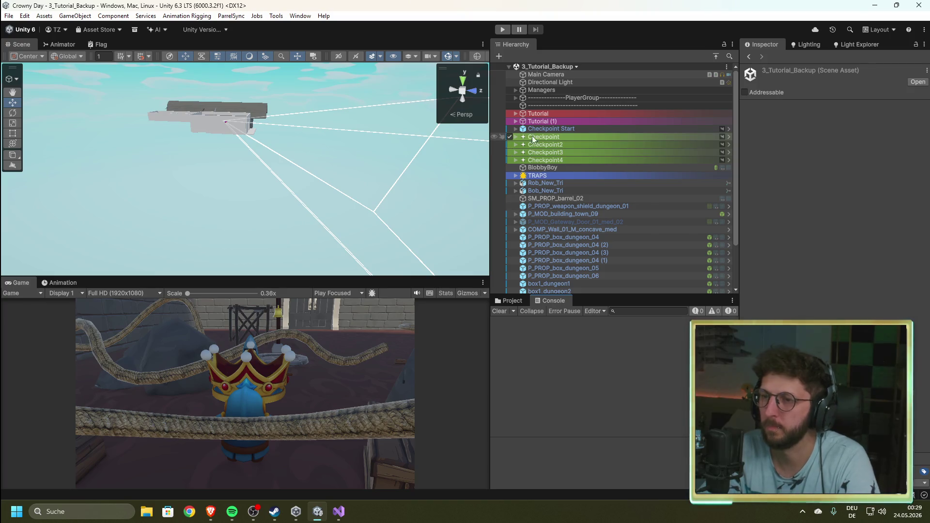
left_click(516, 137)
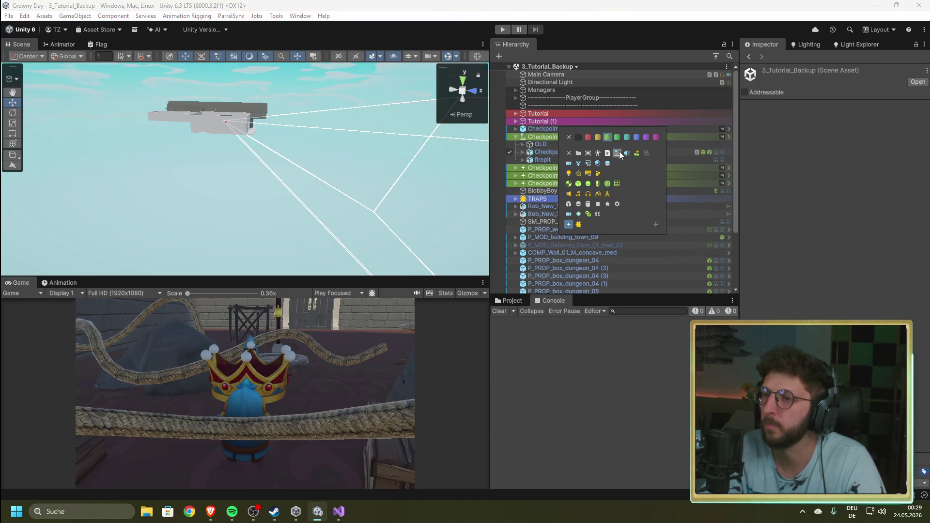
left_click(515, 137)
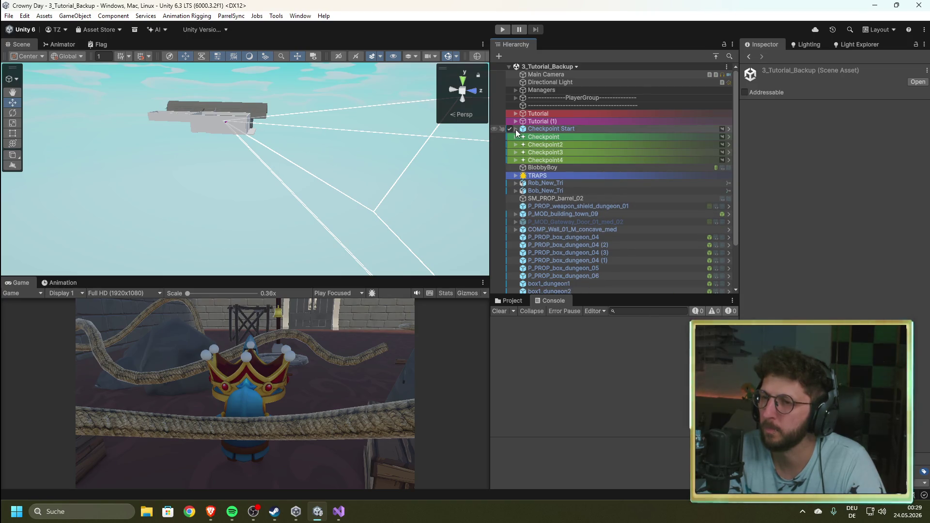
left_click(515, 129)
left_click(515, 129)
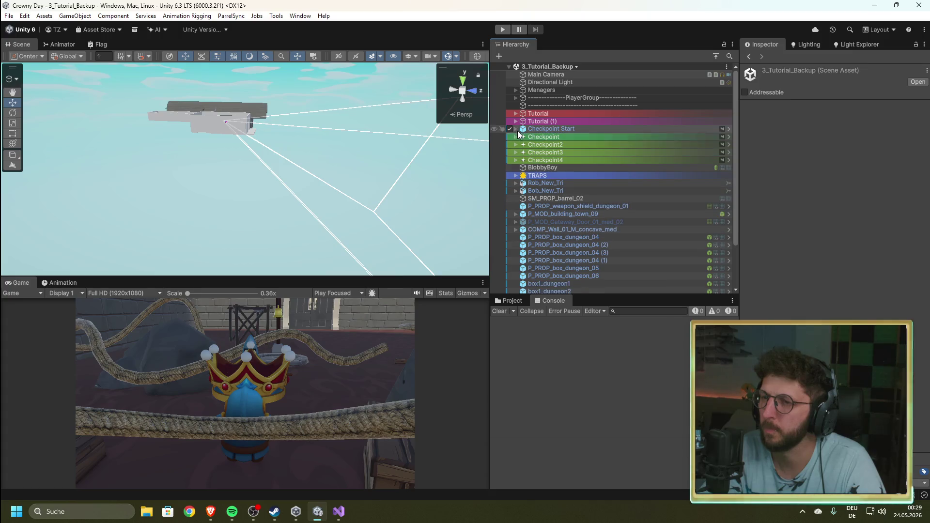
- Review the checkpoint icon and colour choices, including Checkpoint Start and its Checkpoint_OLD child
mouse_move(543, 140)
left_click(599, 137)
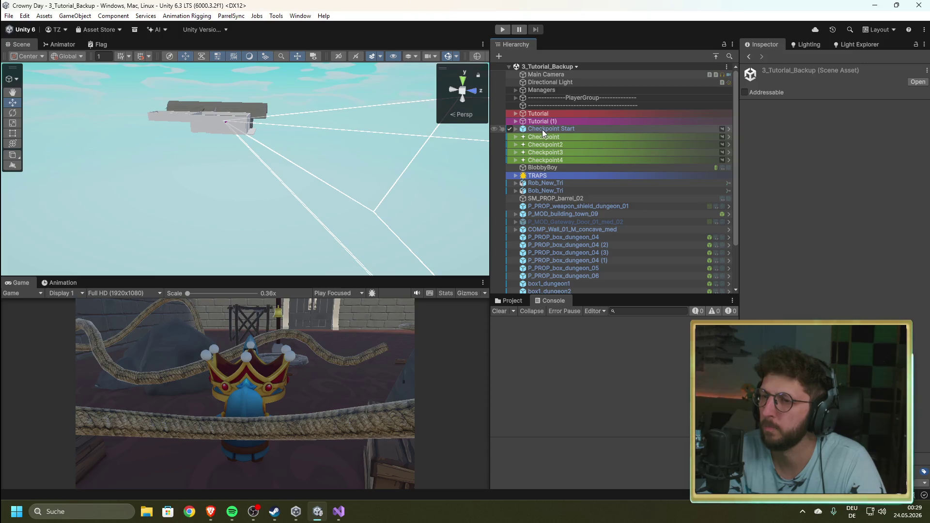
mouse_move(542, 130)
left_click(609, 131)
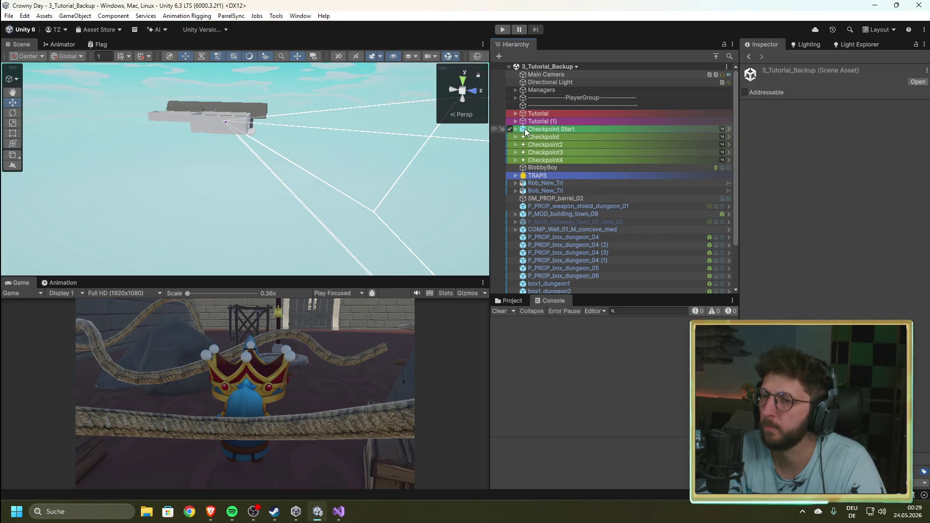
left_click(525, 128)
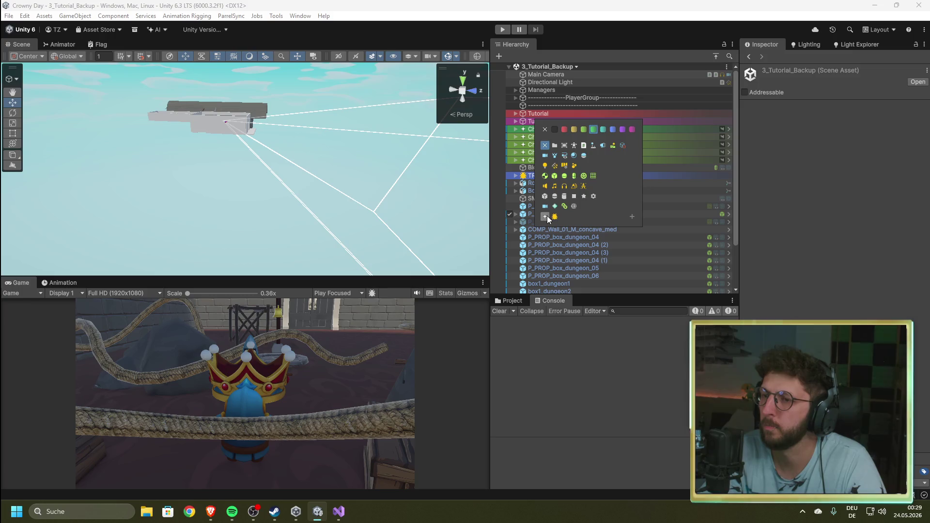
left_click(548, 218)
left_click(516, 130)
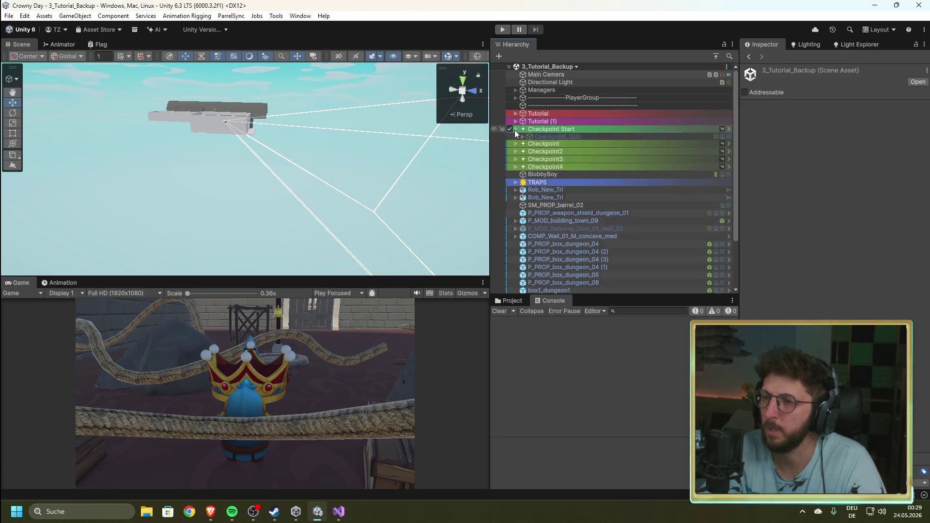
left_click(515, 129)
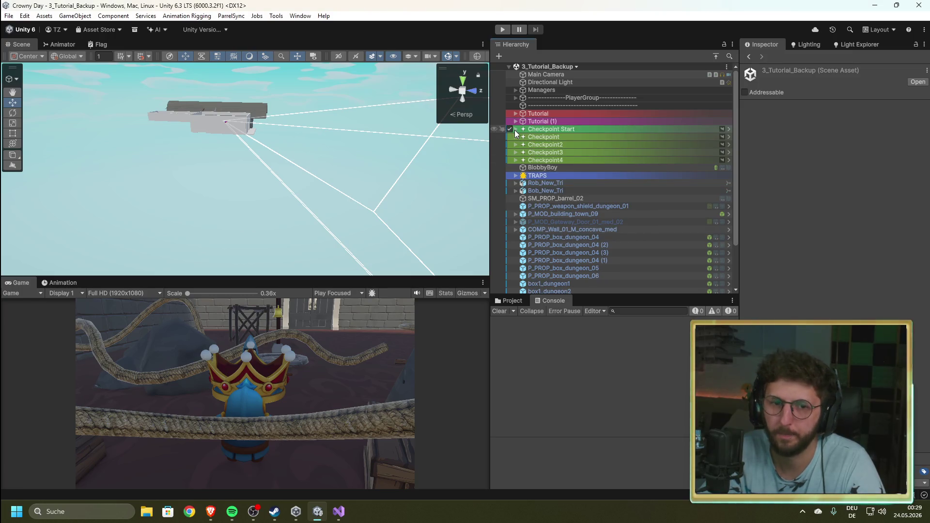
- Expand Managers, select DebugManager to view its settings, then show the scene files again
left_click(516, 90)
left_click(560, 160)
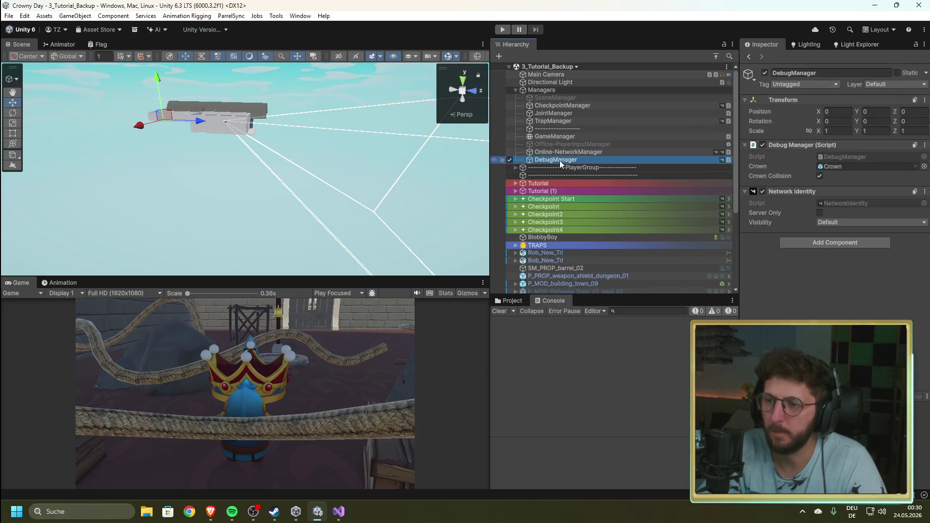
left_click(512, 301)
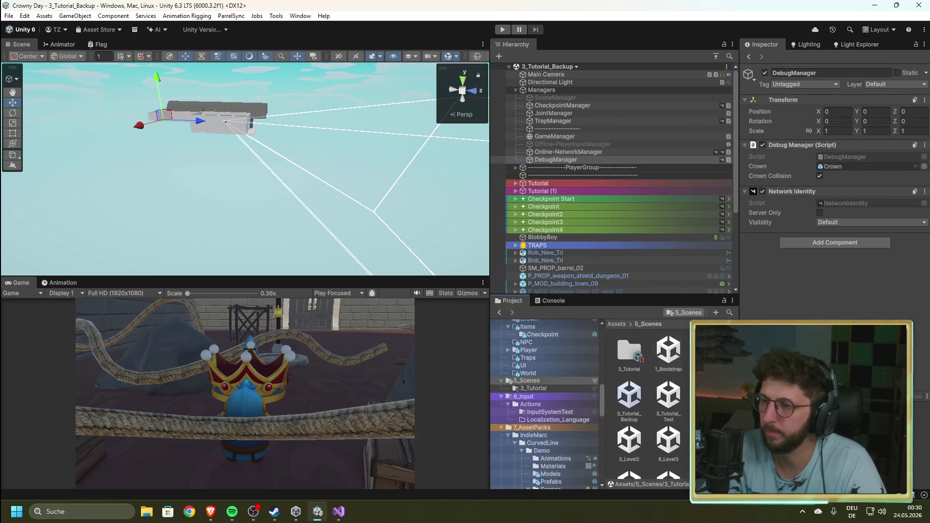
- In the 1_Bootstrap scene, move DebugManager into the Managers group above SceneManager
double_click(669, 350)
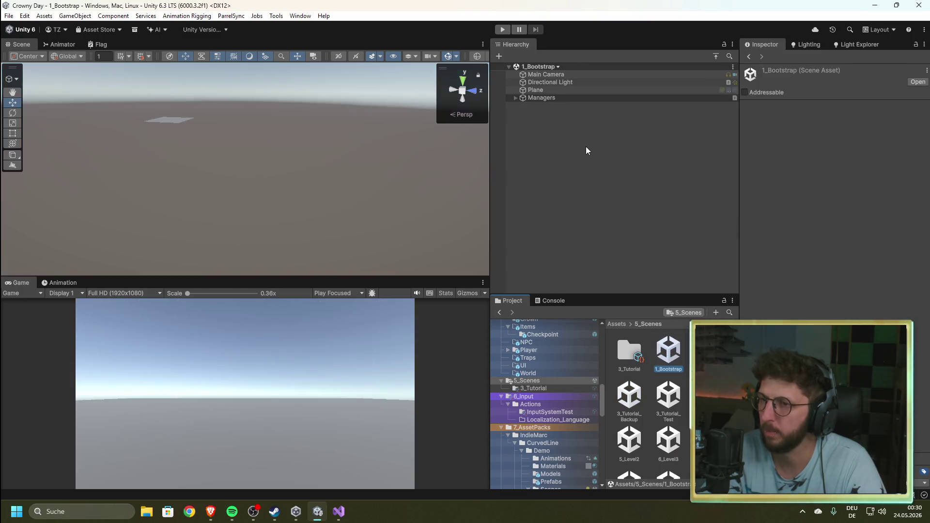
left_click(515, 98)
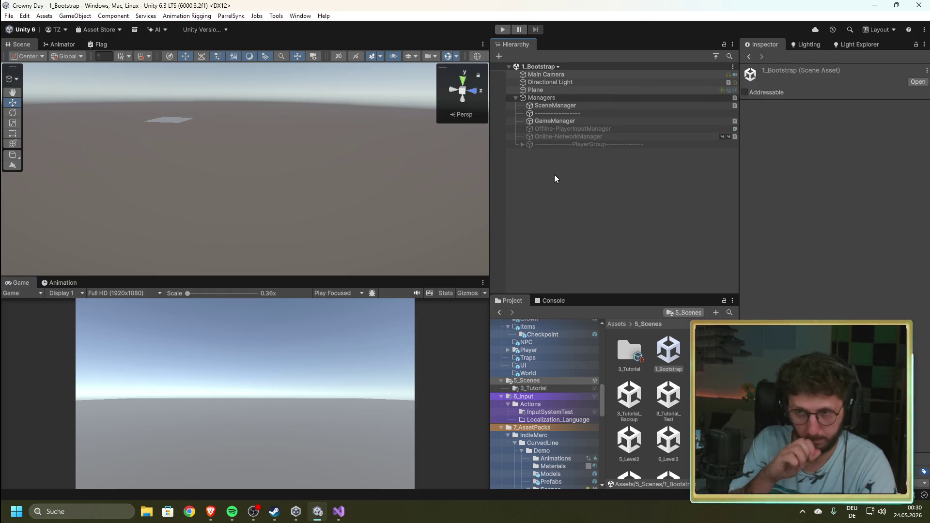
key("ctrl+v")
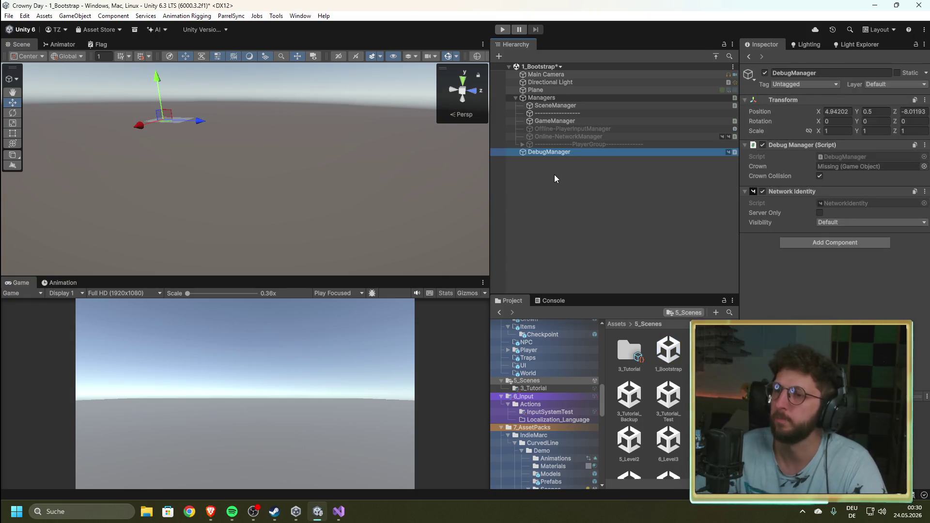
left_click_drag(537, 155, 550, 98)
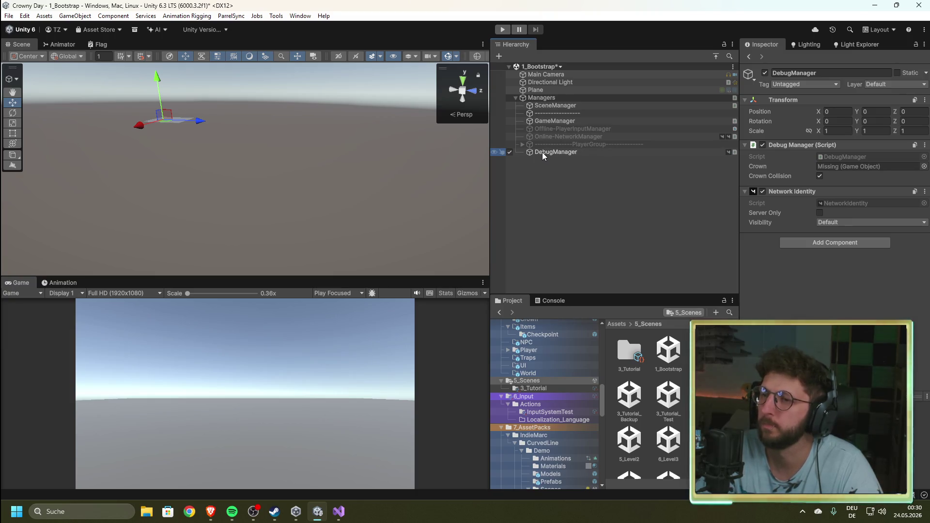
left_click_drag(542, 152, 558, 102)
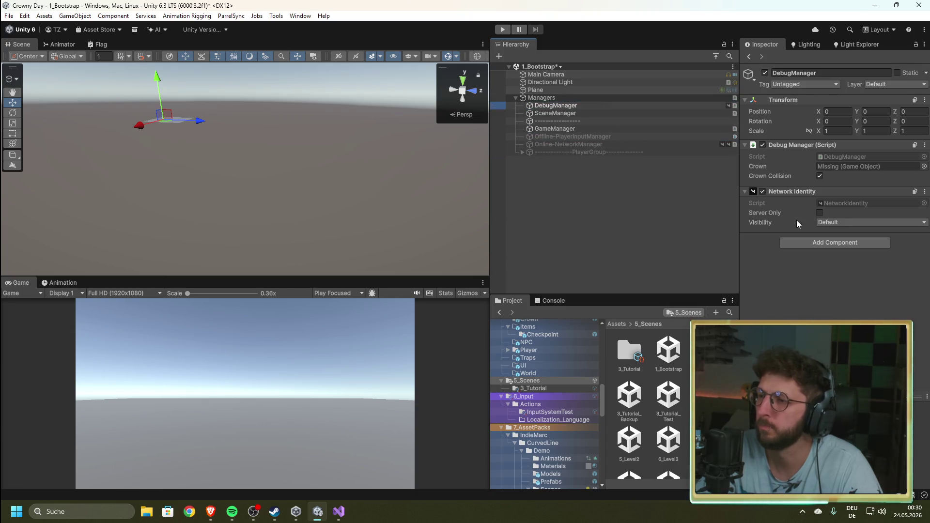
left_click(526, 197)
left_click(552, 105)
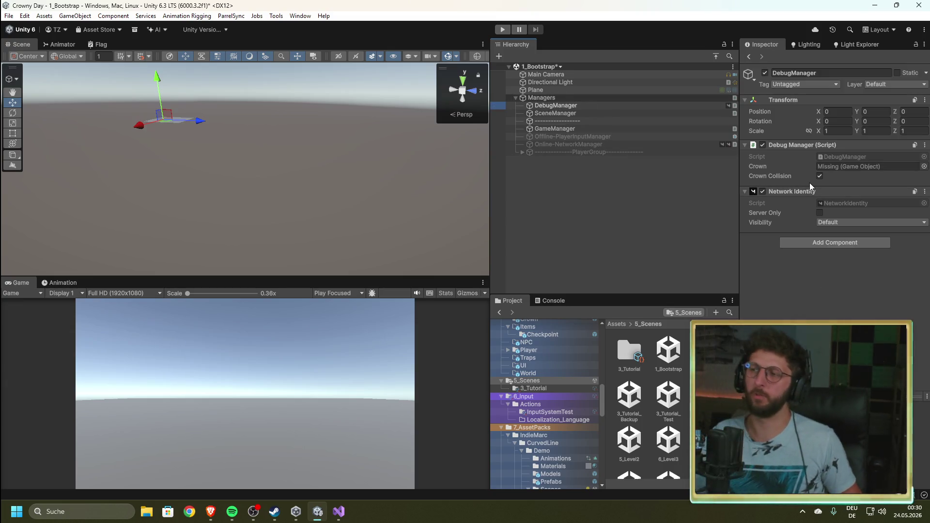
left_click(339, 512)
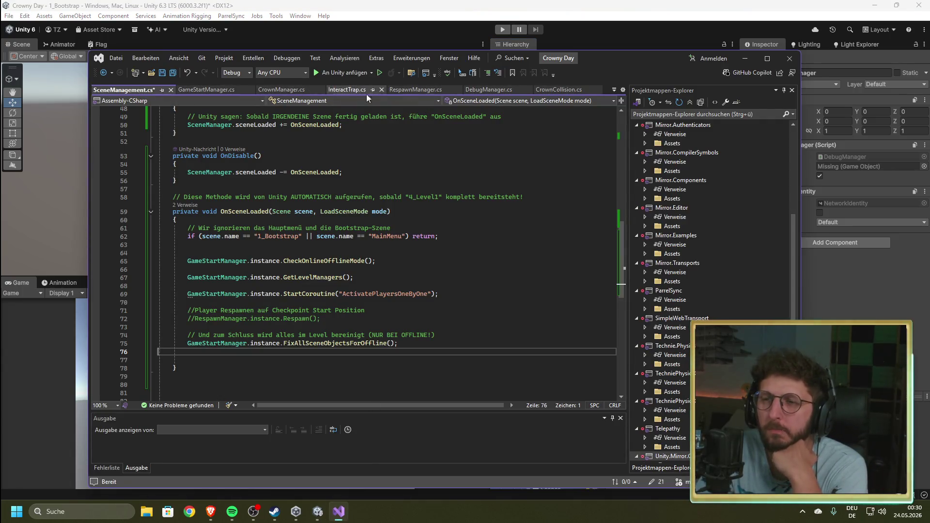
- In DebugManager.cs, duplicate the CROWN COLLISION divider comment at line 35 and rename it RESPAWN
left_click(487, 89)
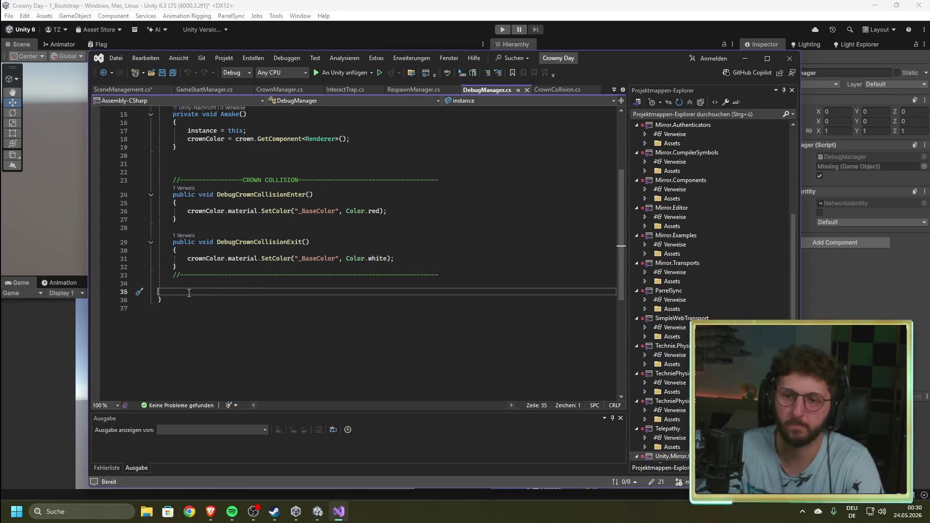
left_click_drag(439, 179, 173, 180)
left_click(211, 292)
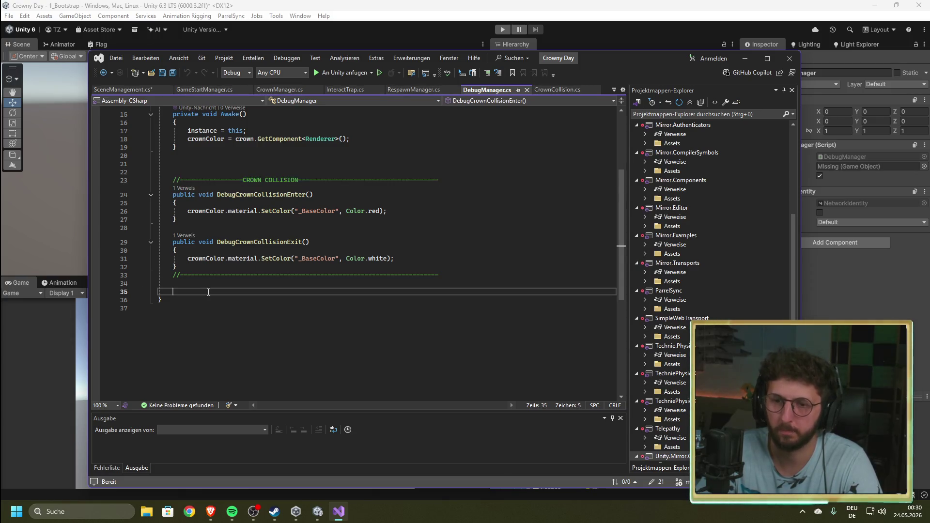
type("//-----------------CROWN COLLISION--------------------------------------")
left_click_drag(299, 293, 244, 293)
type("RE")
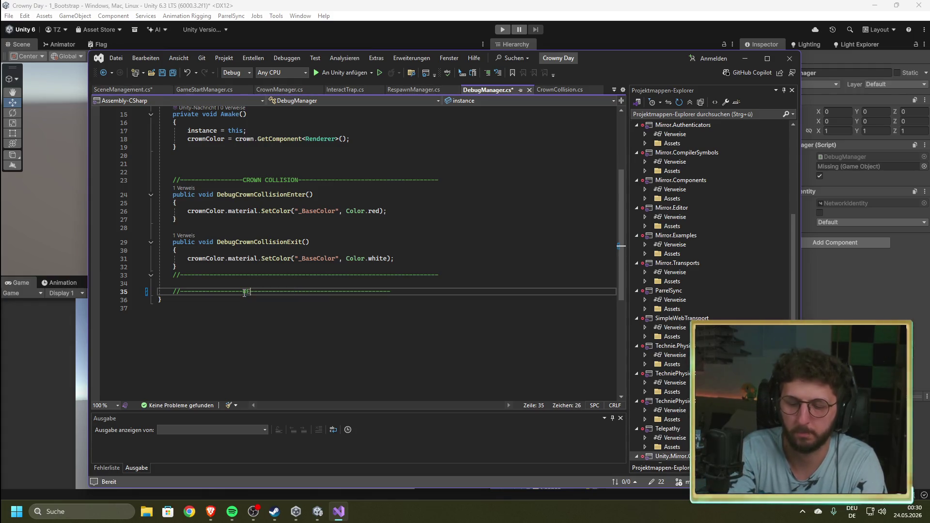
scroll(331, 237, "up", 4)
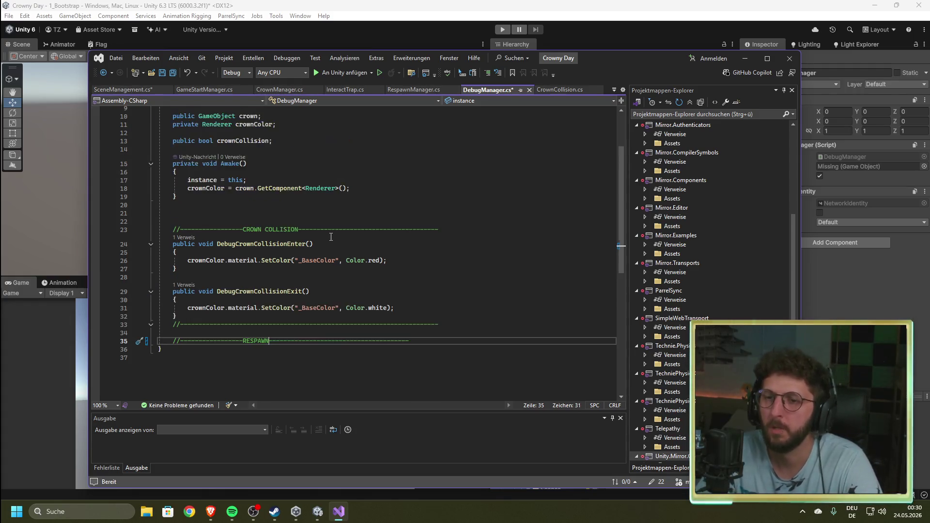
scroll(281, 239, "up", 1)
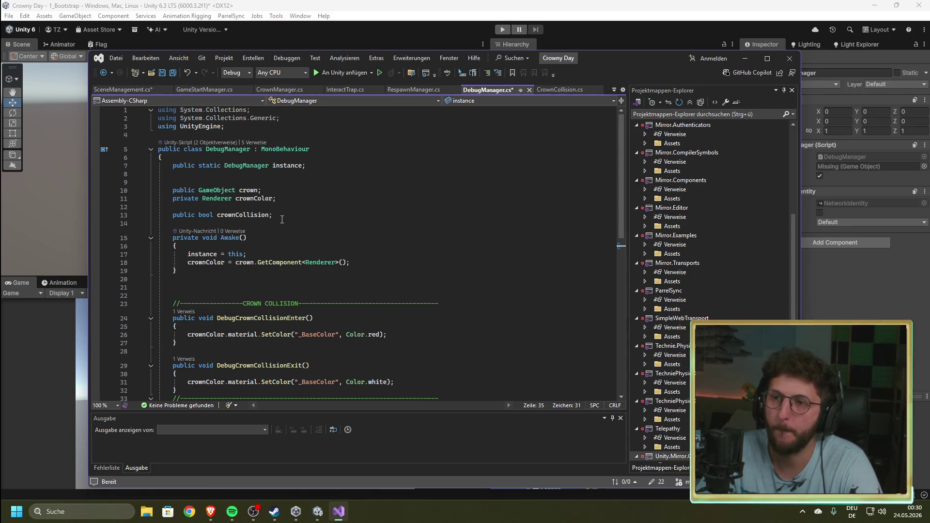
mouse_move(603, 60)
left_mouse_down()
mouse_move(592, 309)
mouse_move(606, 185)
left_mouse_up()
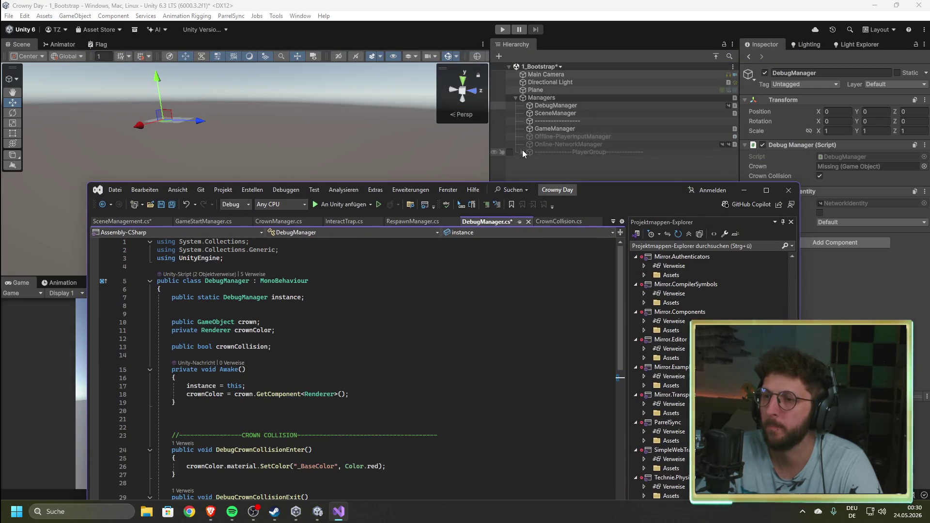
- Expand PlayerGroup in Unity and add an empty line under the RESPAWN comment in DebugManager.cs
left_click(522, 151)
left_click(529, 183)
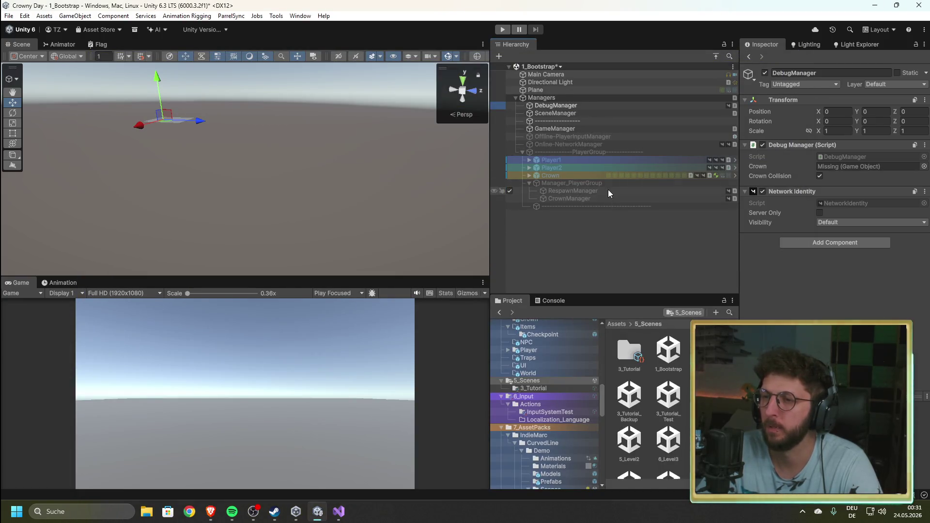
left_click(339, 512)
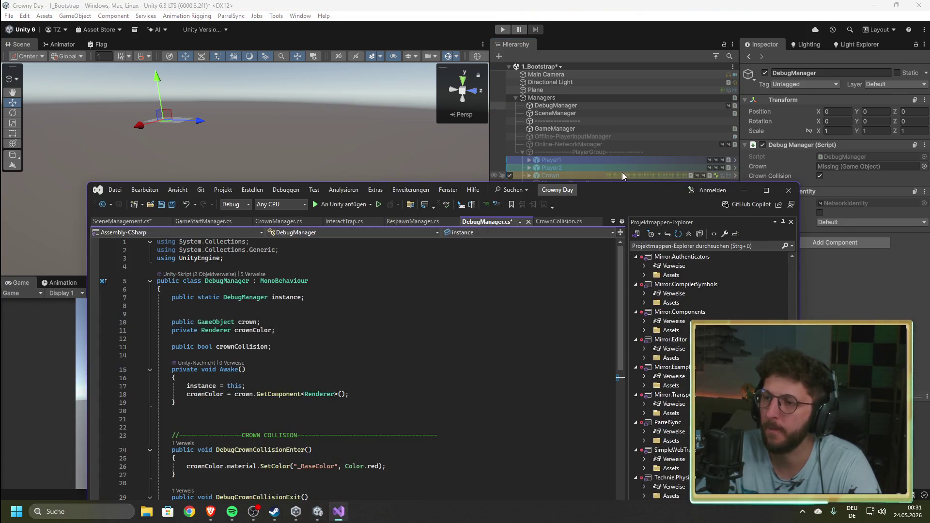
mouse_move(622, 173)
left_mouse_down()
mouse_move(590, 135)
mouse_move(620, 55)
left_mouse_up()
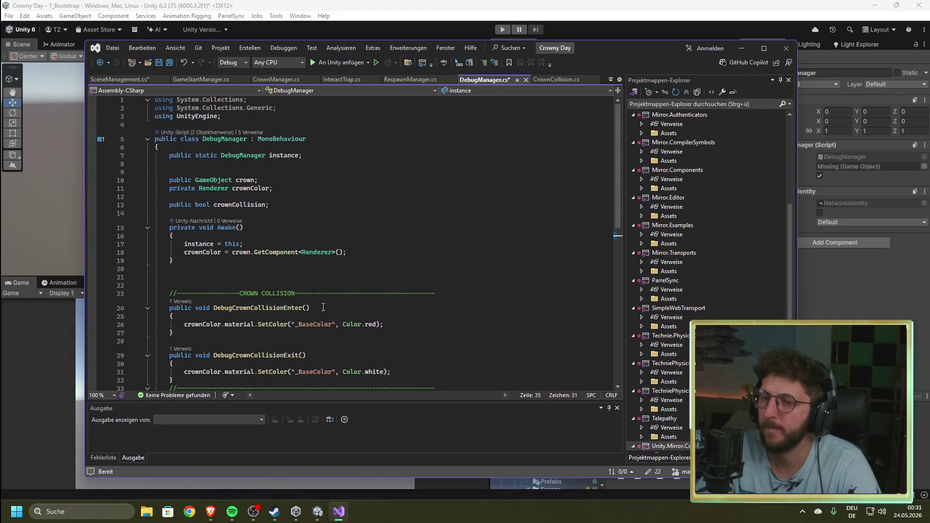
scroll(324, 310, "down", 6)
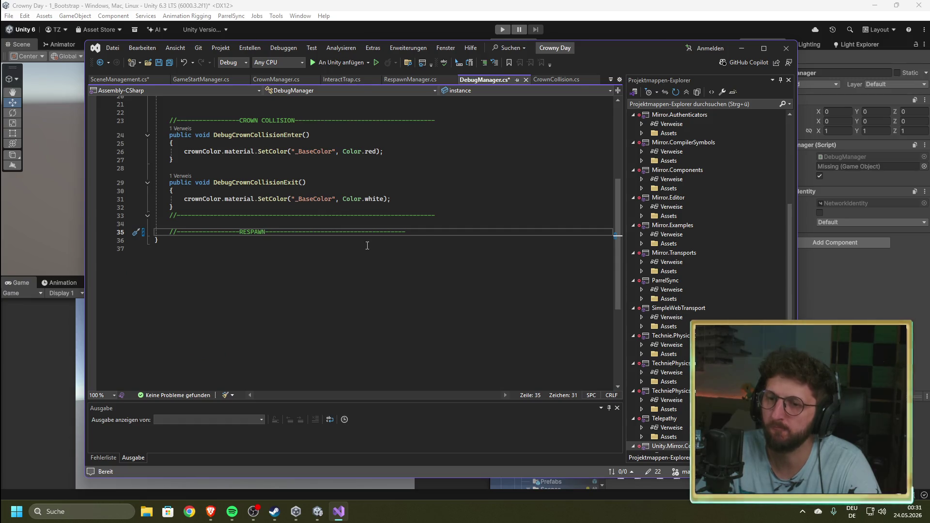
key("Return")
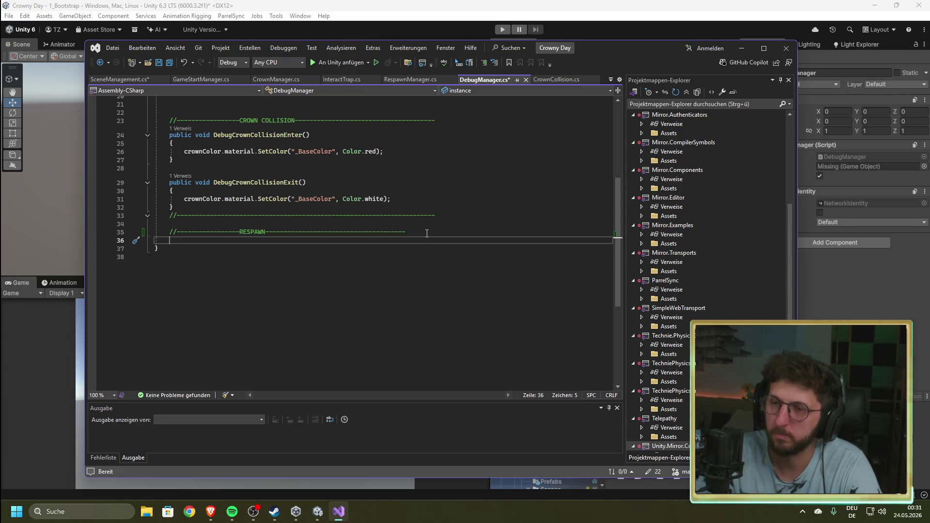
- Assign the Crown object to the Crown field of DebugManager in the Inspector
left_click(604, 8)
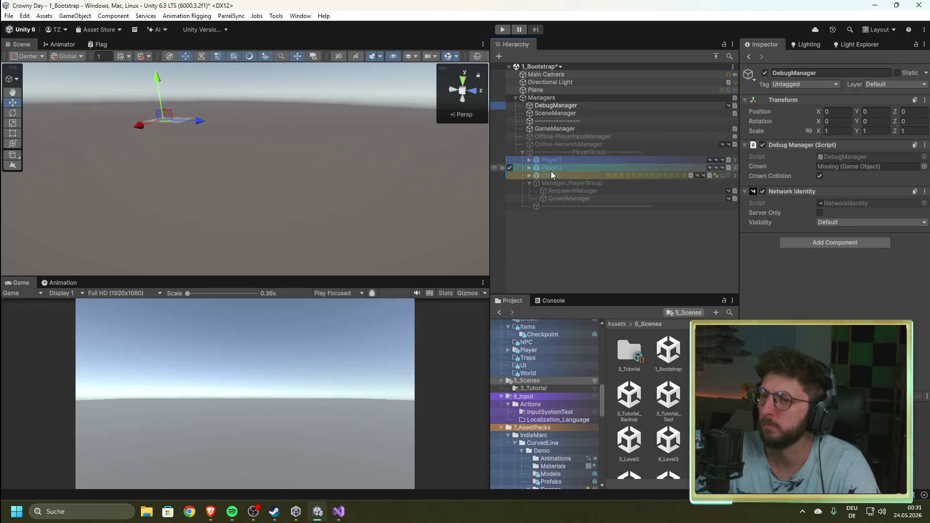
mouse_move(545, 176)
left_mouse_down()
mouse_move(795, 179)
mouse_move(839, 168)
left_mouse_up()
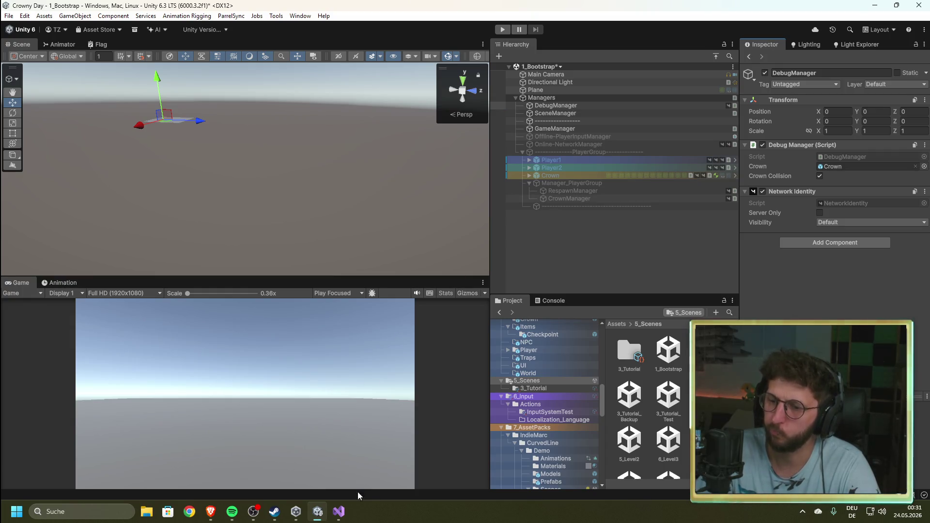
mouse_move(345, 519)
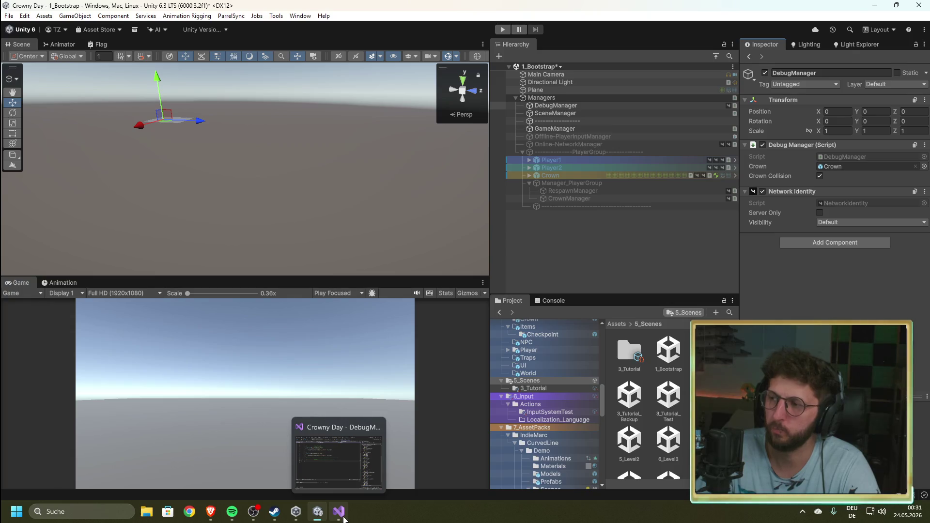
- Declare 'public bool respawn;' on a new line below crownCollision in DebugManager.cs
left_click(343, 520)
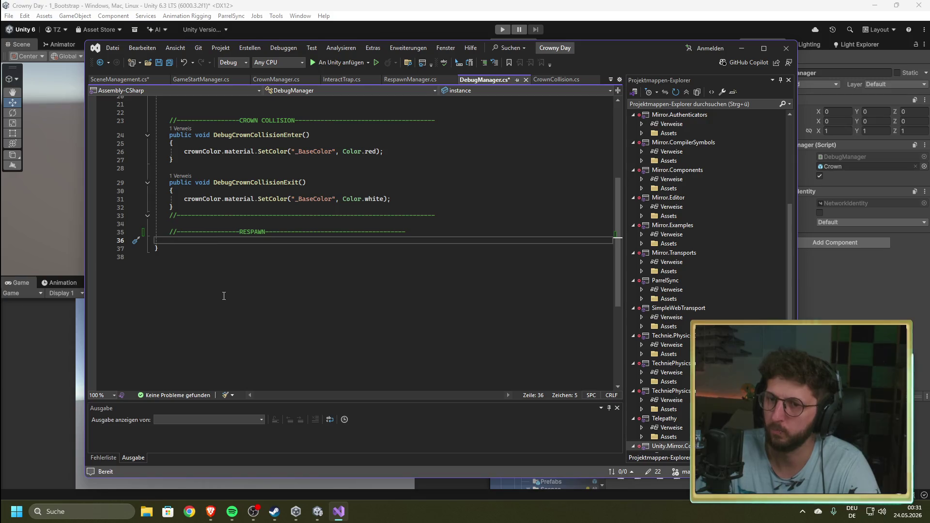
scroll(225, 298, "up", 4)
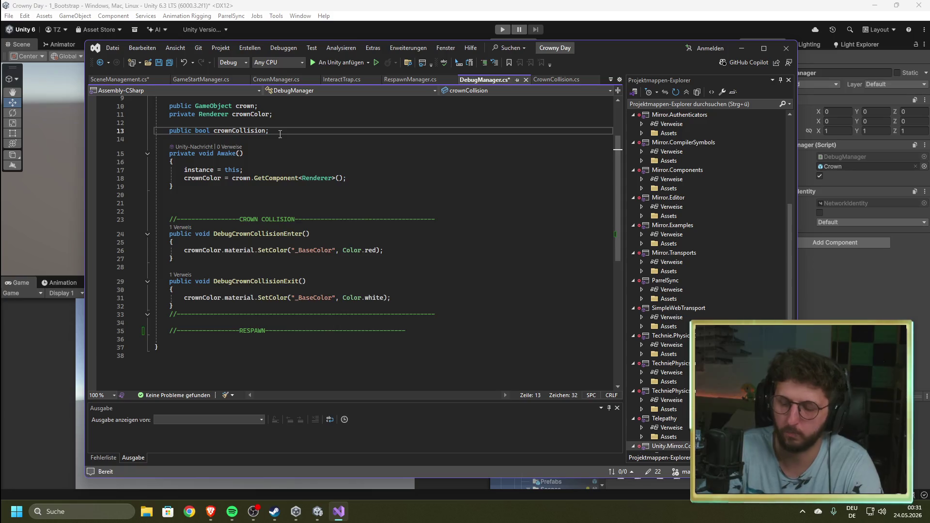
key("Return")
type("public bool ")
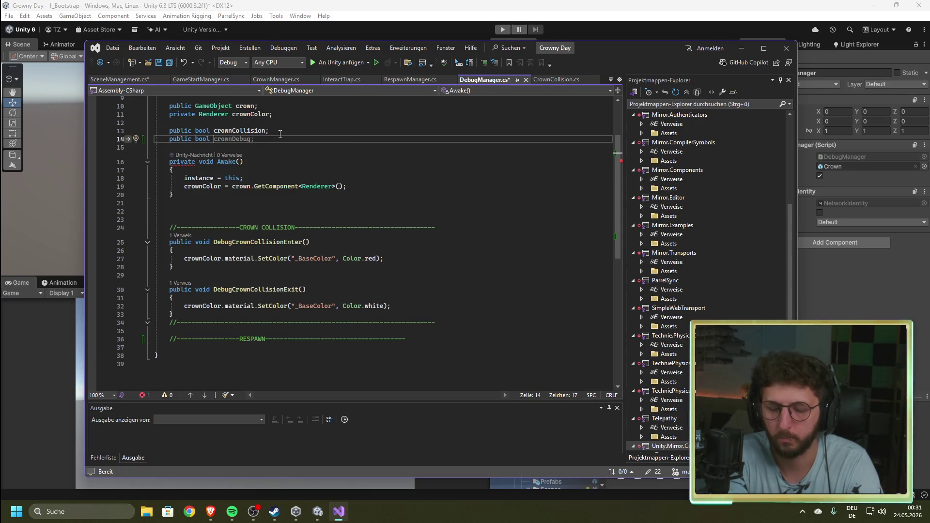
type("Re")
key("BackSpace")
key("BackSpace")
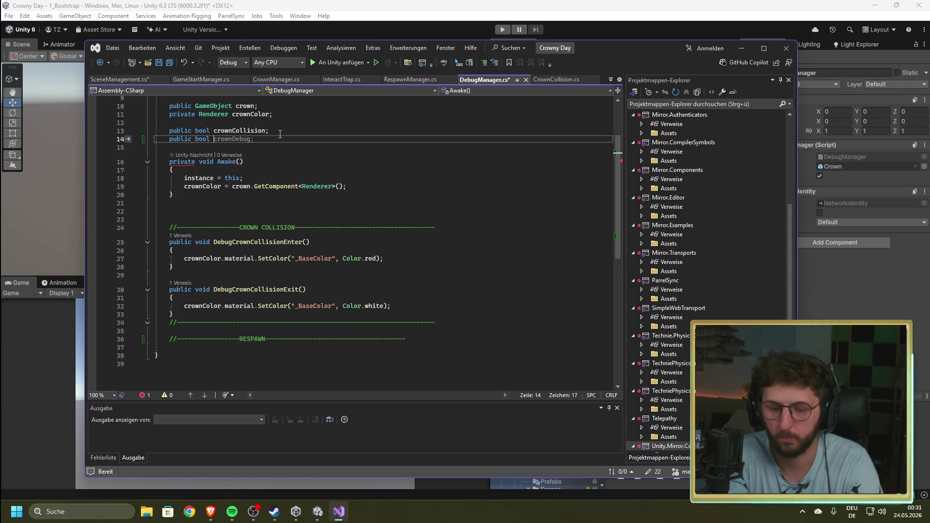
type("respan")
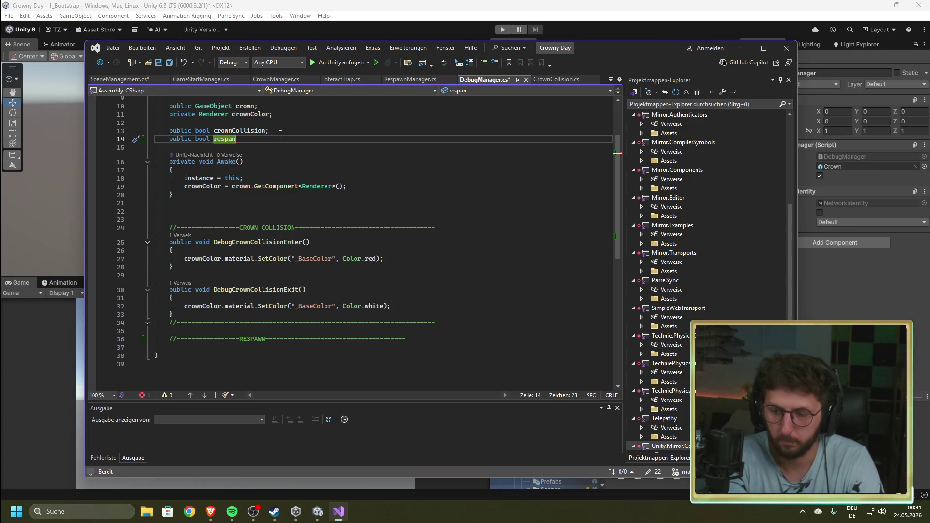
key("BackSpace")
type("wn")
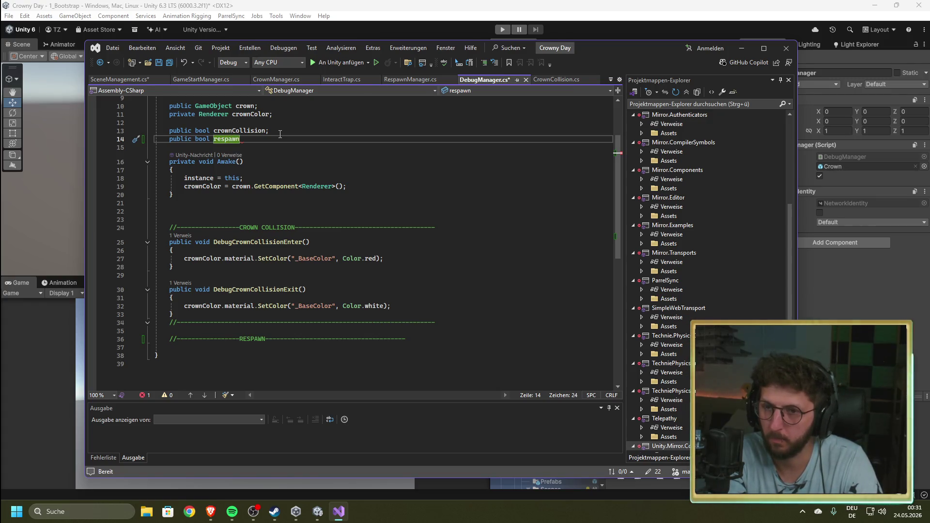
type(";")
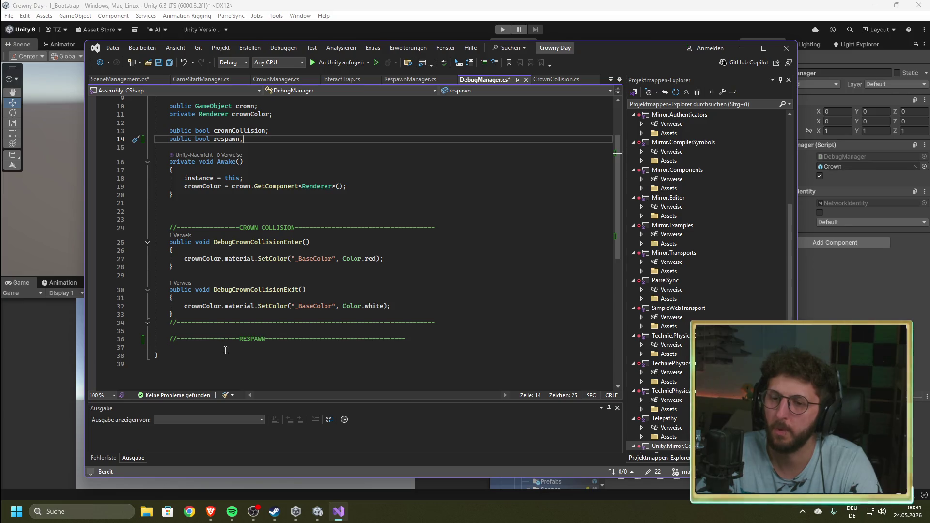
left_click(255, 358)
left_click(200, 348)
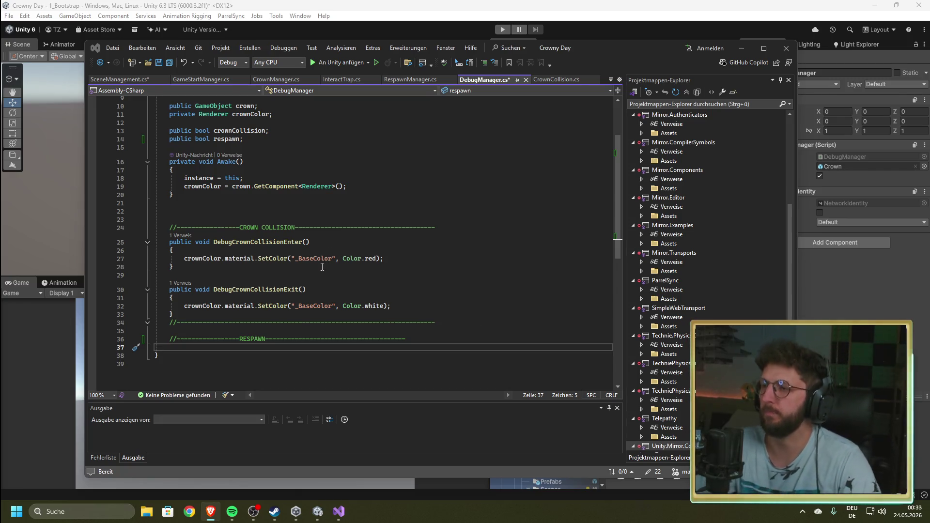
- Initialise the respawn field to false
left_click(217, 348)
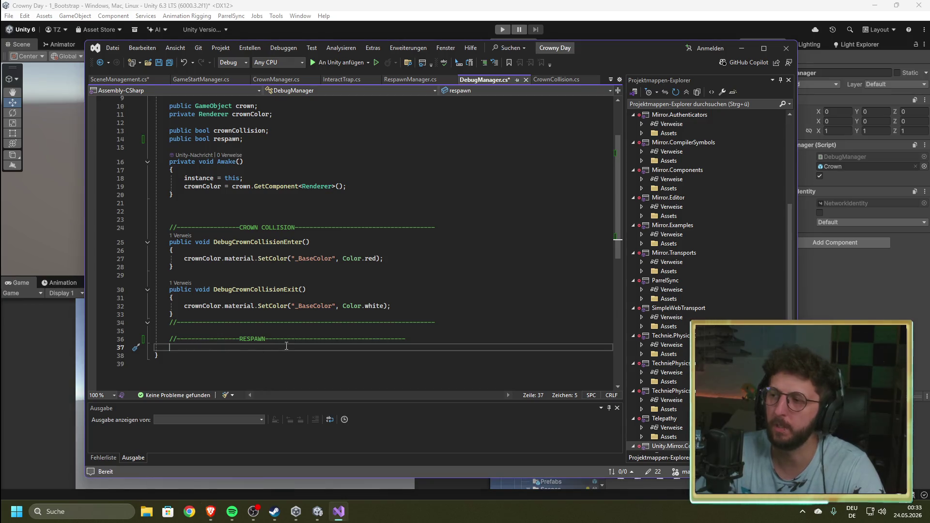
scroll(249, 166, "up", 1)
left_click(241, 165)
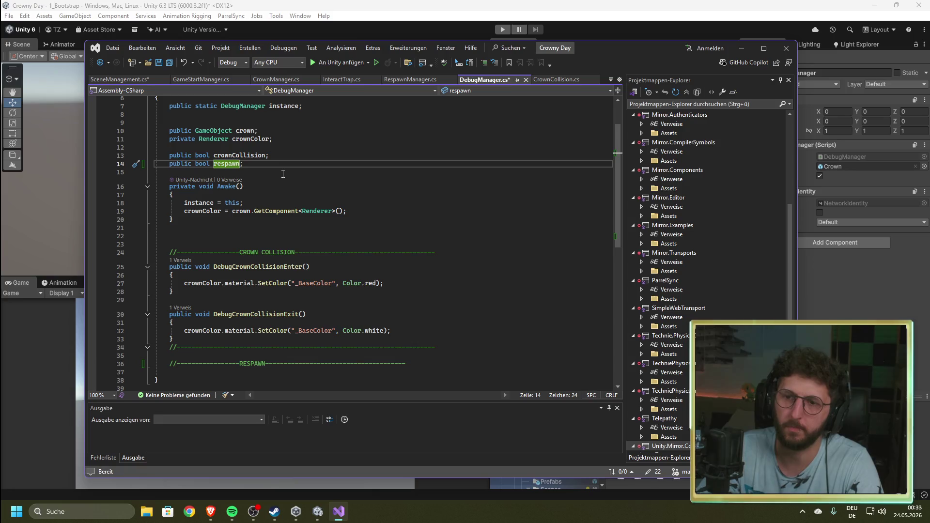
type("= fa")
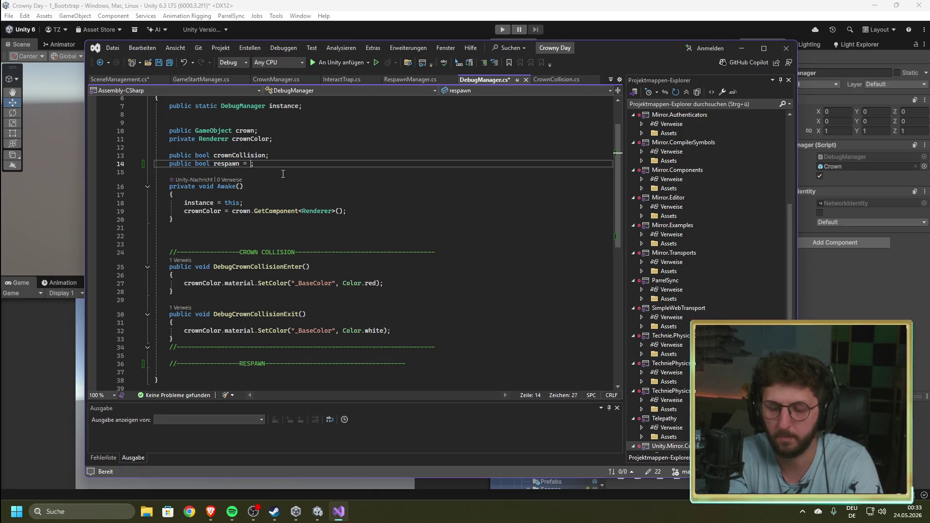
key("Tab")
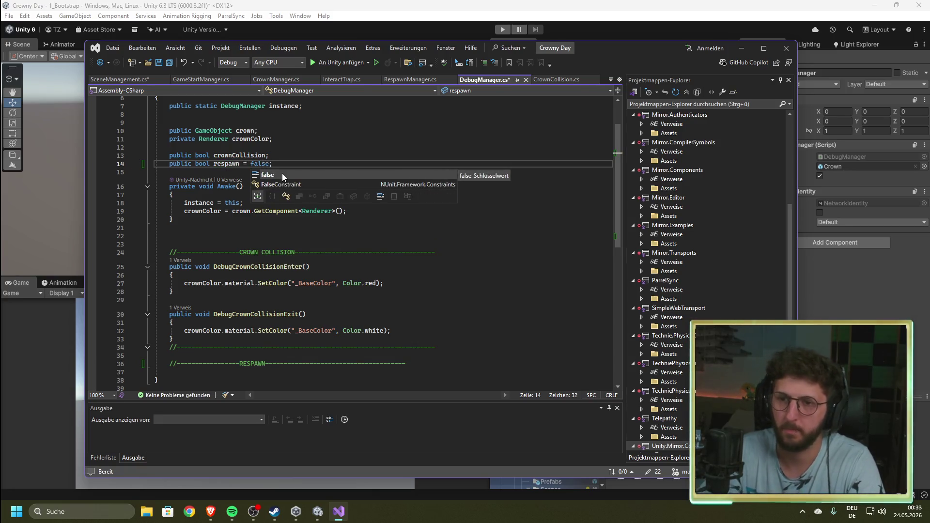
key("Up")
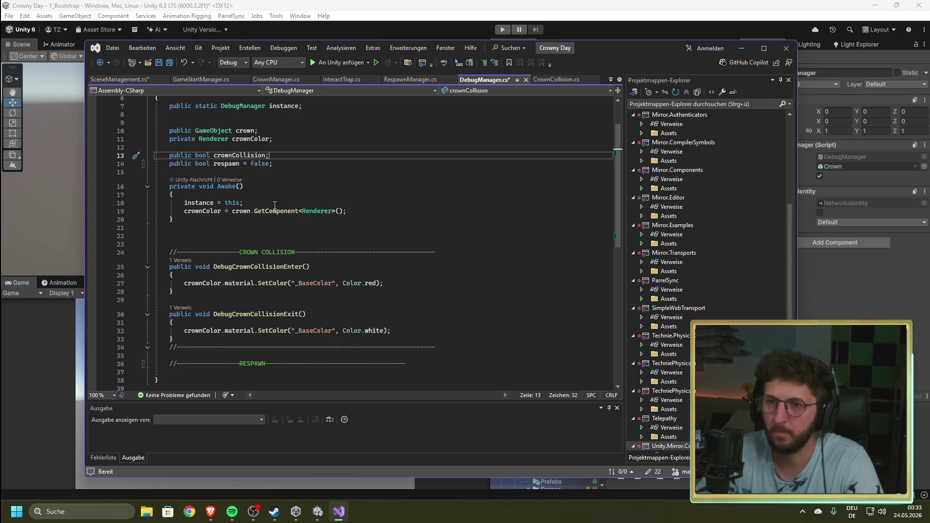
mouse_move(272, 163)
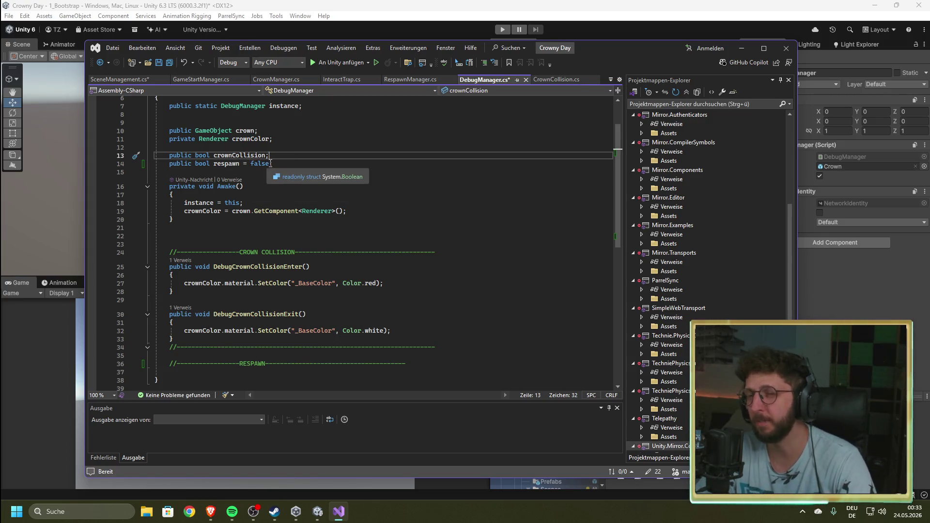
left_click_drag(270, 163, 214, 167)
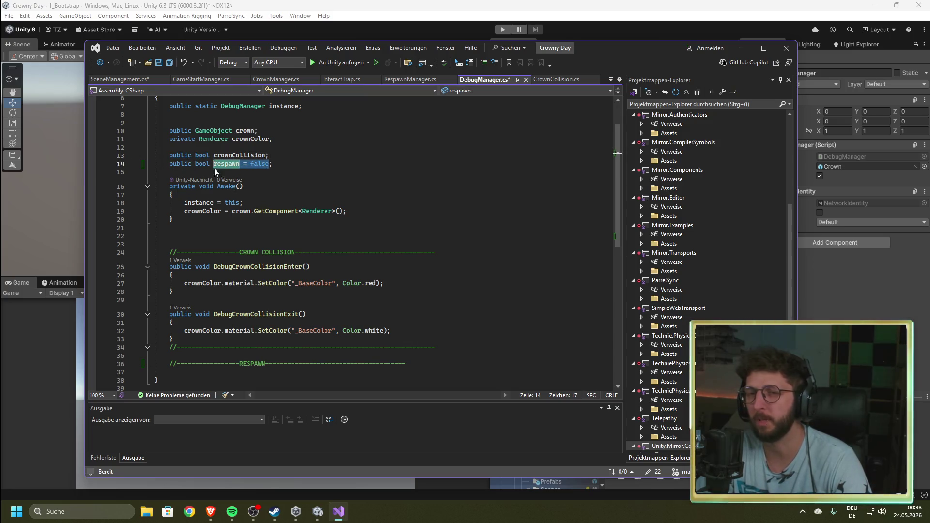
- Insert a new empty line below the //RESPAWN comment
left_click(225, 172)
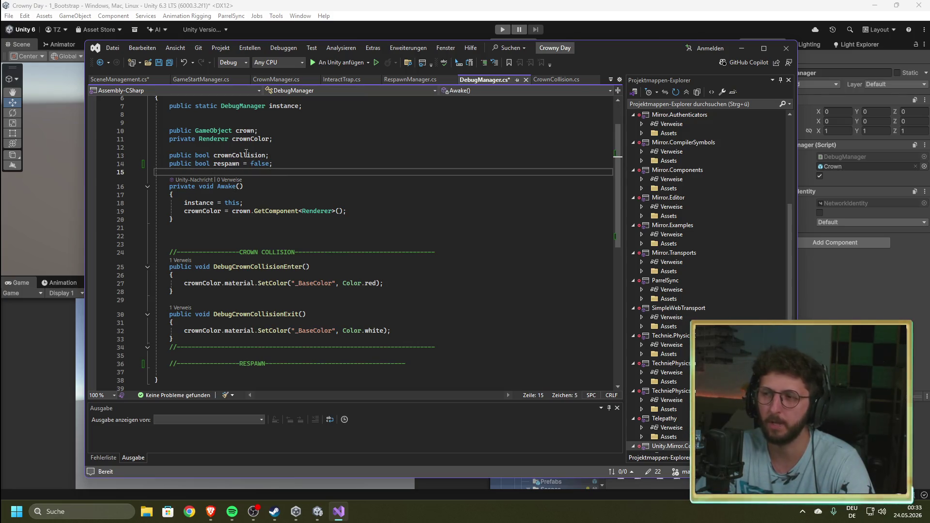
scroll(256, 199, "down", 3)
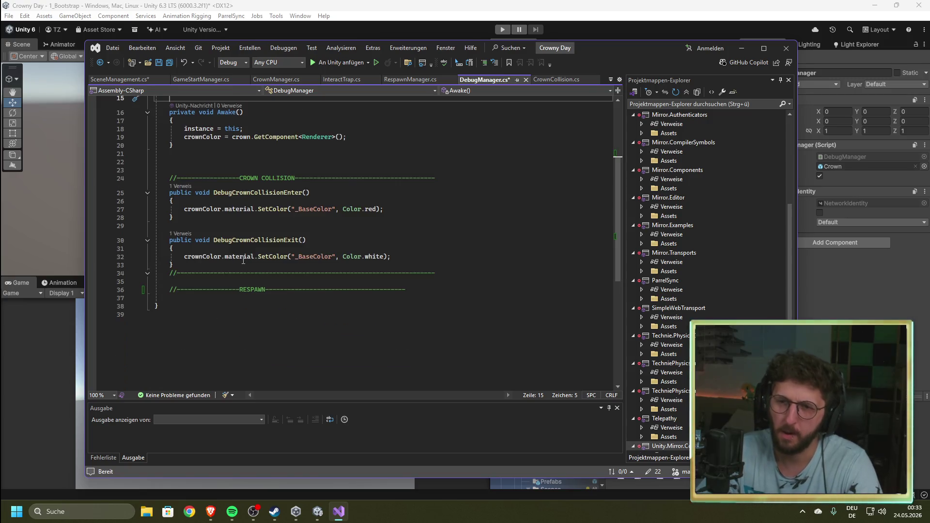
left_click(204, 298)
key("Return")
- Start a public void DebugRespawn() method under the RESPAWN divider
type("I")
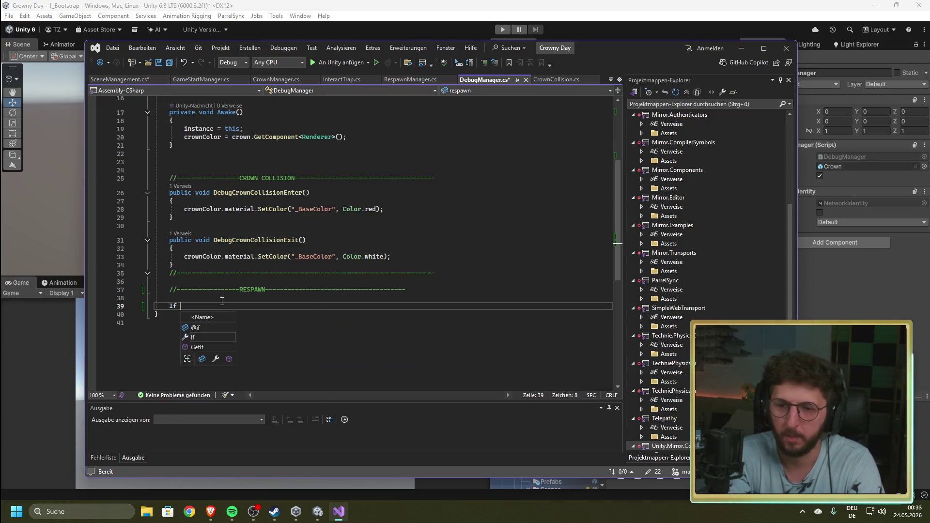
key("BackSpace")
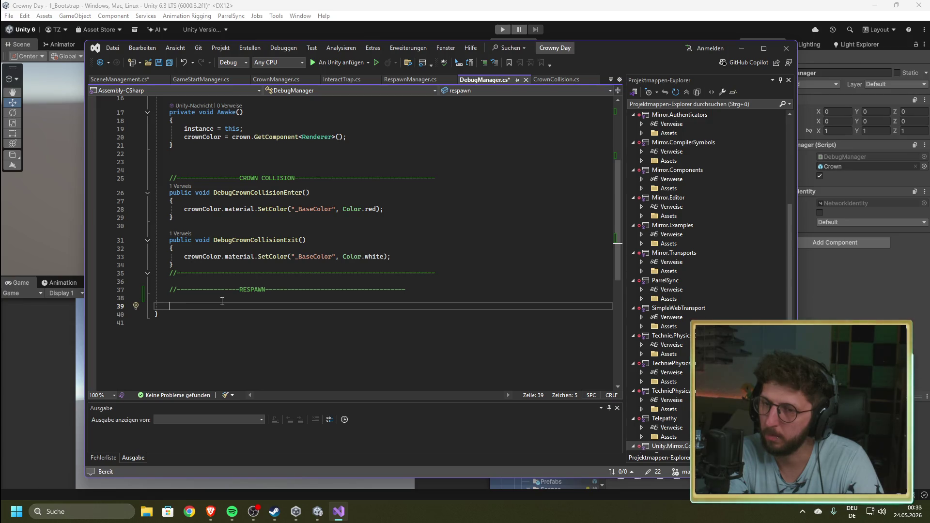
type("public ")
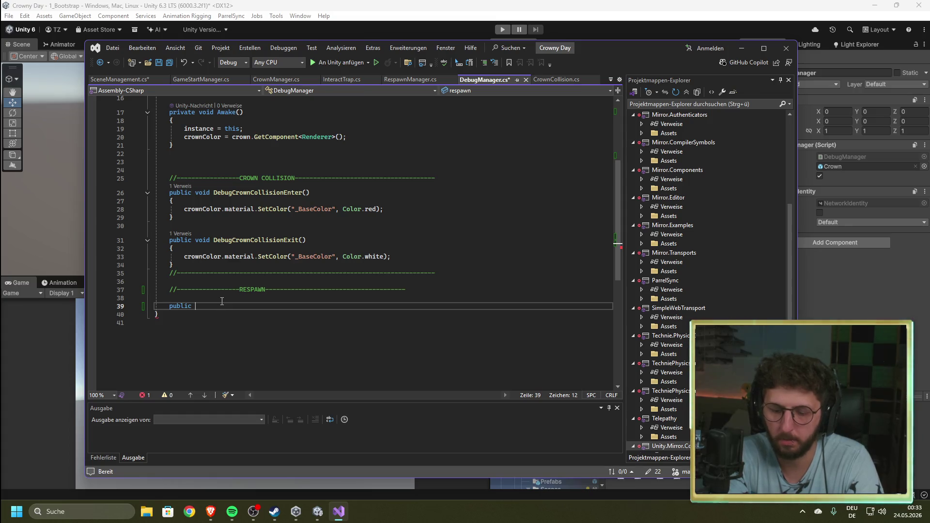
type("void ")
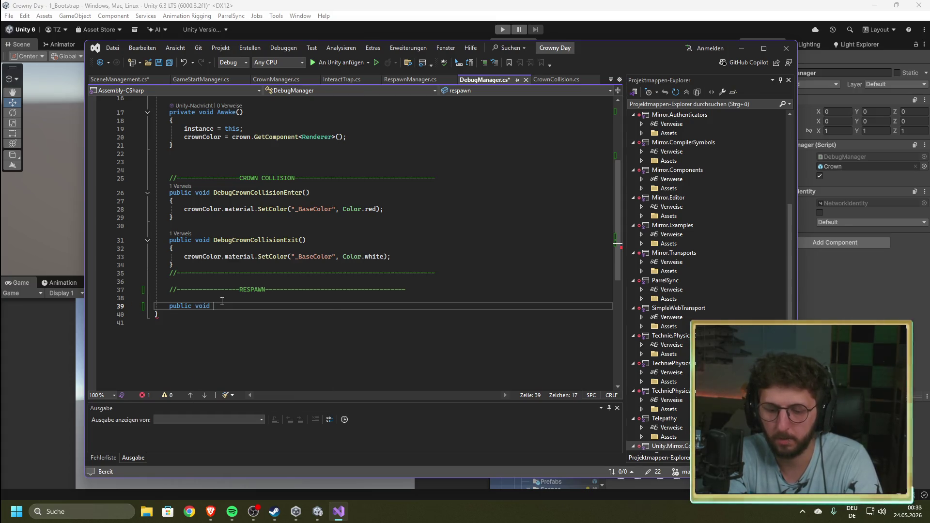
type("res")
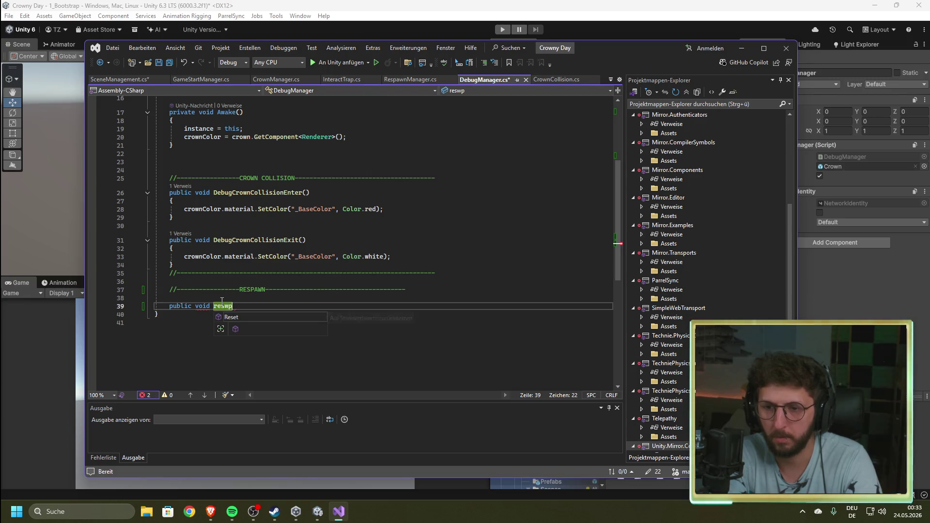
type("pawn")
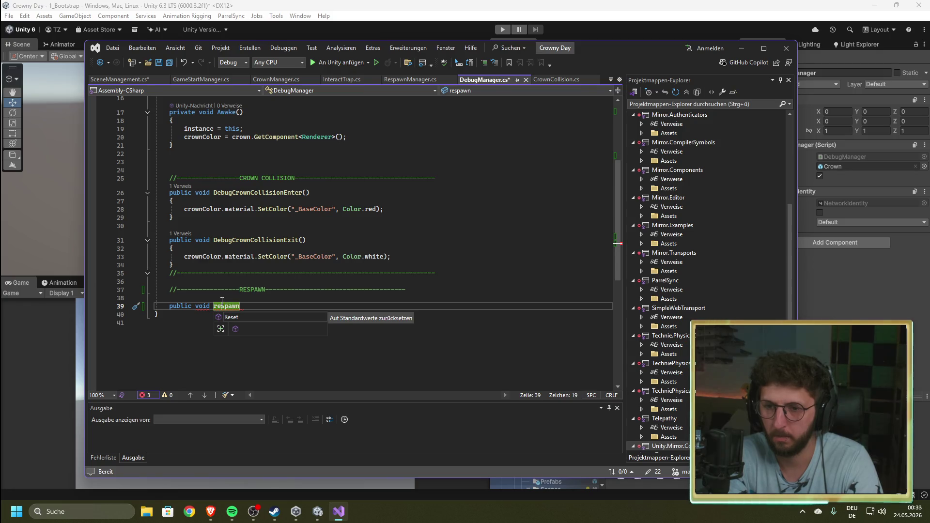
type("Debug")
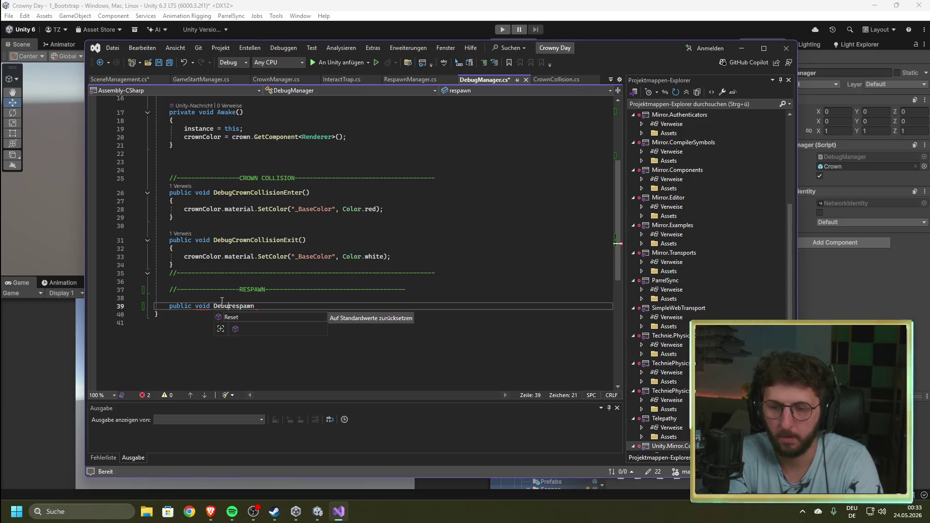
key("Right")
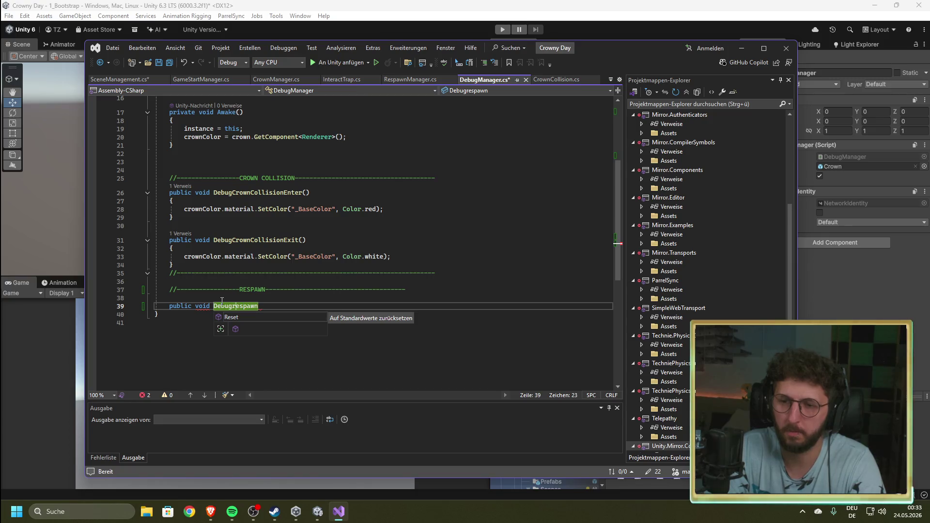
key("BackSpace")
type("R")
key("End")
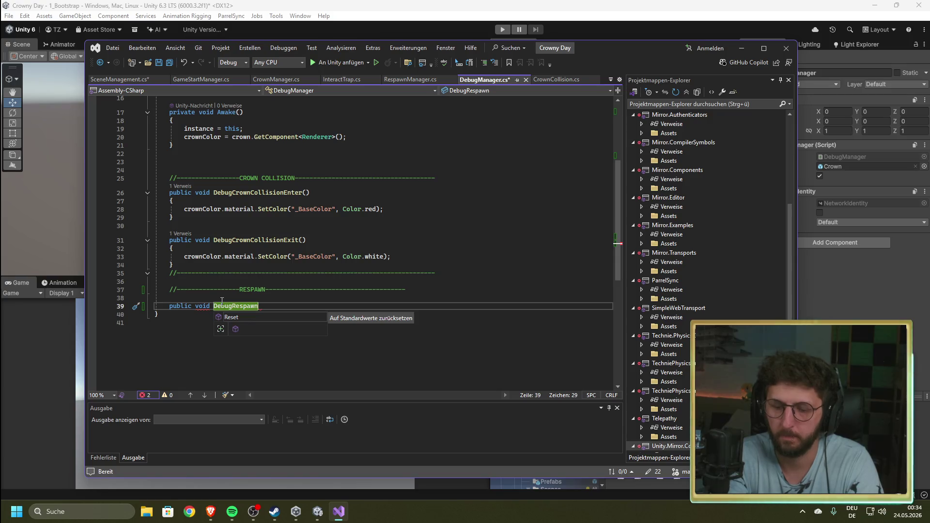
type("() {")
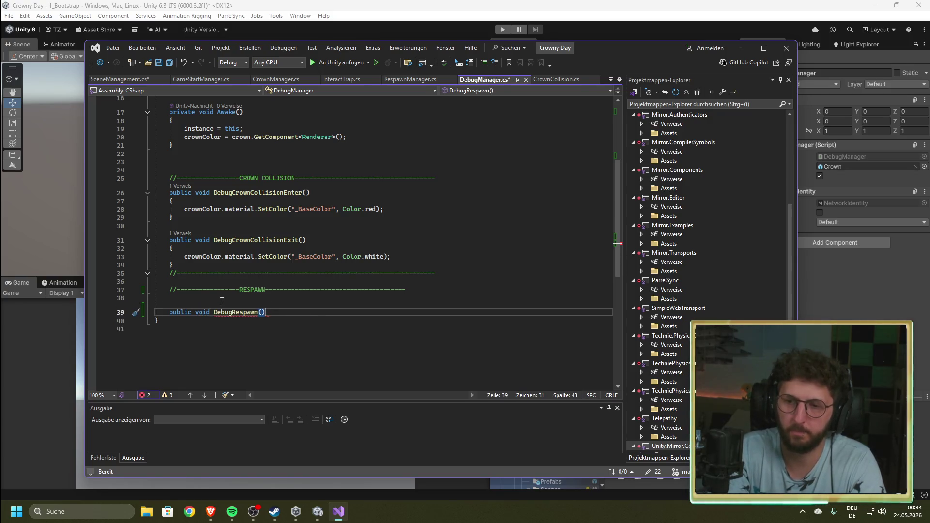
key("Return")
- Add an empty if (respawn) block inside DebugRespawn and close the method's brace
type("if (respawn) {")
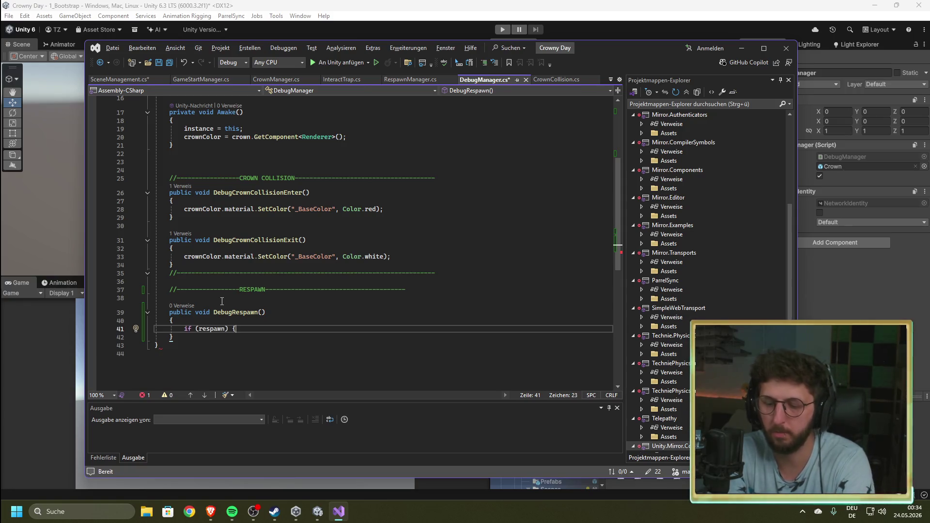
key("Delete")
key("Return")
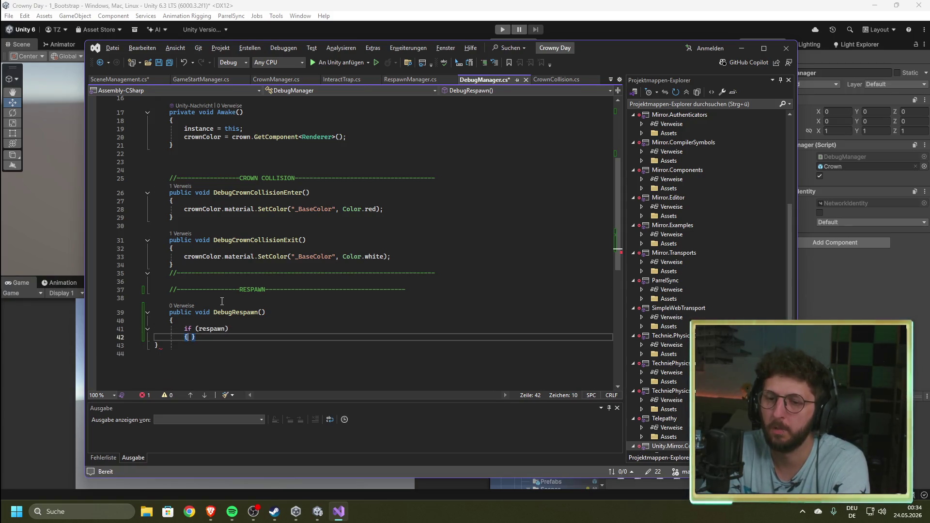
key("BackSpace")
key("BackSpace")
key("Return")
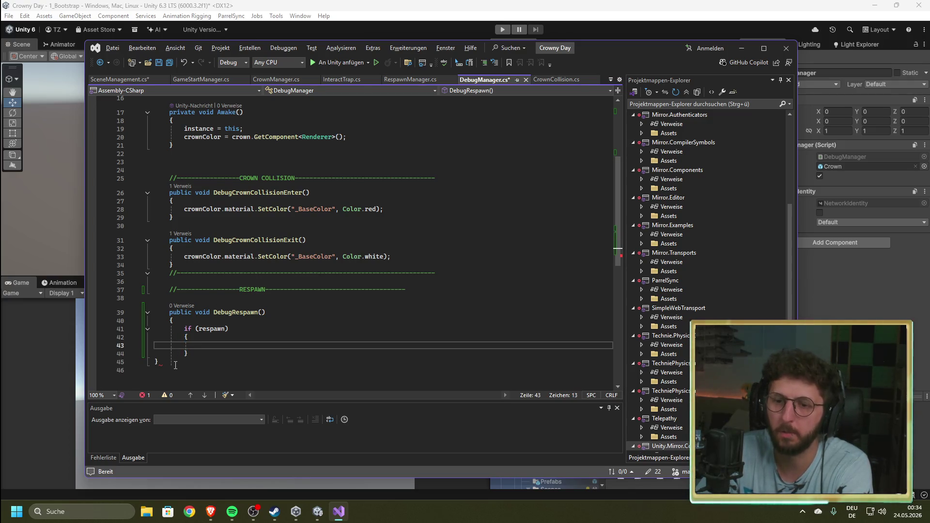
key("Down")
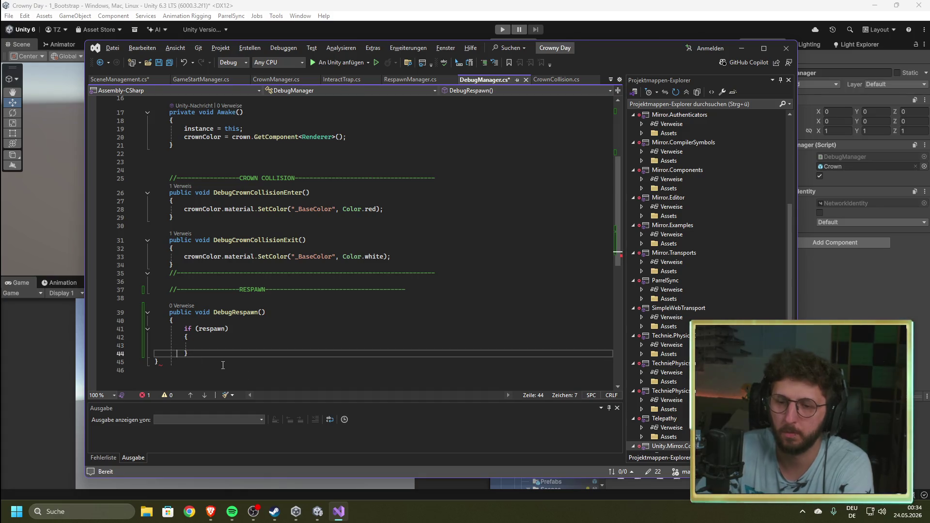
key("Return")
type("}")
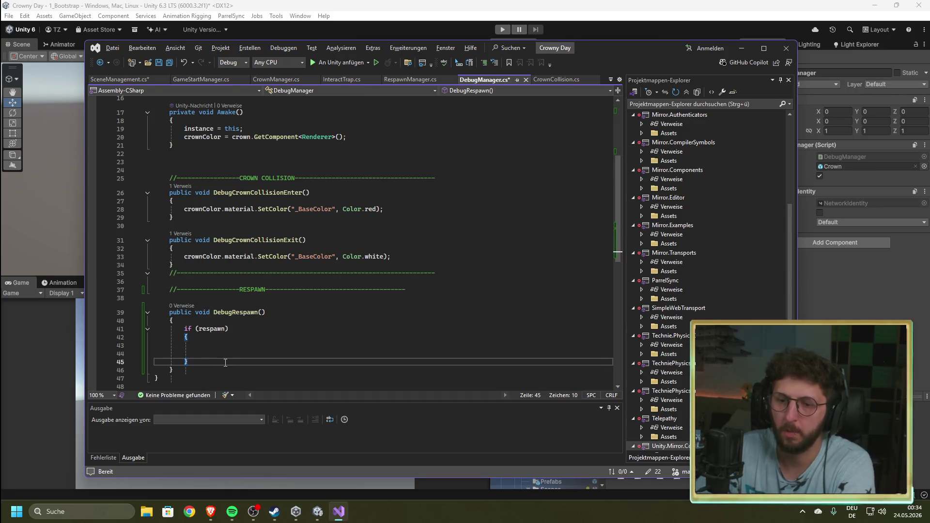
left_click(215, 348)
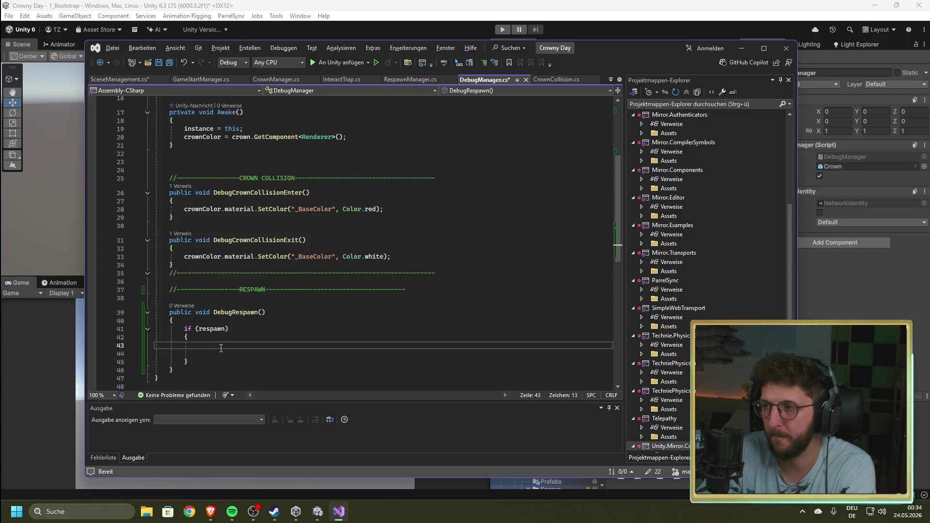
scroll(221, 348, "up", 4)
scroll(221, 349, "down", 4)
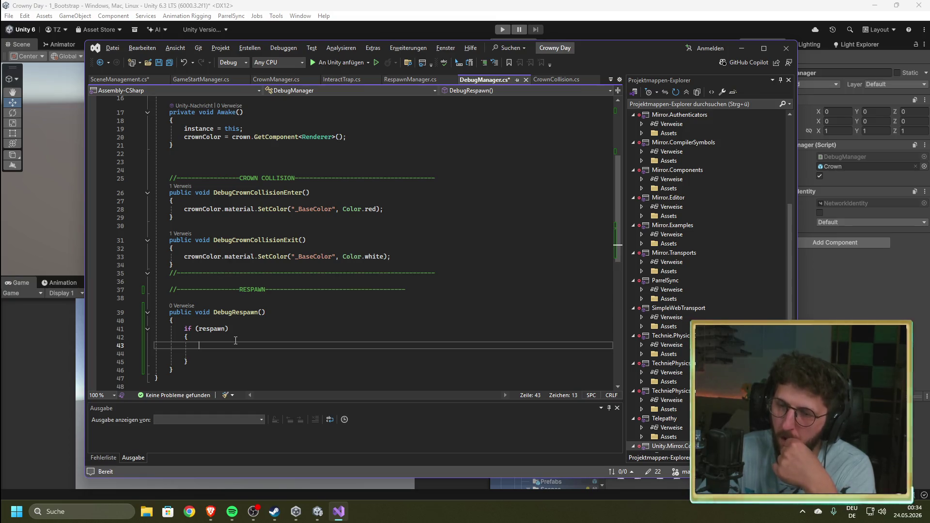
scroll(235, 341, "up", 4)
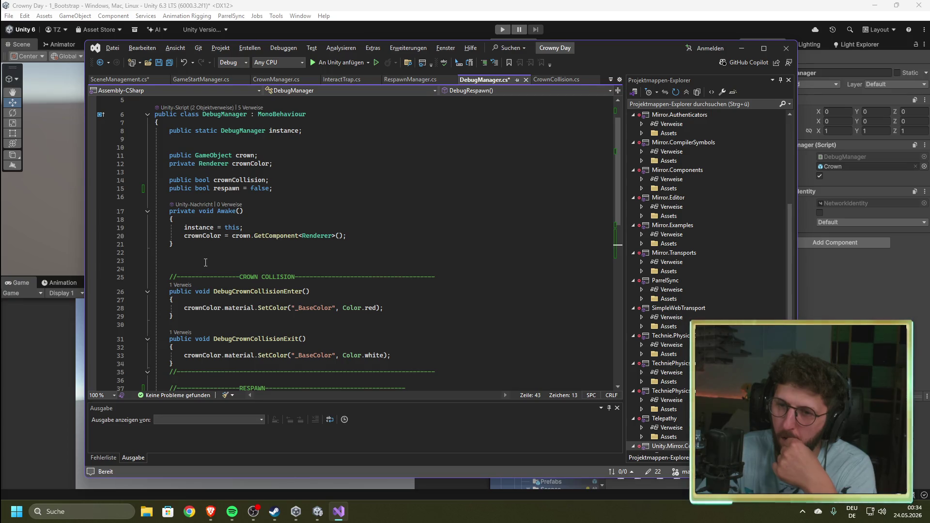
scroll(201, 259, "down", 5)
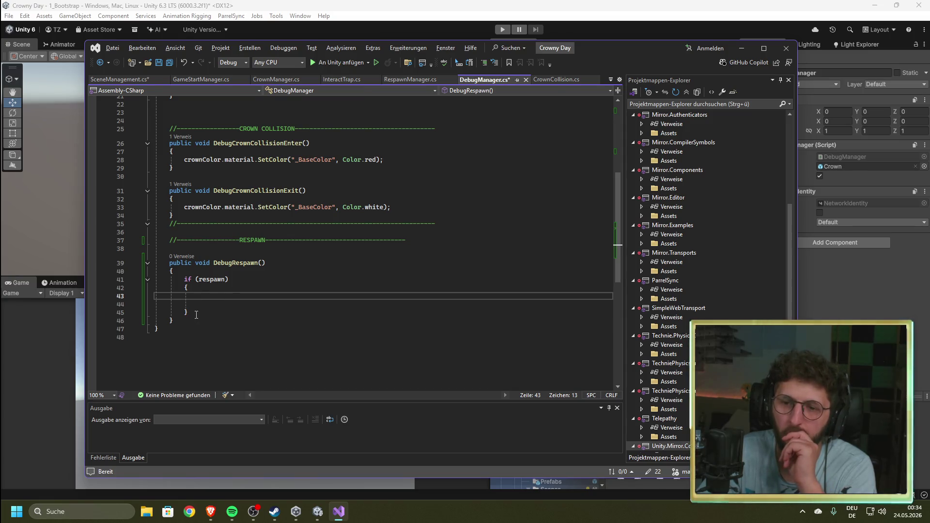
left_click_drag(196, 313, 180, 281)
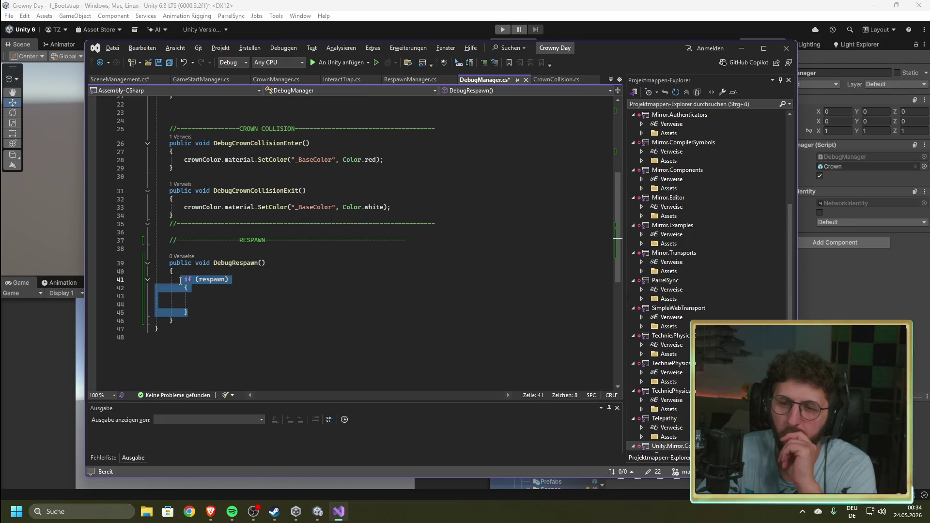
- Add a new private void Update() method below Awake() using code completion
scroll(205, 224, "up", 5)
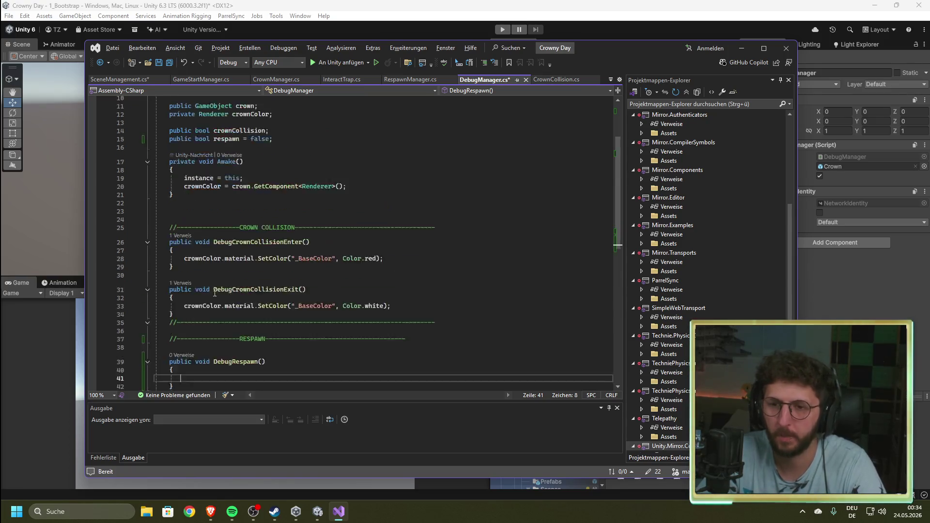
left_click(205, 230)
key("Return")
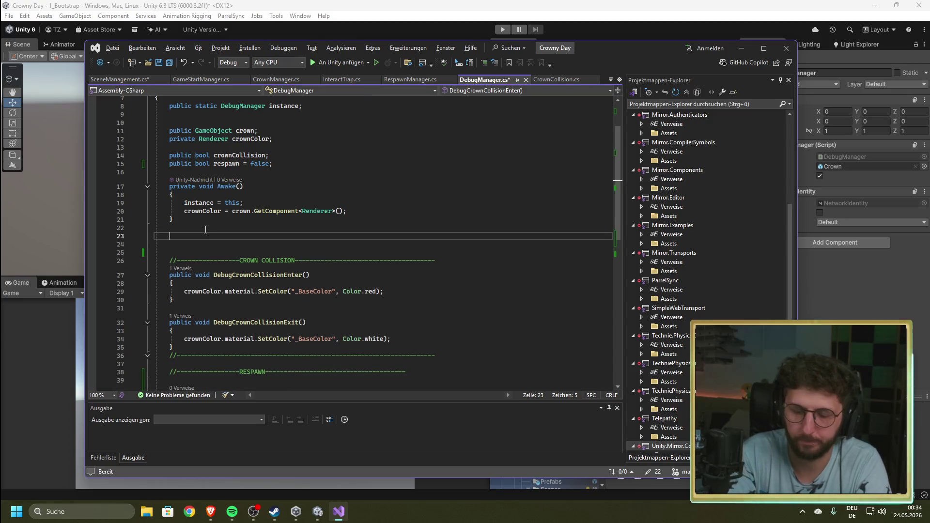
type("pri")
key("Tab")
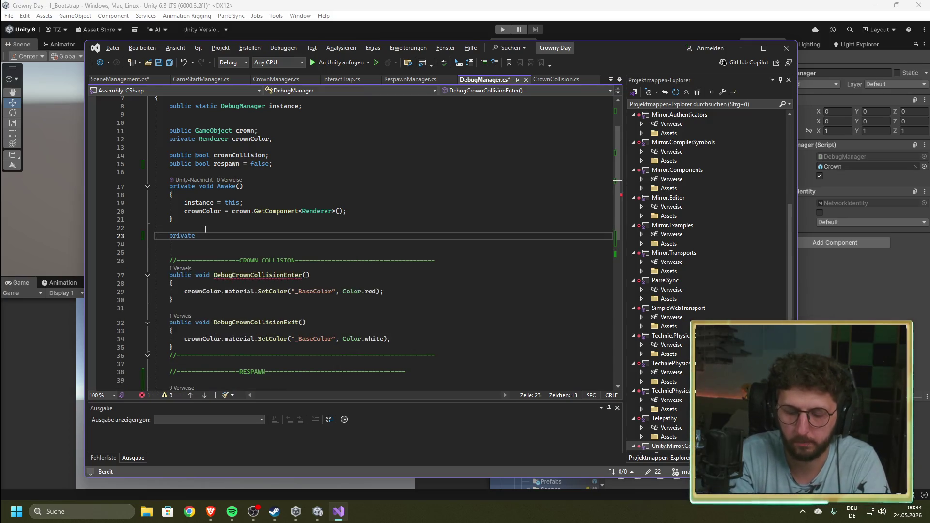
type("void")
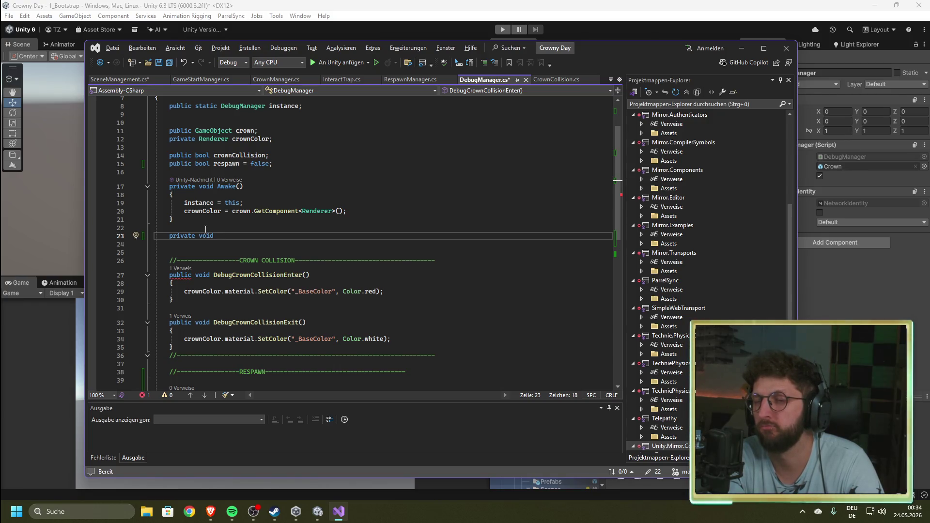
type("U")
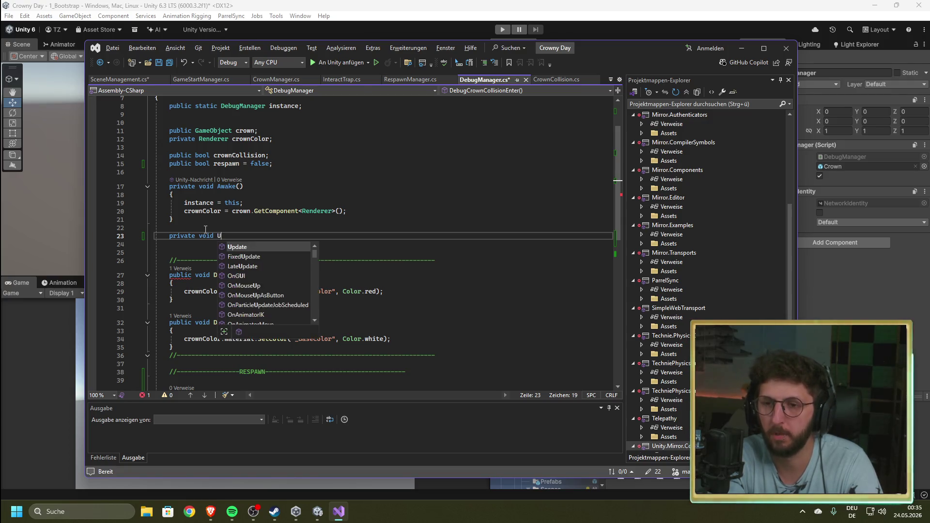
key("Tab")
key("Tab")
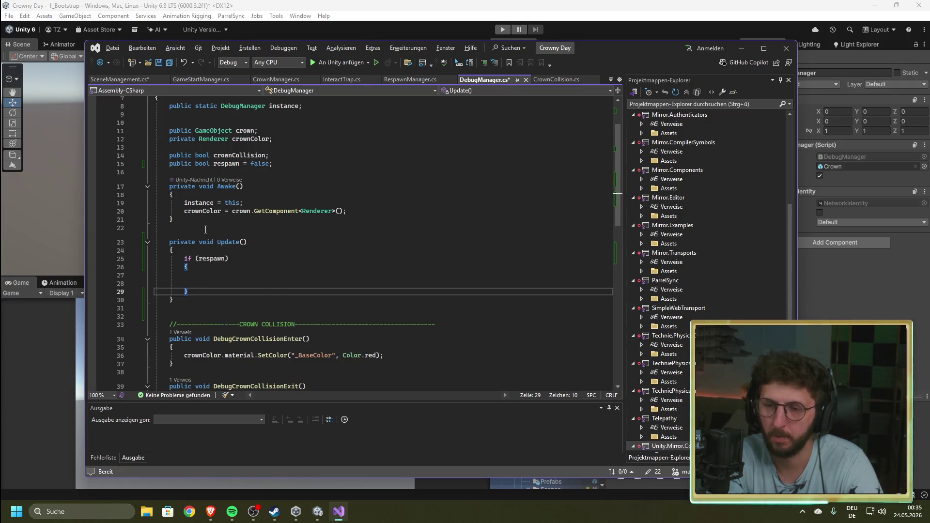
- Paste a DebugRespawn(); call into the if (respawn) block and remove the extra blank line
scroll(212, 230, "down", 4)
left_click_drag(265, 360, 214, 362)
key("ctrl+c")
left_click(224, 178)
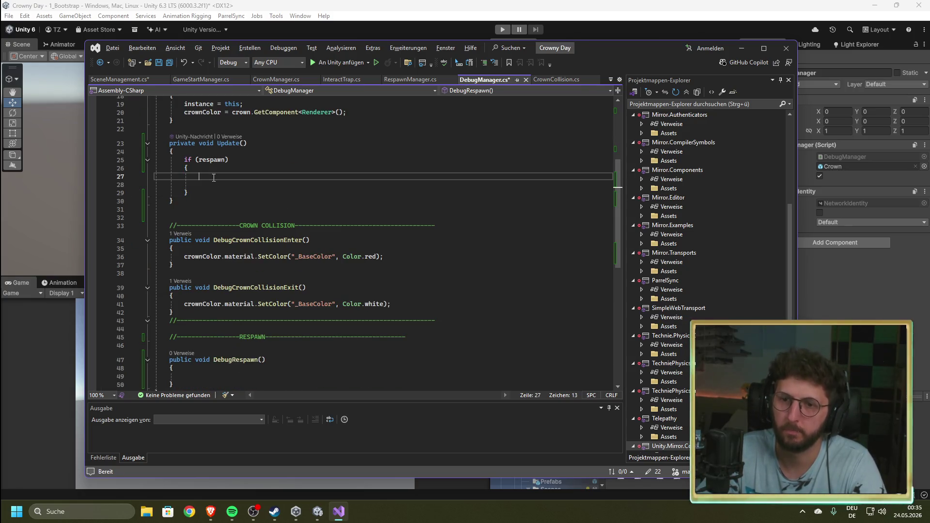
key("ctrl+v")
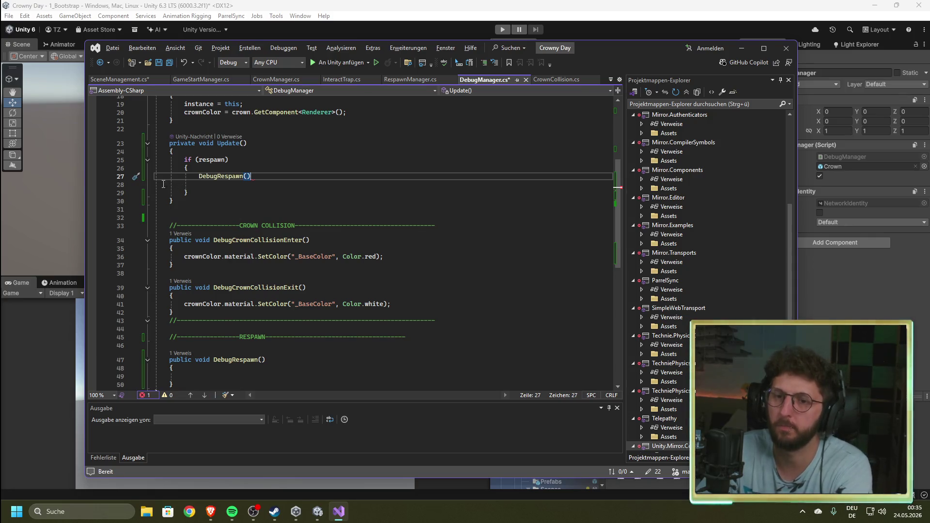
left_click(191, 184)
key("Up")
key("End")
type(";")
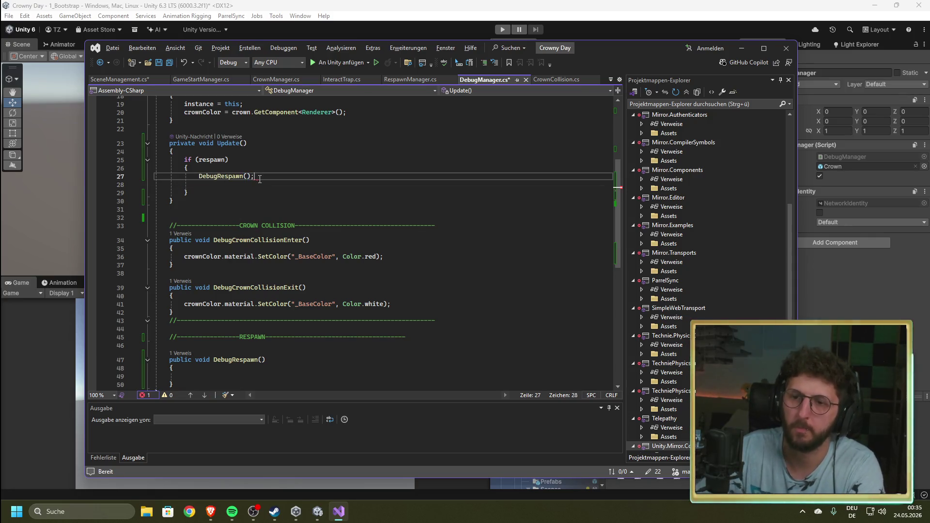
key("Delete")
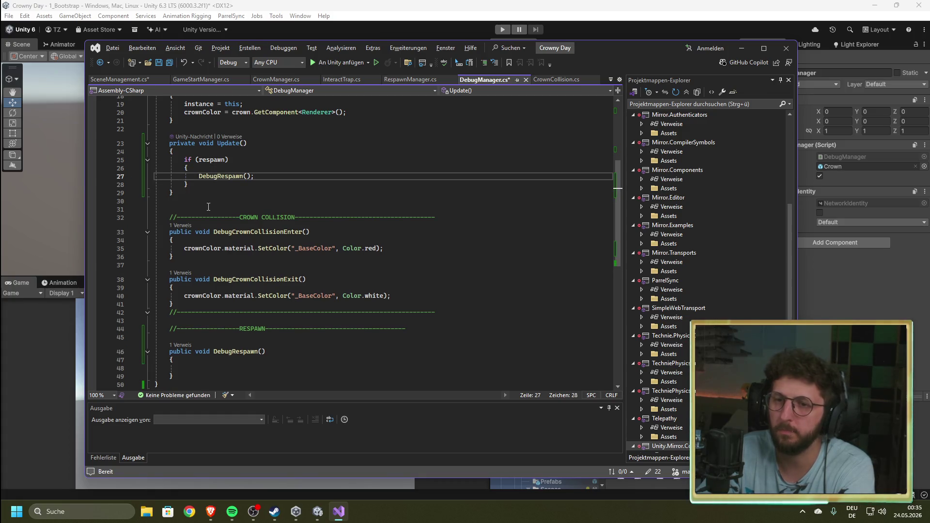
scroll(289, 335, "down", 2)
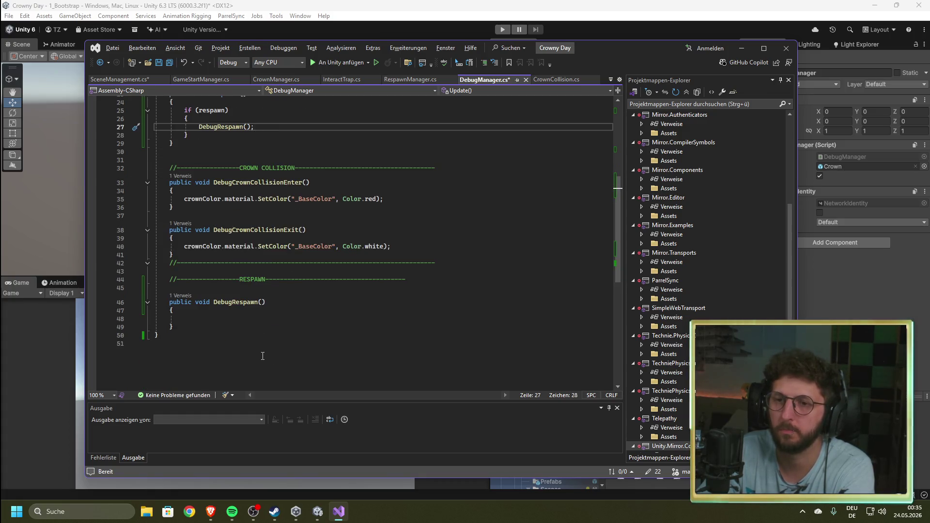
- Fill DebugRespawn with RespawnManager.instance.Respawn(); and respawn = false;, save, and switch to Unity
left_click(219, 317)
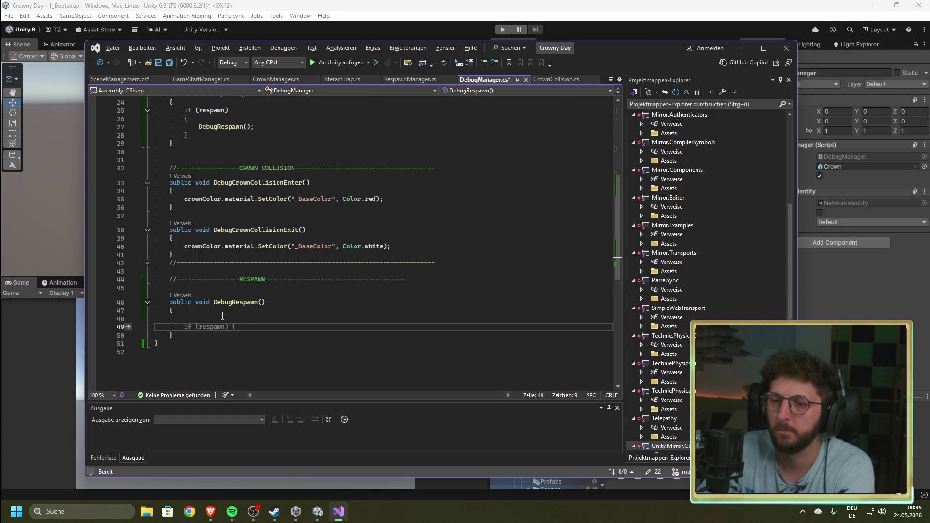
key("Return")
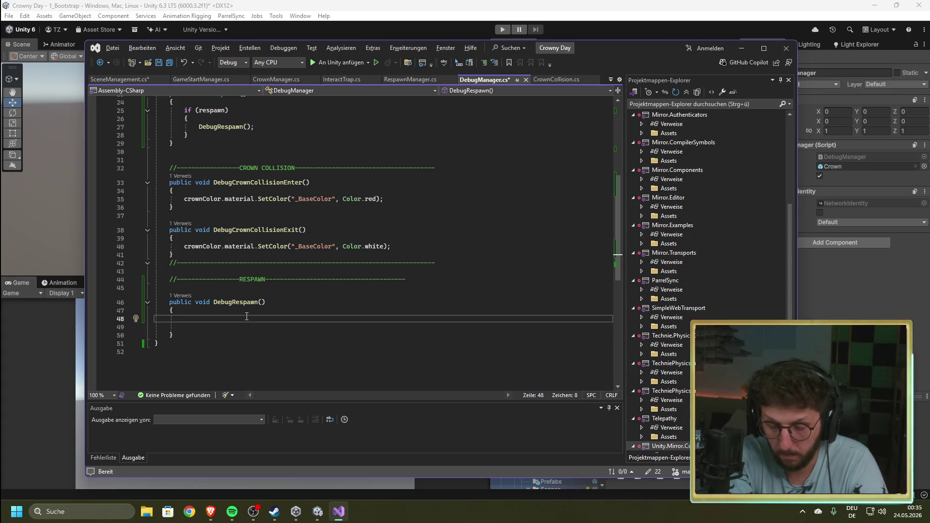
type("Resp")
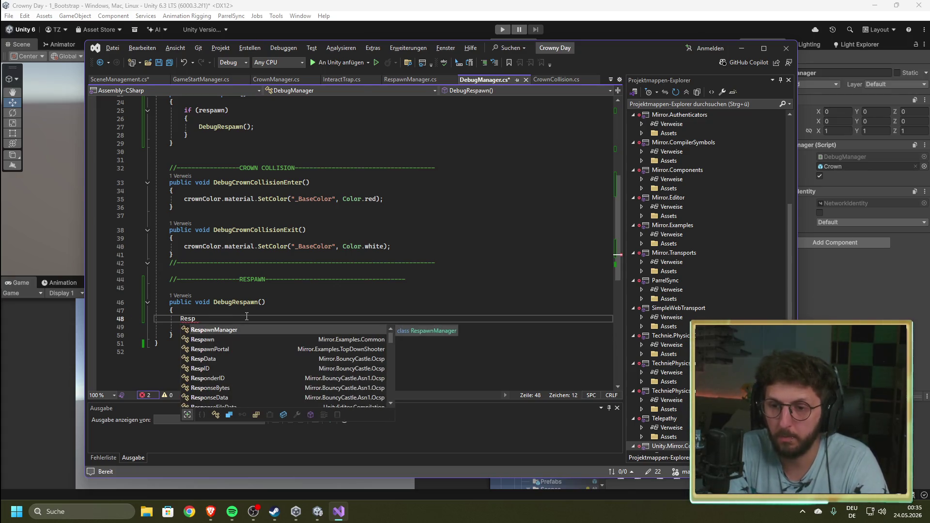
type("awnManager.instance")
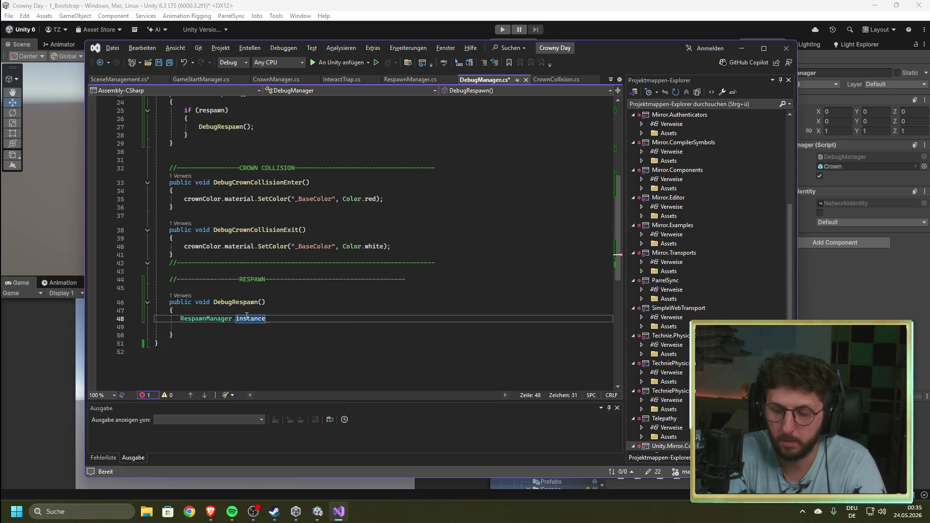
type(".Respawn();")
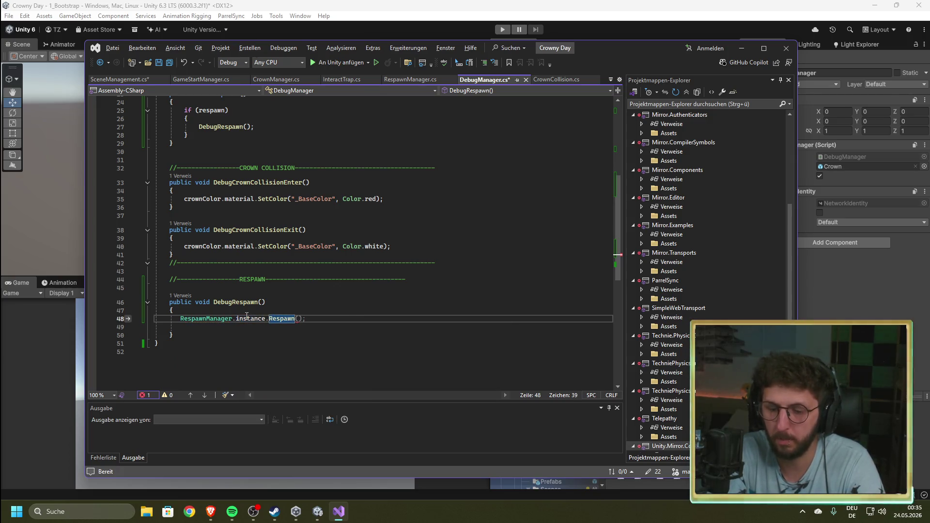
key("Return")
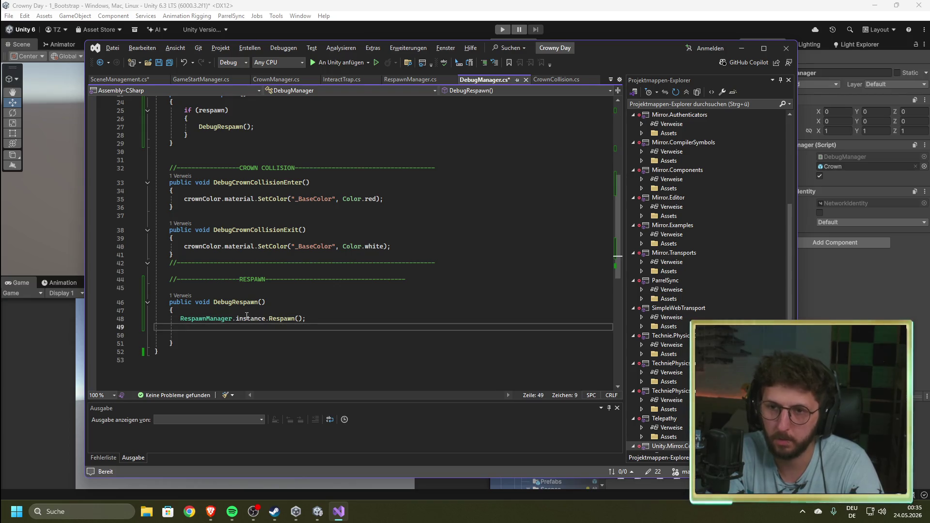
type("res")
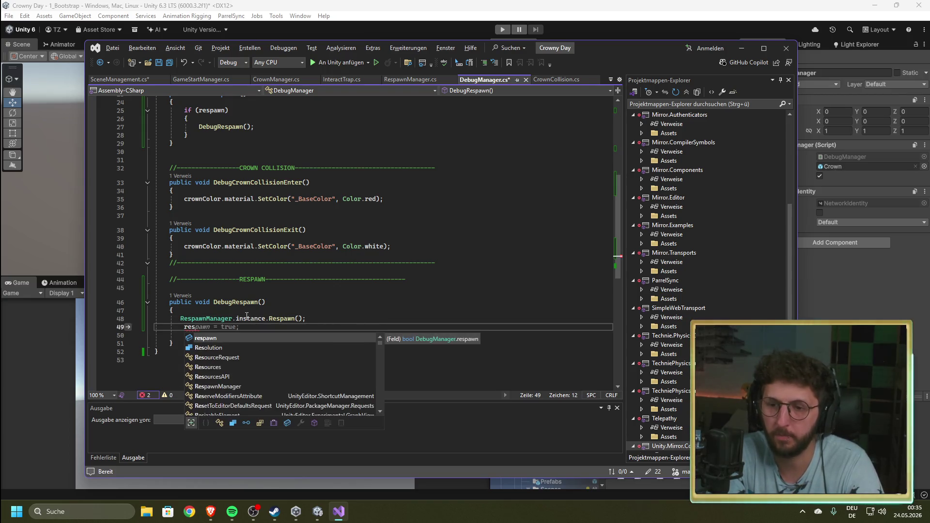
type("pawn = ")
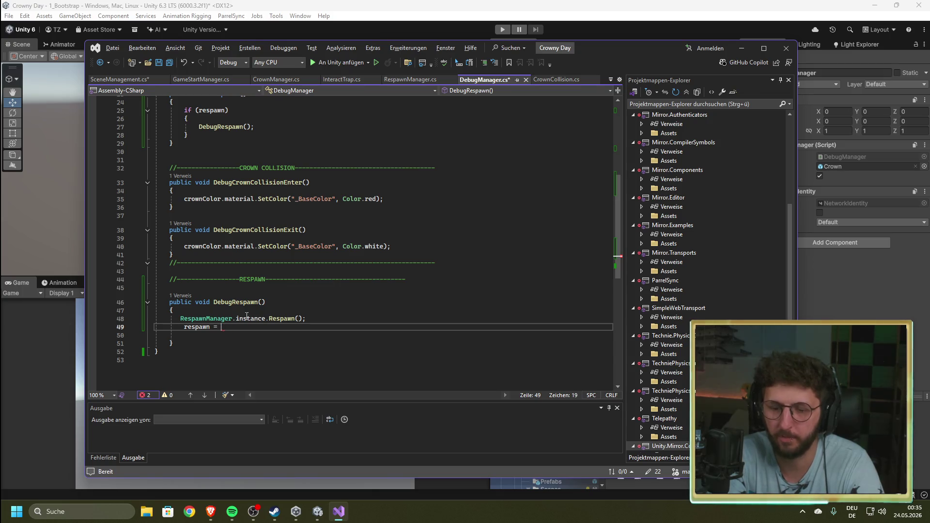
type("trfalse ;")
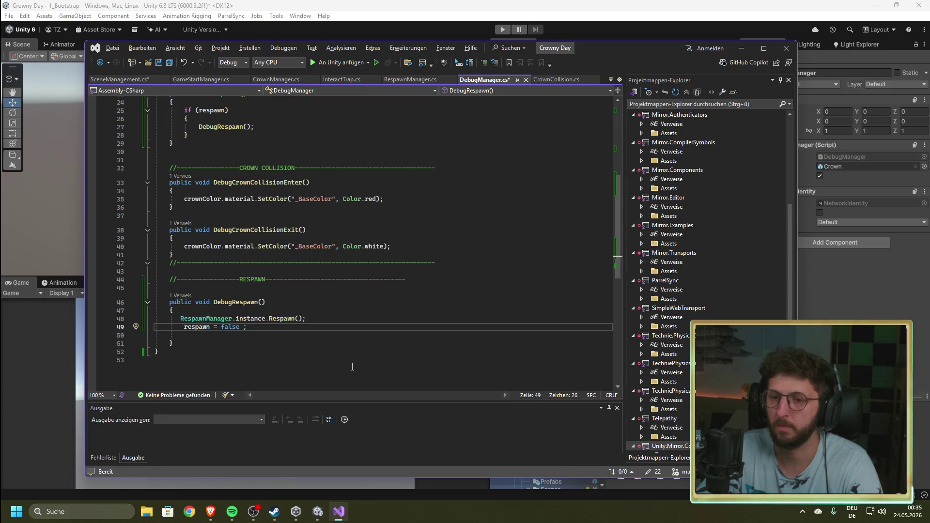
key("ctrl+s")
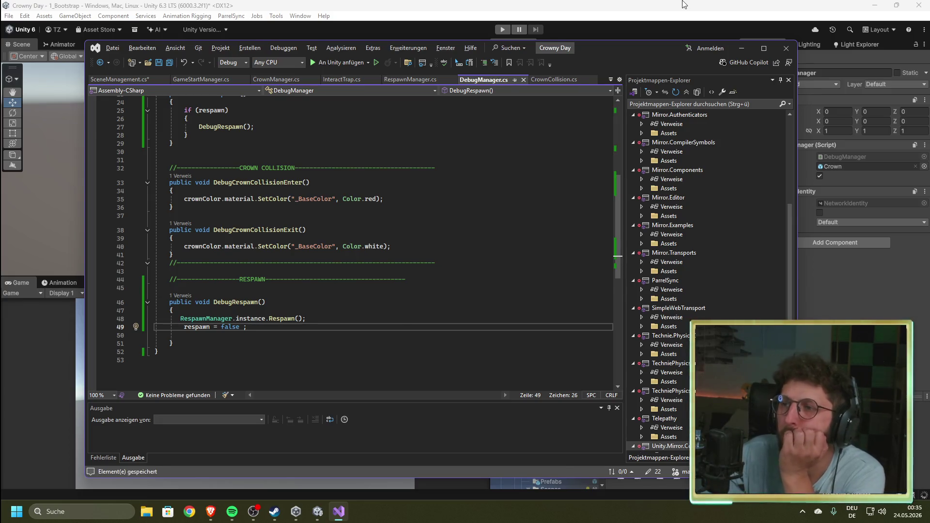
key("alt+Tab")
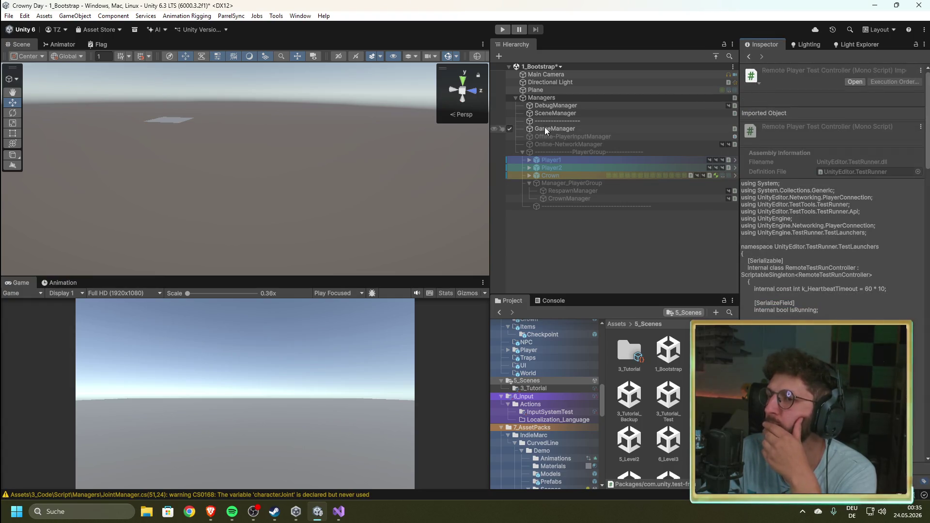
- With DebugManager selected and the Console visible, run and stop a play test, then return to Visual Studio
left_click(548, 106)
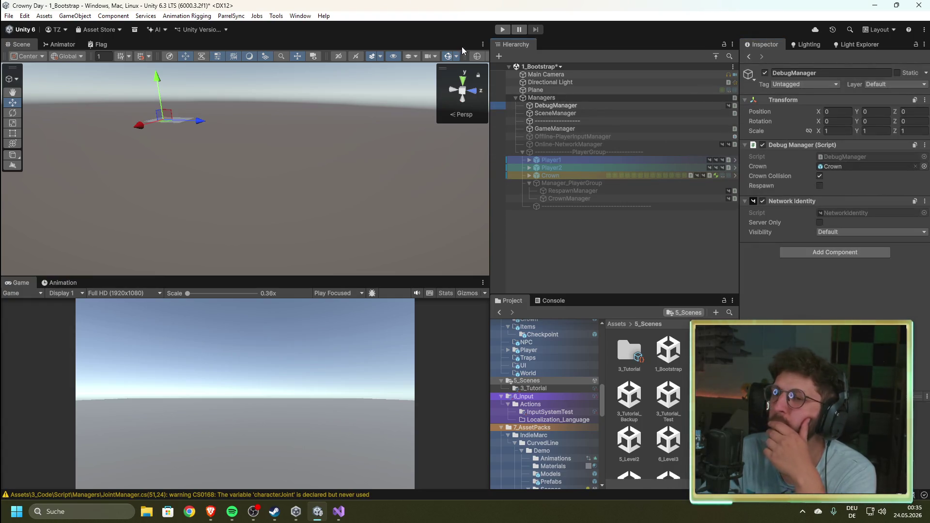
left_click(553, 301)
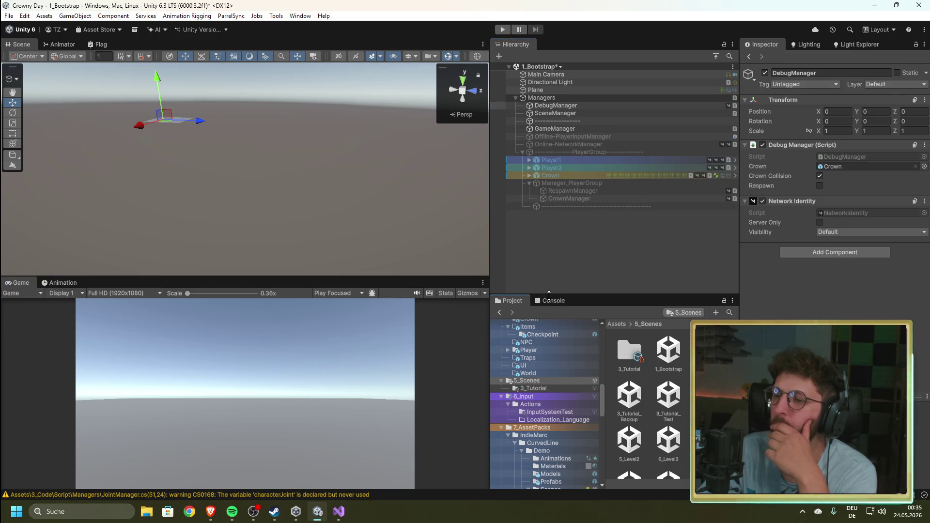
left_click(505, 28)
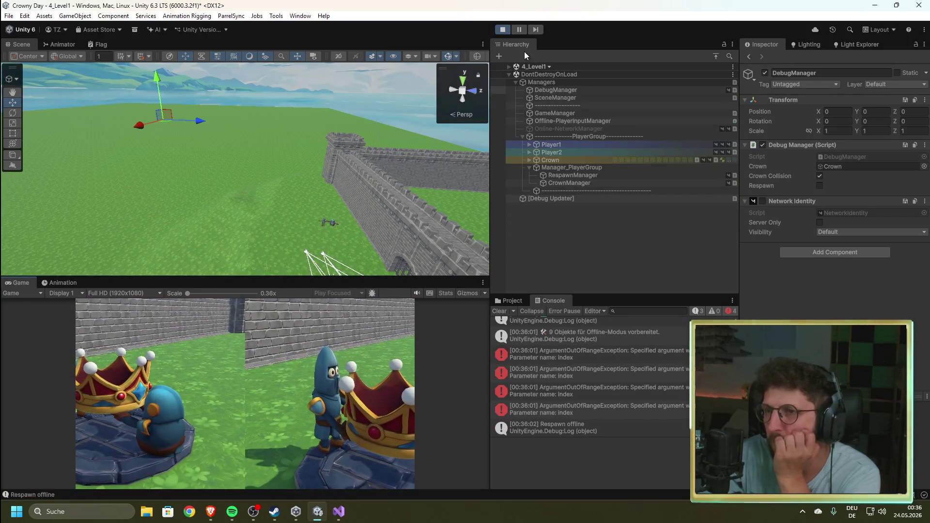
left_click(502, 29)
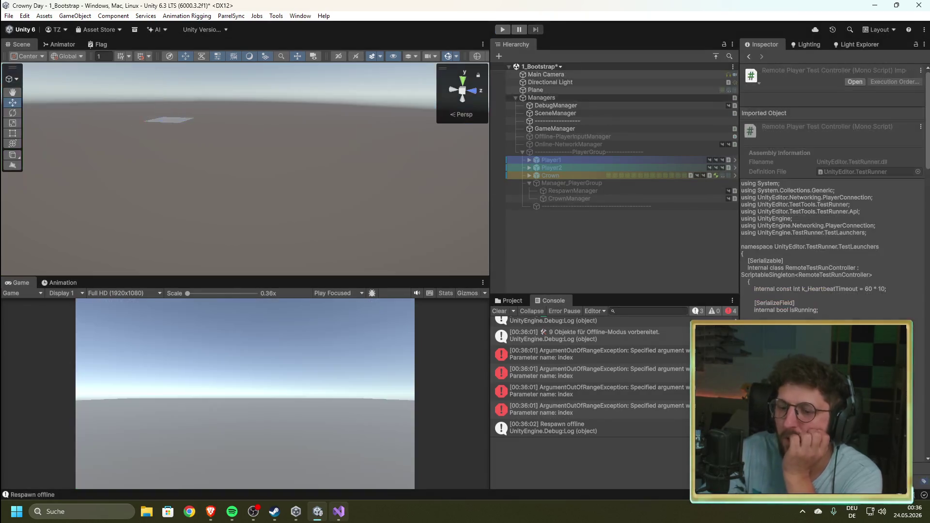
left_click(338, 512)
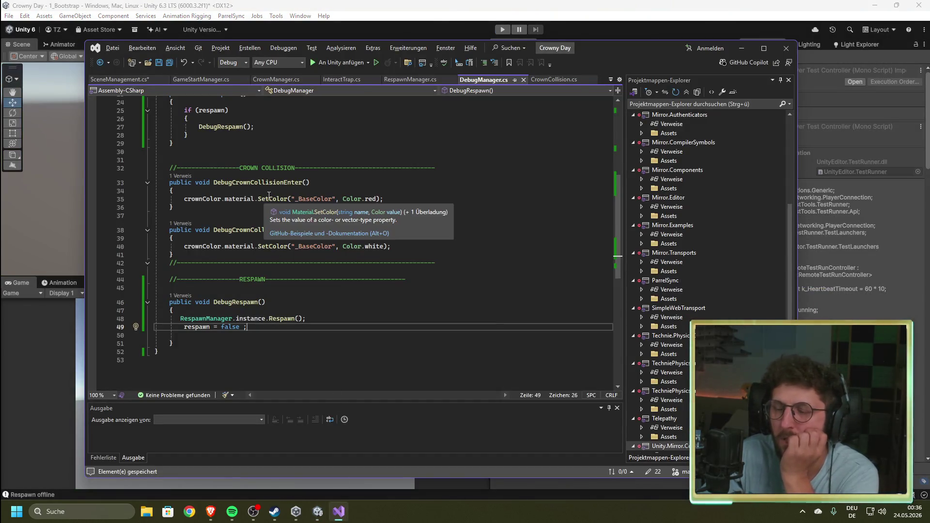
- Switch to SceneManagement.cs, save it at line 73, and bring Unity back to the front
key("ctrl+Tab")
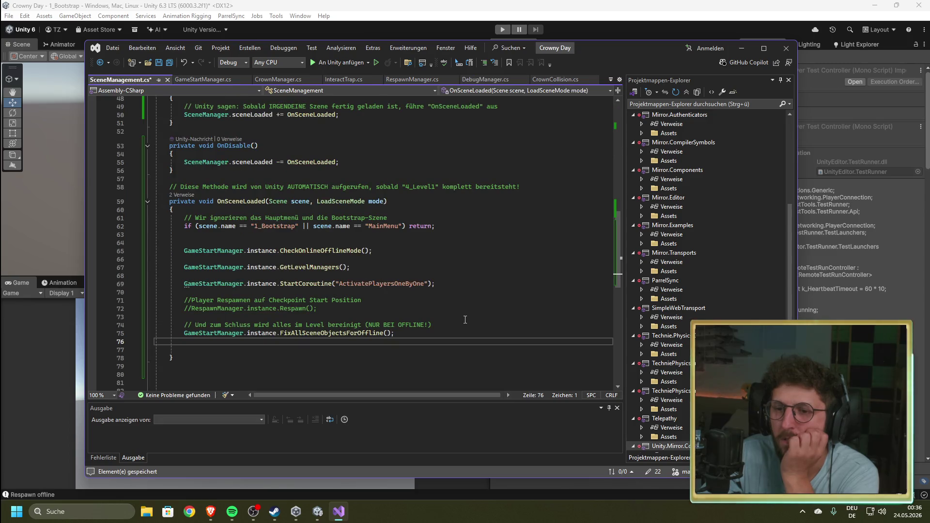
left_click(463, 316)
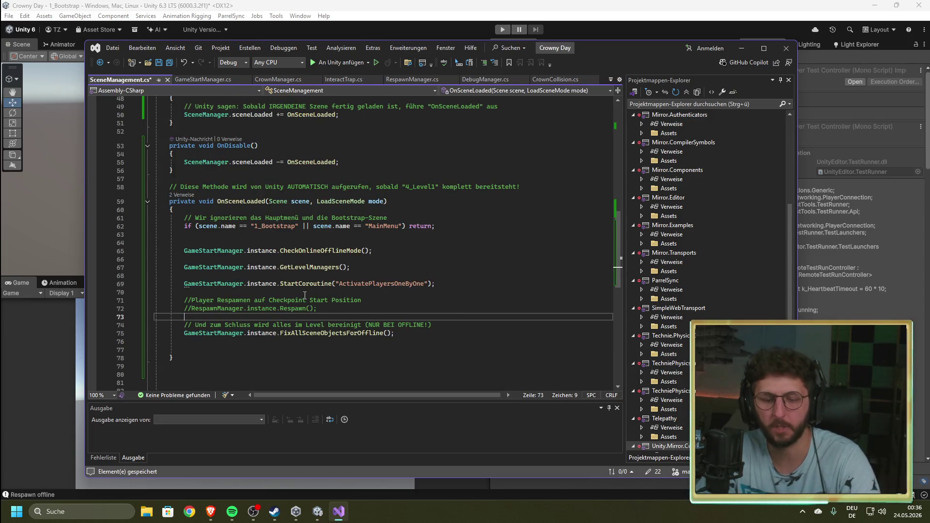
key("ctrl+s")
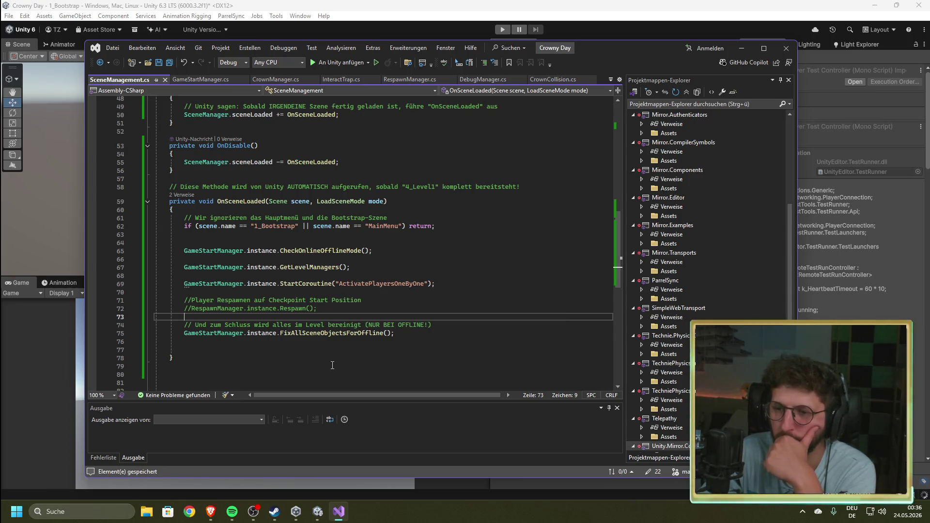
left_click(600, 5)
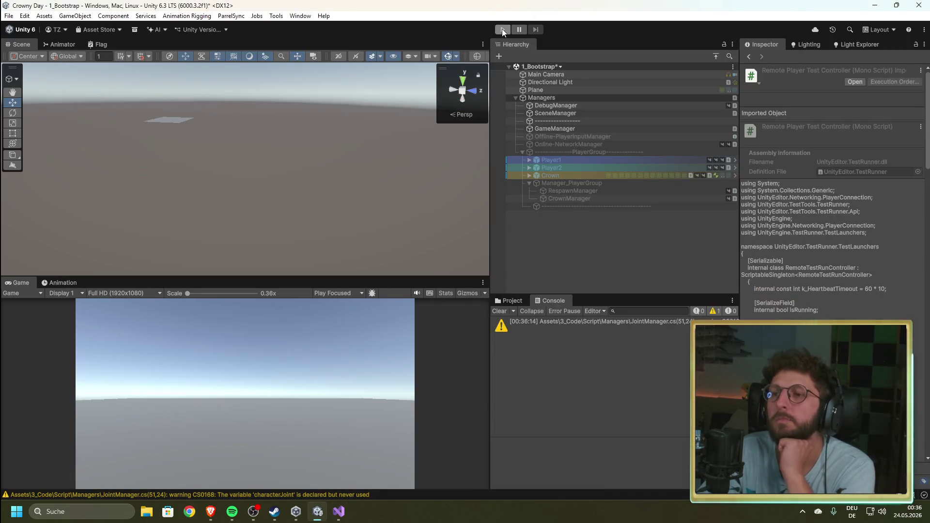
- During a play test, tick DebugManager's Respawn checkbox twice to respawn the players, then stop
left_click(502, 29)
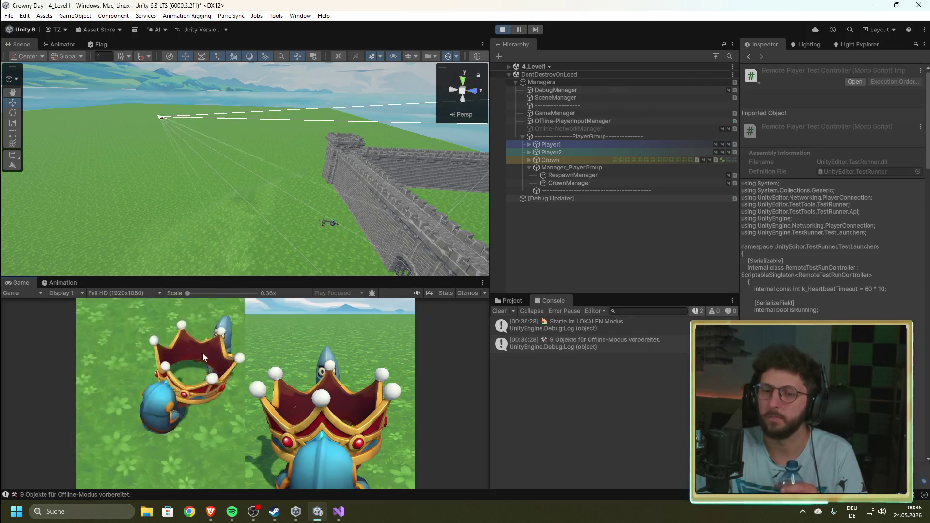
left_click(557, 90)
left_click(819, 186)
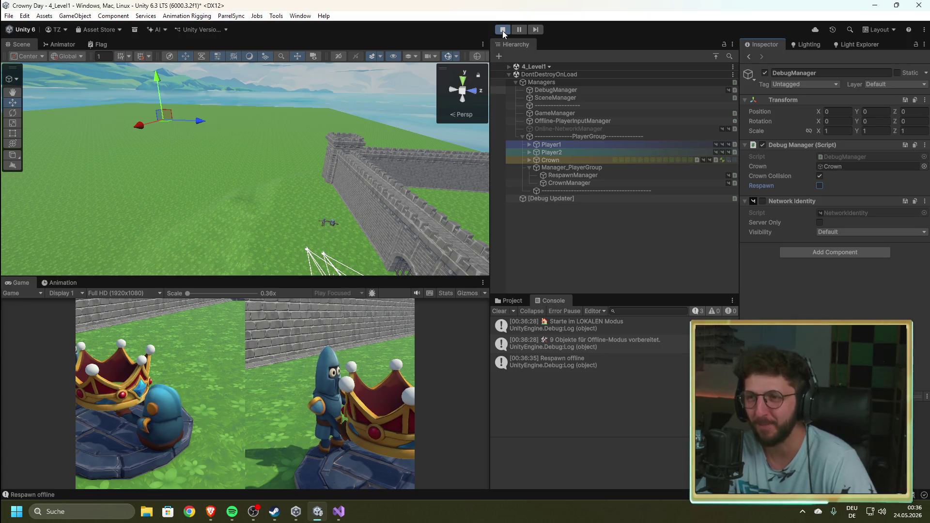
left_click(272, 397)
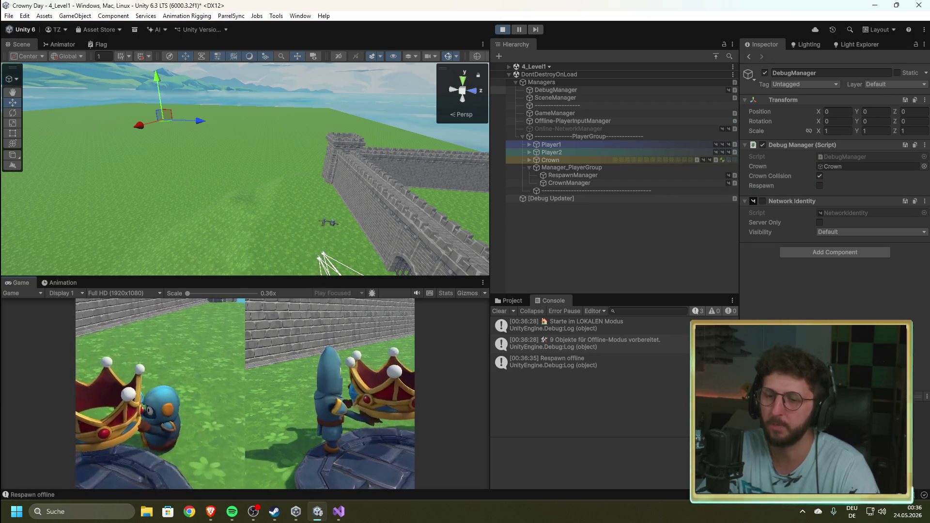
left_click(819, 187)
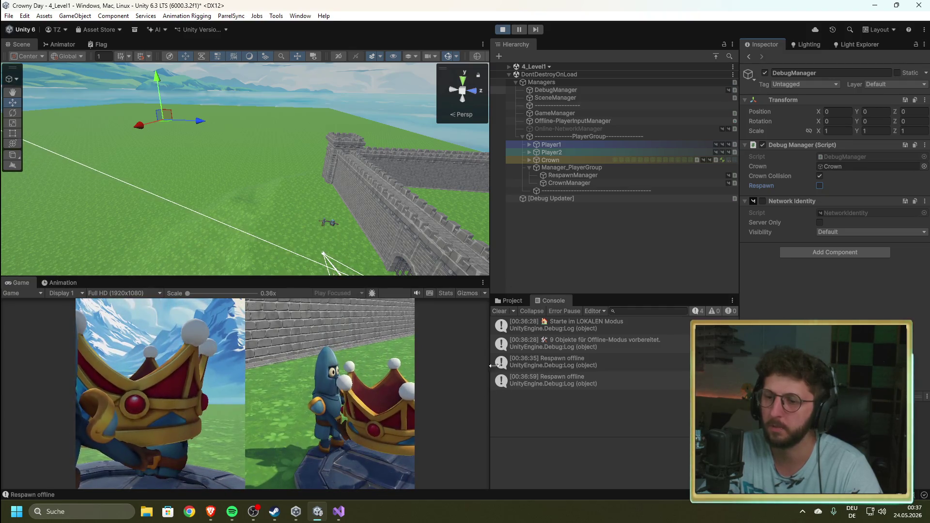
left_click(503, 30)
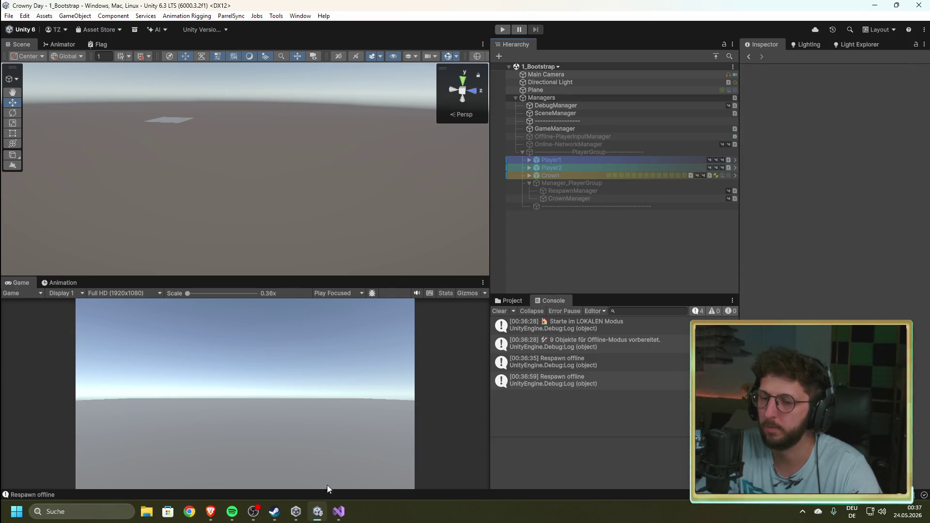
- Back in Visual Studio, select the two commented-out checkpoint respawn lines in OnSceneLoaded
left_click(338, 512)
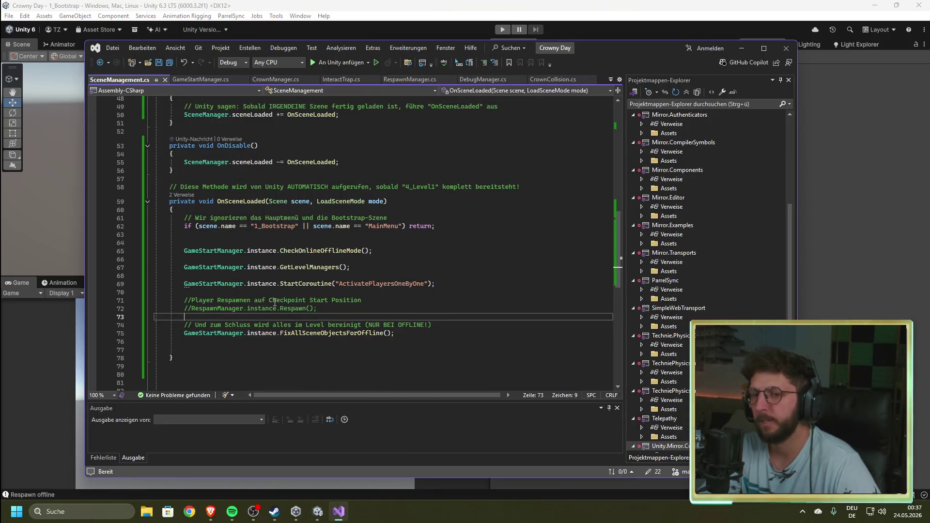
key("shift+Up")
key("shift+Up")
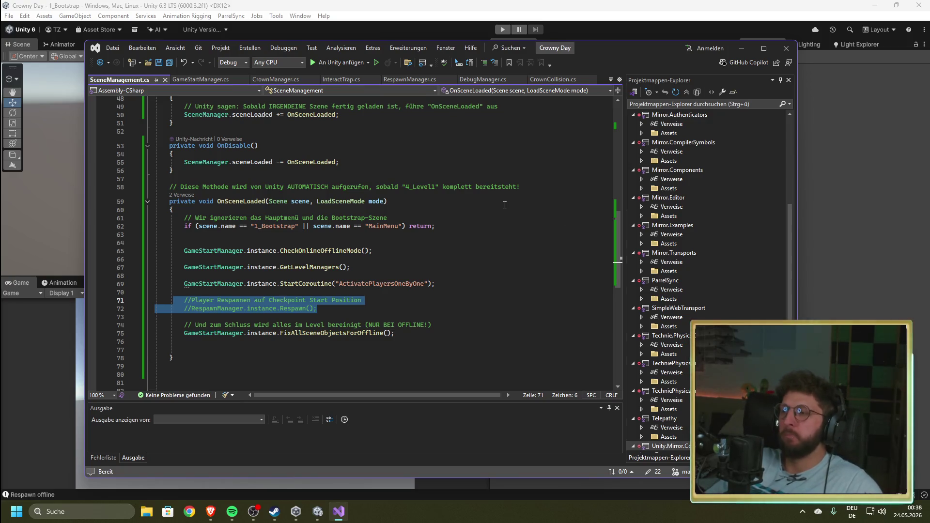
- Check the scene-skip return and CheckOnlineOfflineMode lines, then bring the Unity editor forward
left_click(450, 226)
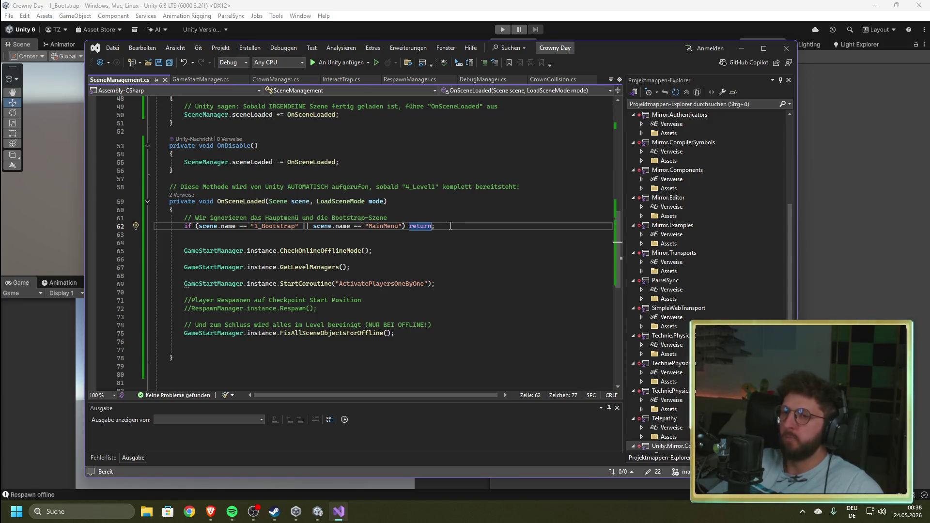
left_click(441, 252)
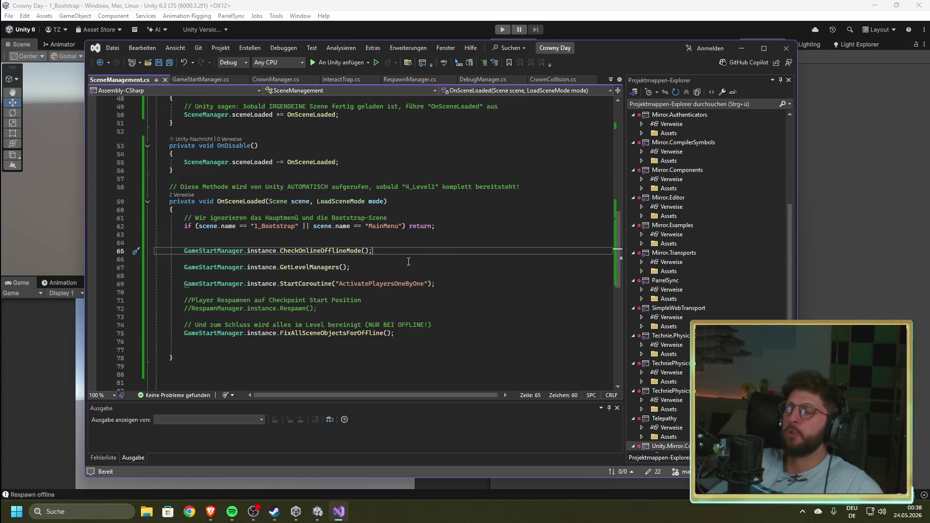
key("alt+Tab")
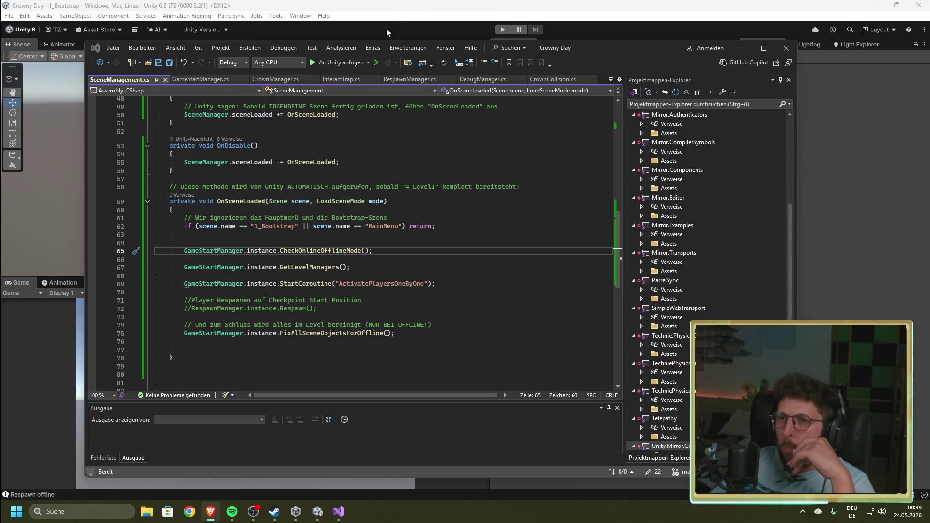
left_click(417, 5)
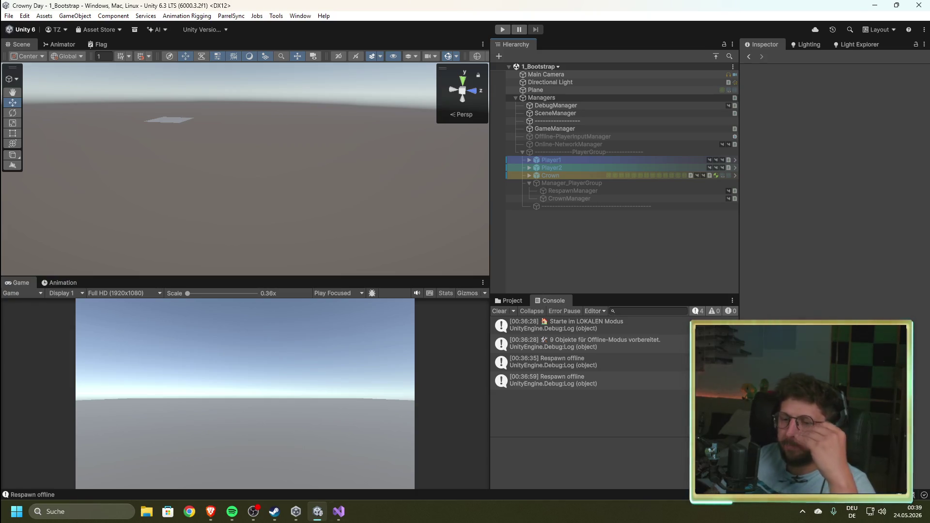
- Back in Visual Studio, select the 4_Level1 scene-load line in SceneManagement.cs
left_click(339, 511)
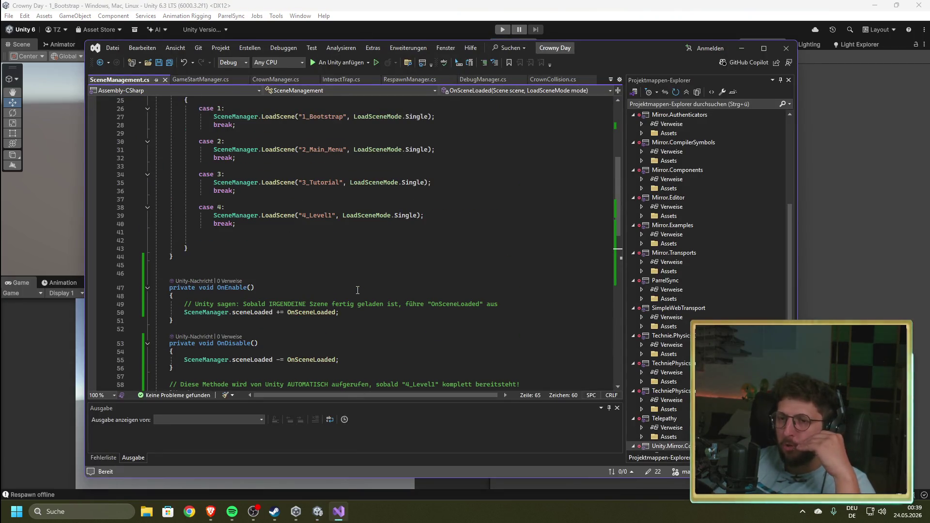
scroll(362, 291, "up", 2)
left_click(441, 264)
left_click_drag(441, 264, 203, 264)
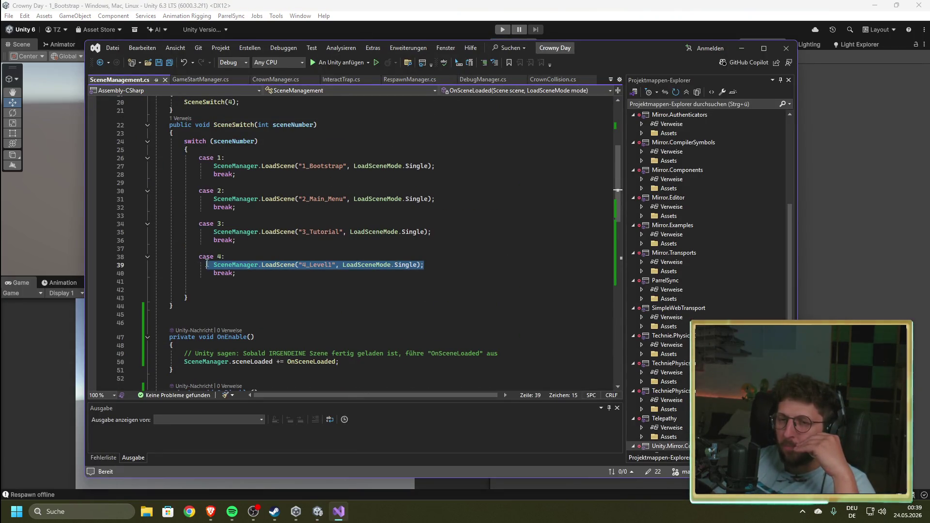
scroll(331, 219, "down", 6)
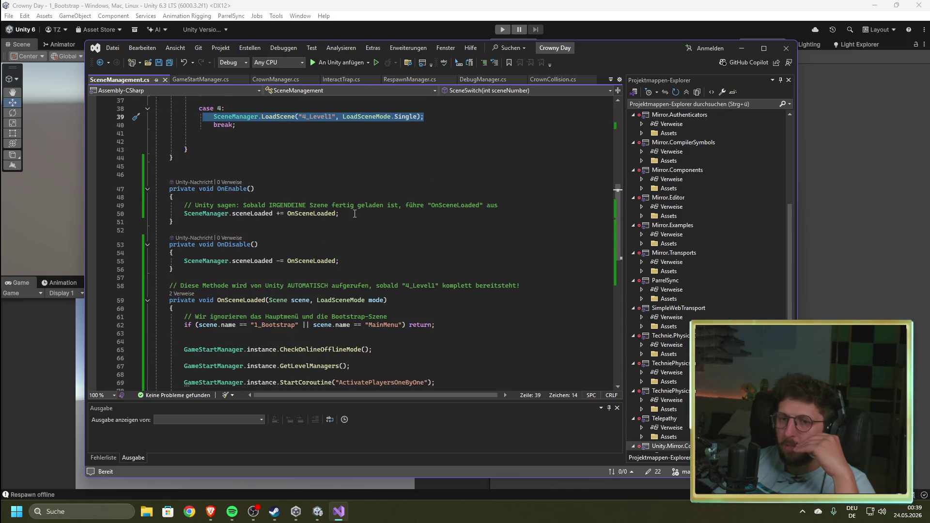
- Highlight the sceneLoaded += OnSceneLoaded subscription and its references, then open GameStartManager.cs
left_click_drag(354, 213, 178, 214)
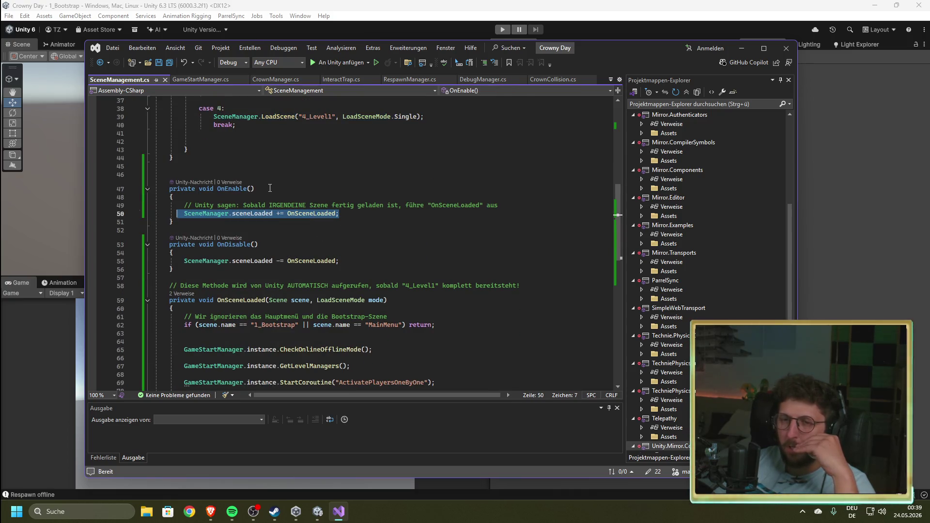
left_click(271, 213)
scroll(375, 257, "down", 2)
left_click(284, 164)
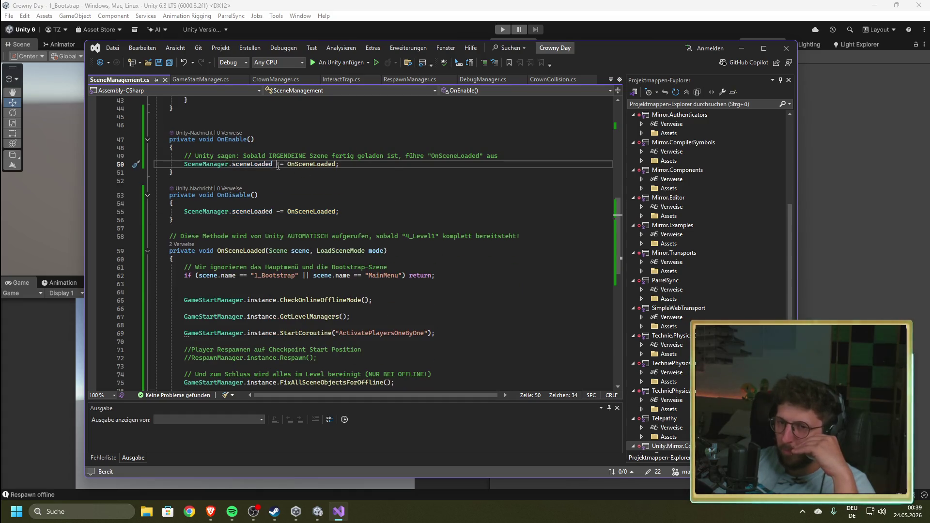
key("Right")
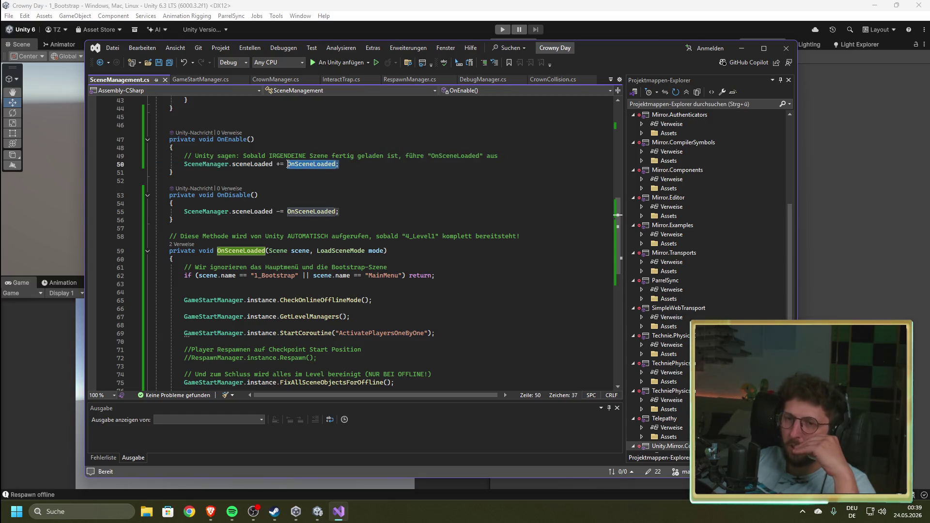
scroll(290, 257, "down", 3)
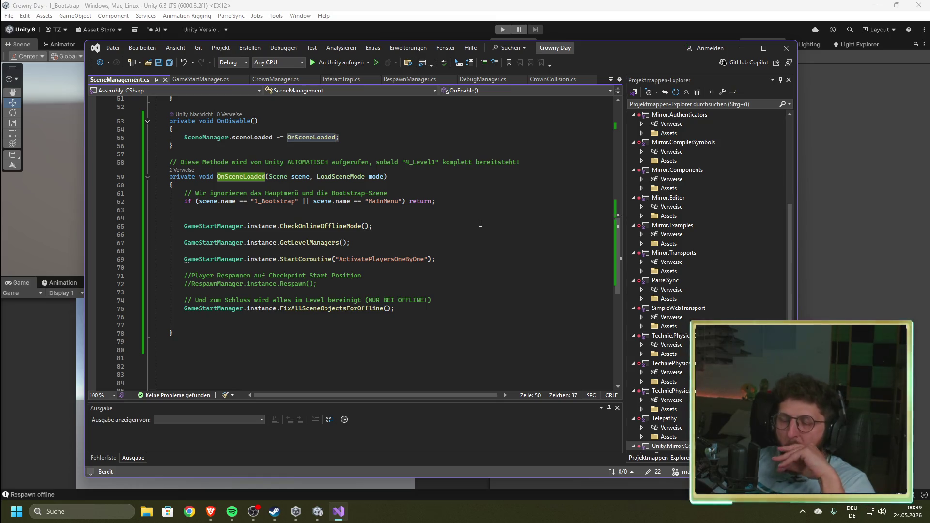
left_click(206, 79)
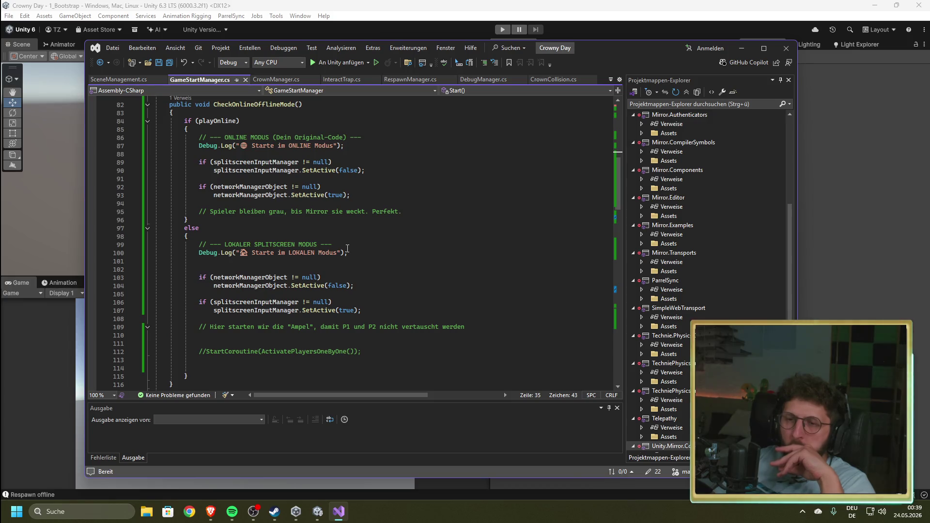
- Expand GameStartManager's Start() method, read through it, and collapse it again
scroll(348, 253, "up", 9)
scroll(348, 252, "up", 4)
scroll(256, 248, "down", 9)
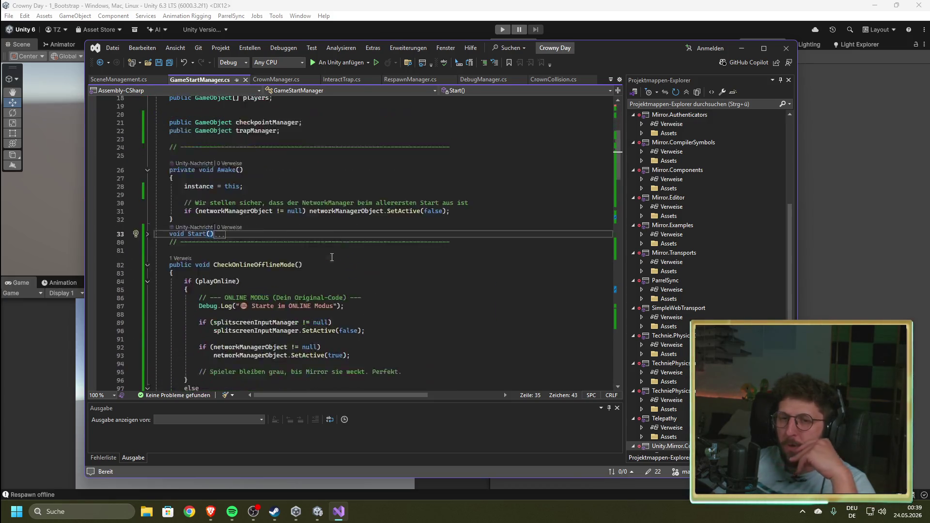
scroll(218, 242, "up", 4)
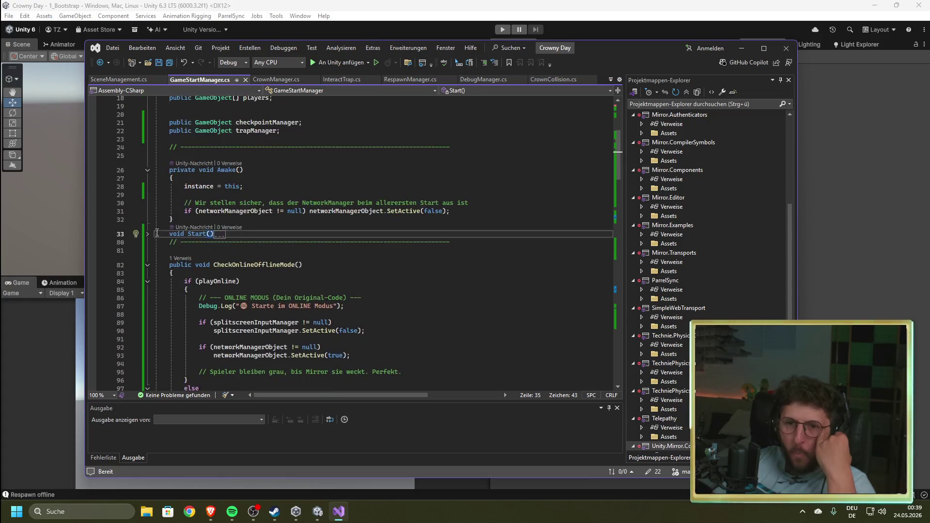
left_click(147, 234)
scroll(198, 243, "down", 3)
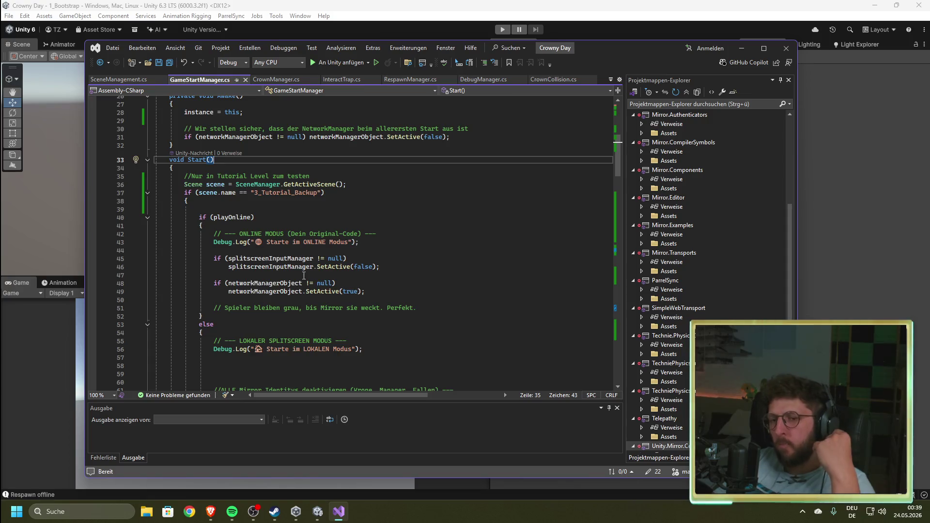
scroll(301, 272, "down", 4)
scroll(165, 203, "up", 5)
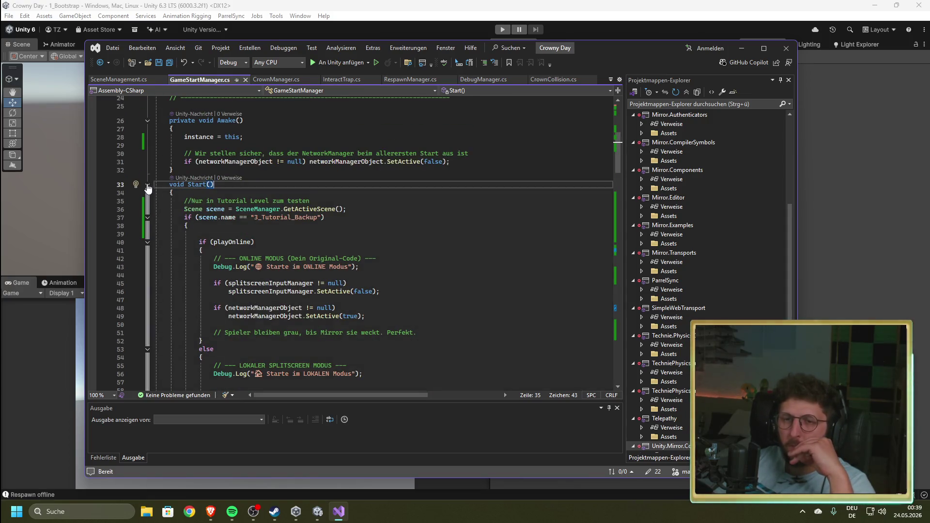
scroll(250, 257, "down", 4)
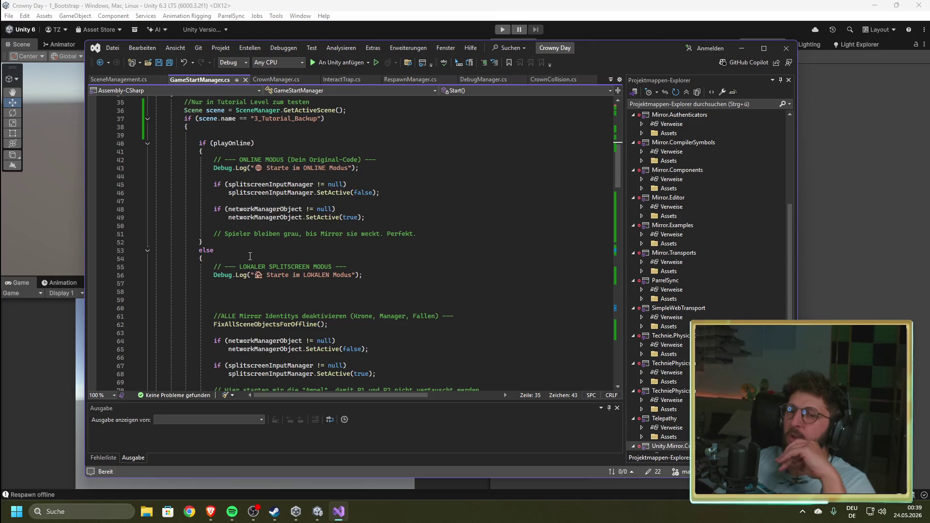
scroll(250, 257, "down", 4)
scroll(161, 214, "up", 9)
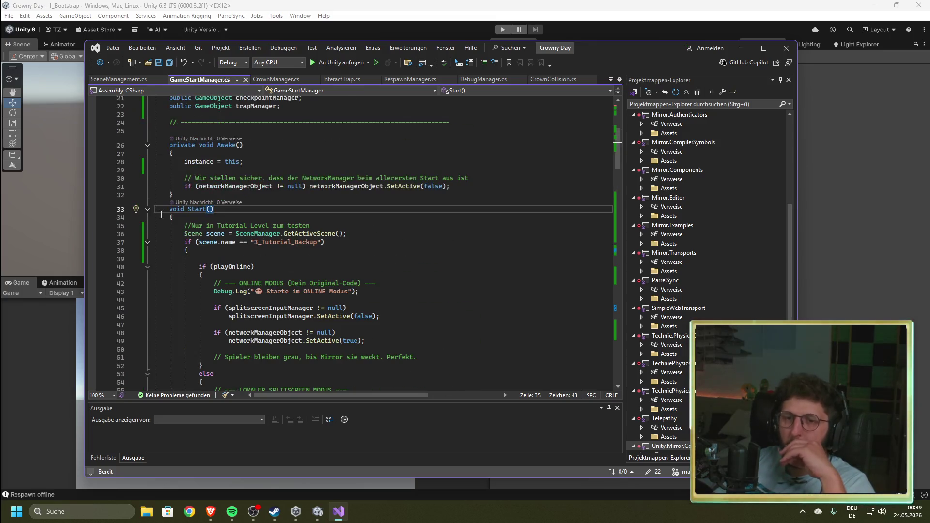
left_click(153, 209)
left_click(148, 209)
- Scroll through FixAllSceneObjectsForOffline and ActivatePlayersOneByOne, then open CrownManager.cs
scroll(297, 257, "down", 4)
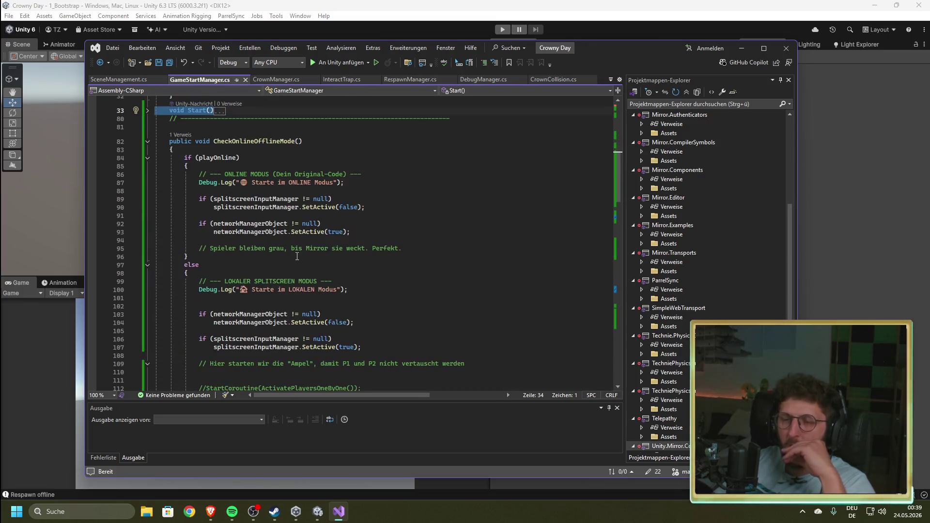
scroll(297, 256, "down", 12)
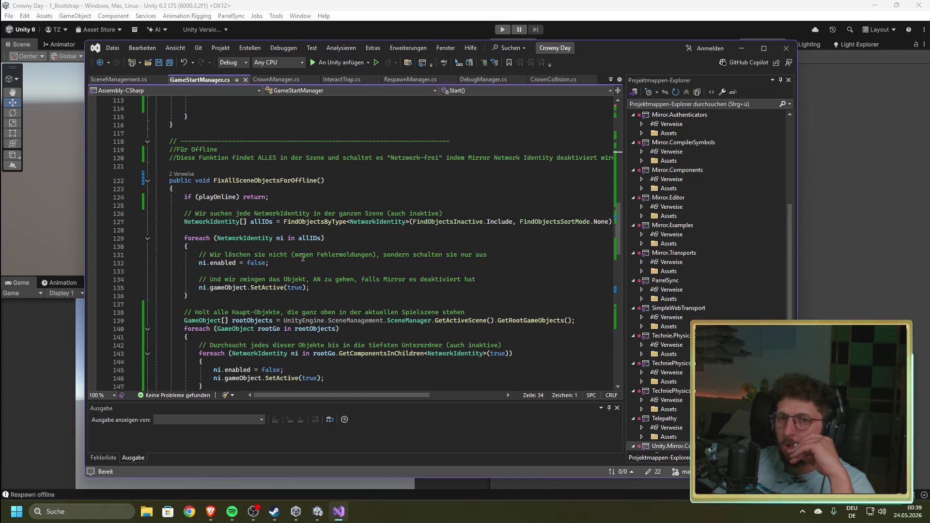
scroll(297, 257, "down", 4)
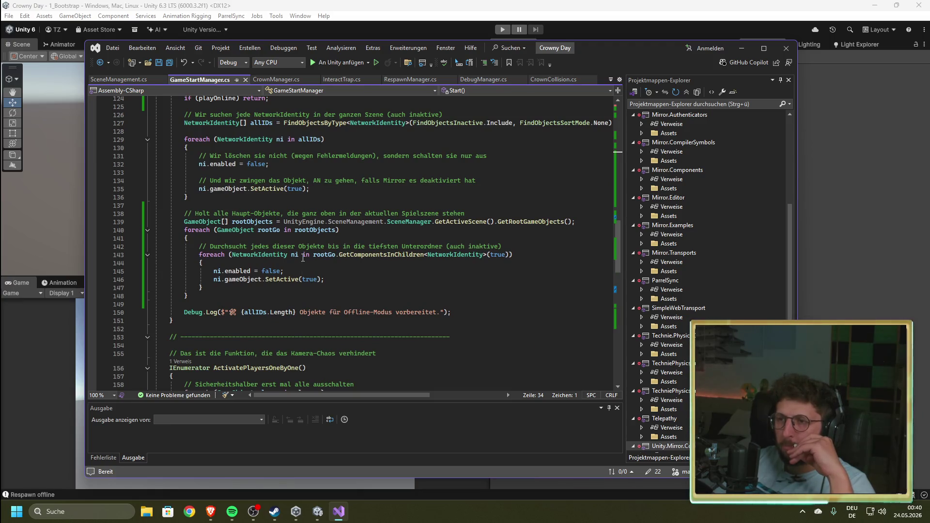
scroll(303, 258, "down", 4)
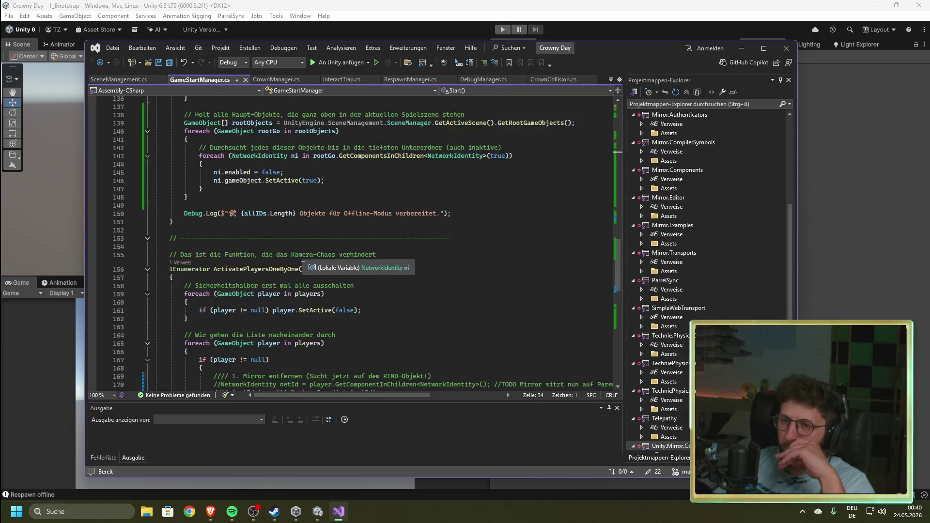
scroll(304, 258, "down", 4)
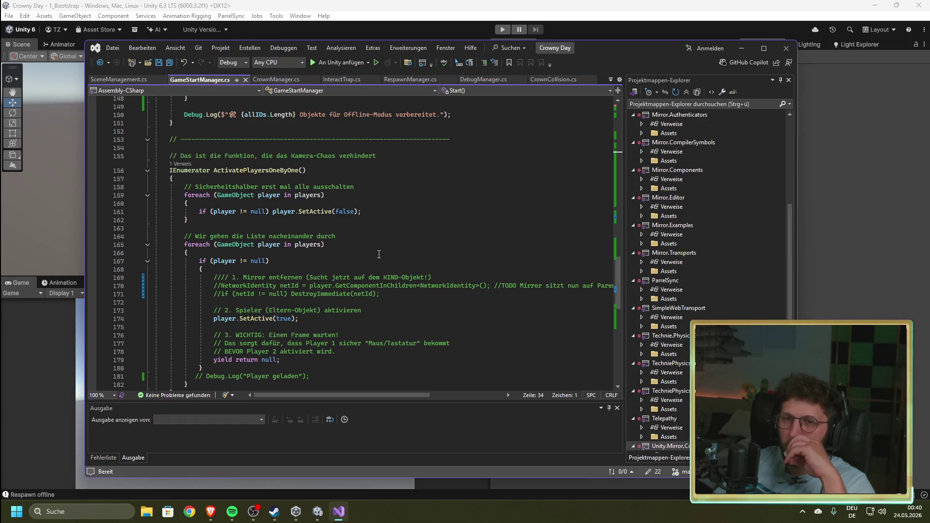
scroll(354, 245, "down", 3)
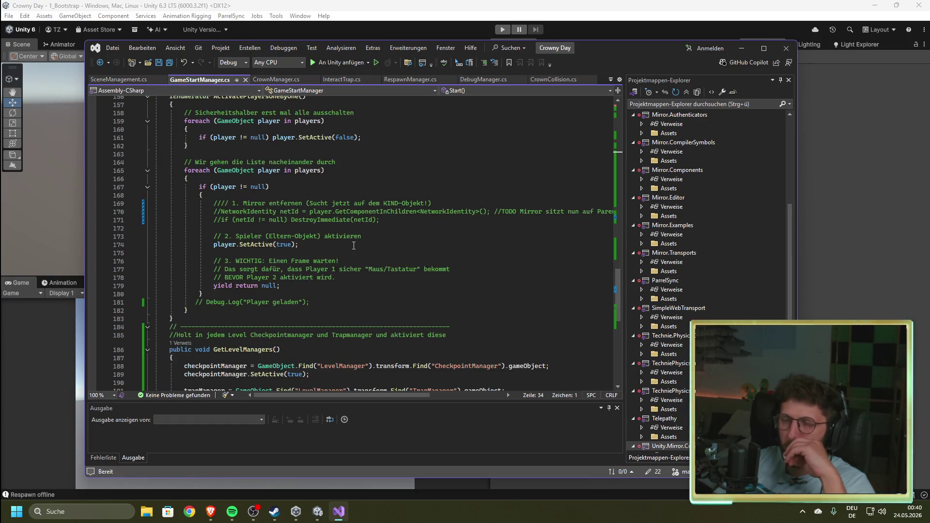
scroll(354, 245, "down", 3)
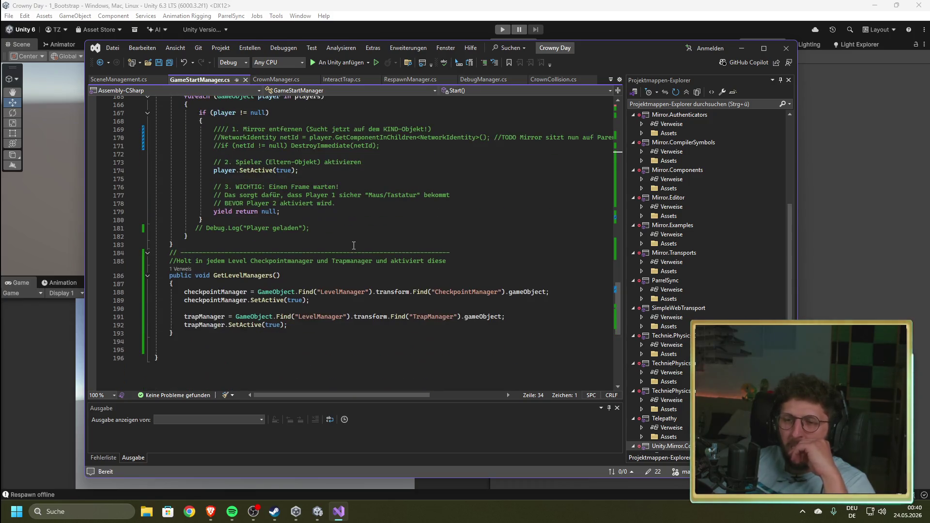
left_click(271, 81)
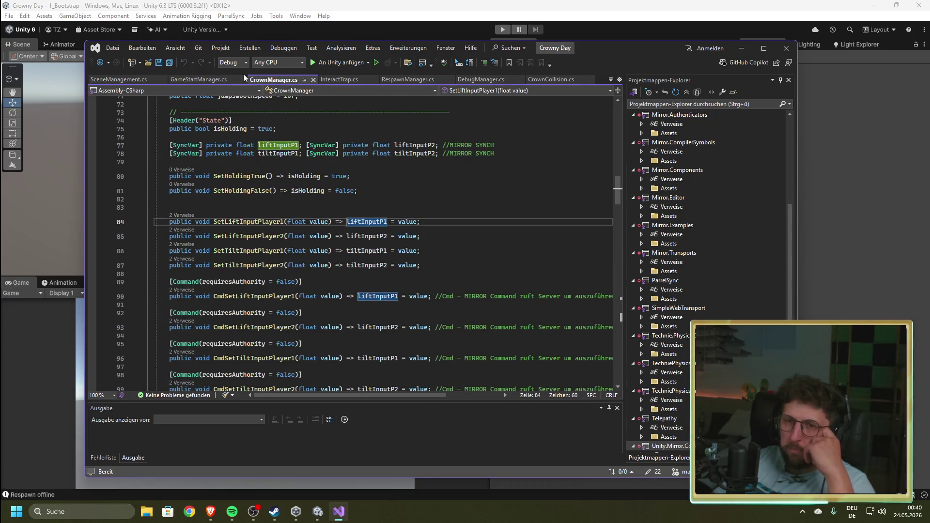
- Return to SceneManagement.cs and launch GitHub Desktop from Windows search
left_click(113, 81)
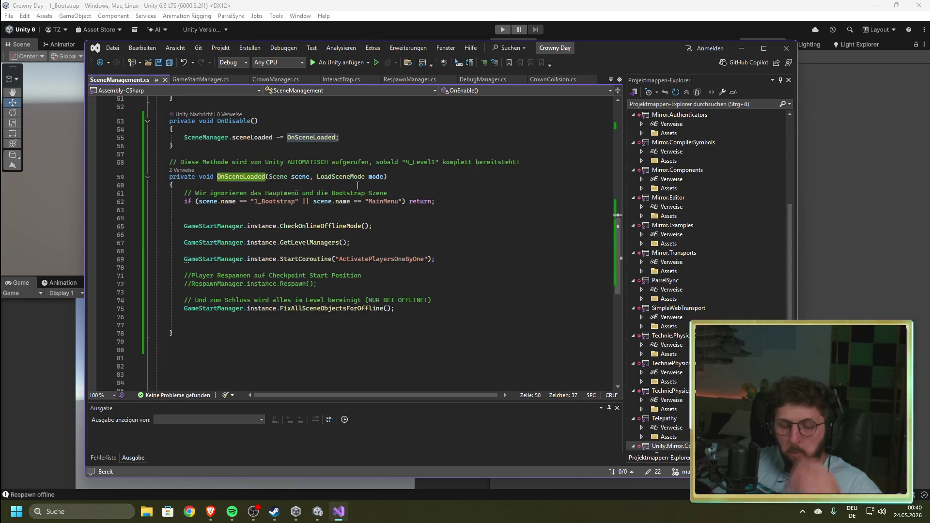
key("super")
type("git")
key("Return")
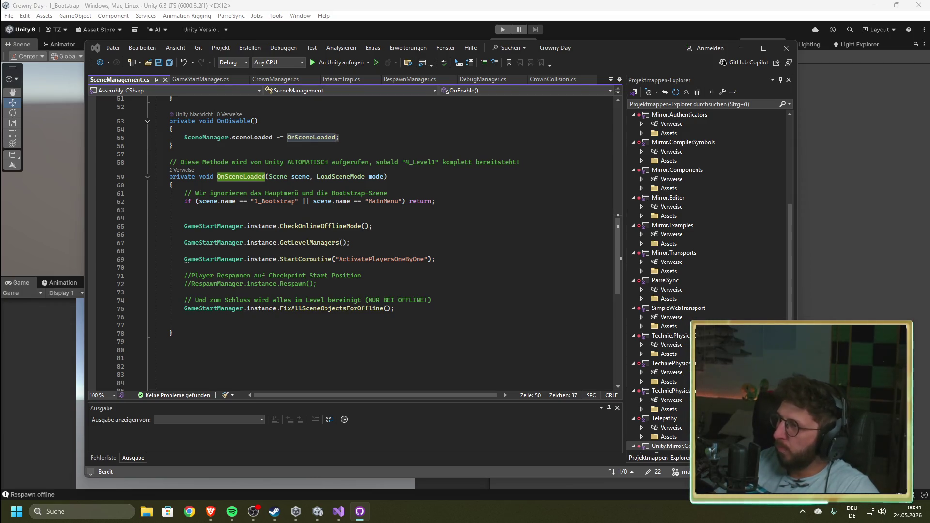
key("alt+Tab")
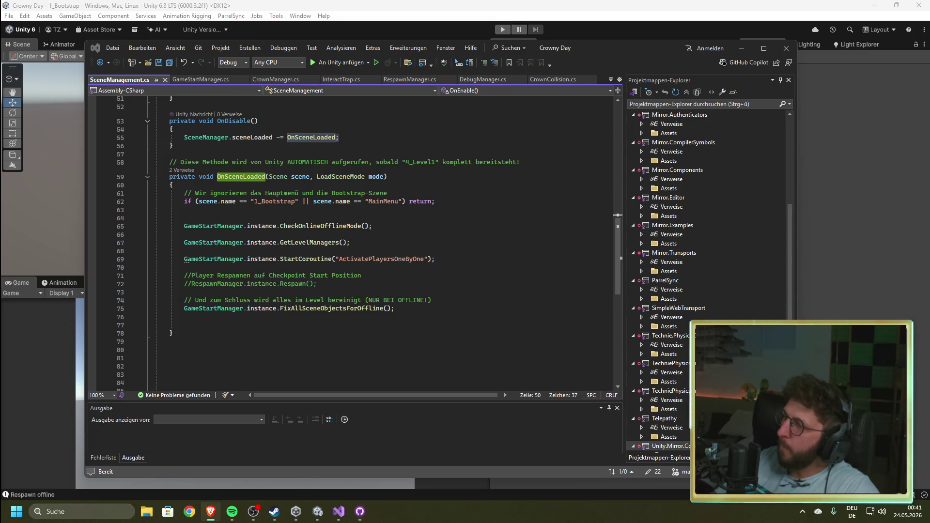